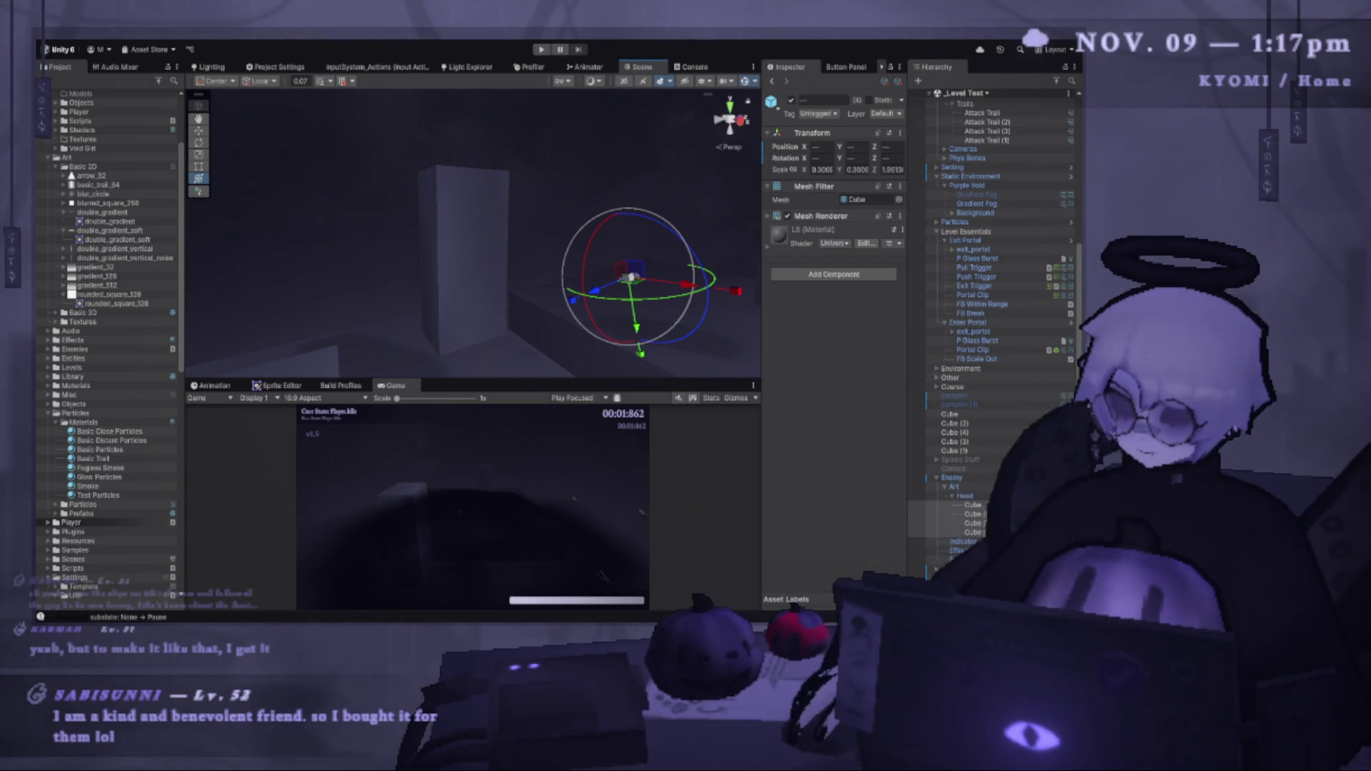
# Orbit and pan around the enemy Head, then enlarge the Scene view above the Game view.
pyautogui.moveTo(371, 378)
pyautogui.mouseDown()
pyautogui.moveTo(498, 380)
pyautogui.moveTo(498, 443)
pyautogui.mouseUp()
pyautogui.moveTo(458, 355)
pyautogui.mouseDown()
pyautogui.moveTo(310, 306)
pyautogui.moveTo(335, 314)
pyautogui.mouseUp()
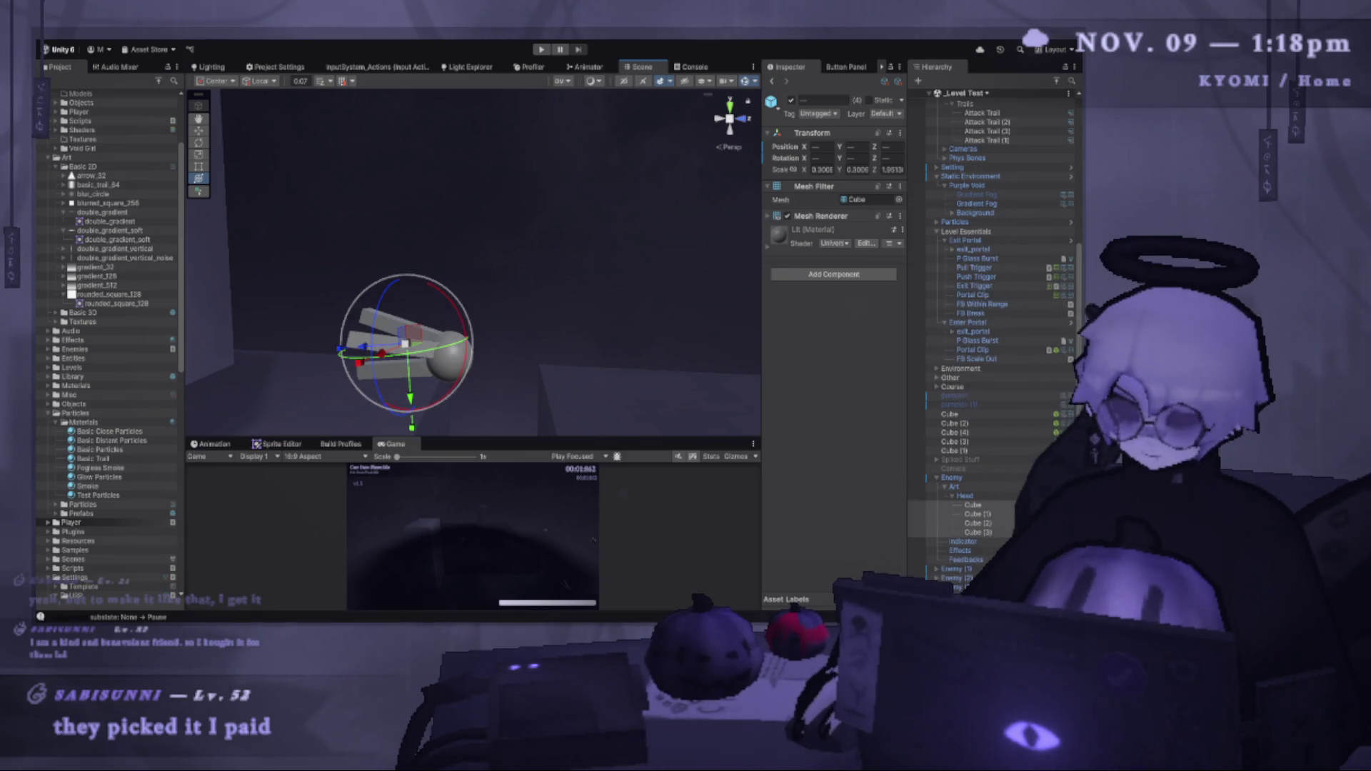
pyautogui.moveTo(550, 394); pyautogui.dragTo(534, 392)
pyautogui.moveTo(575, 444)
pyautogui.mouseDown()
pyautogui.moveTo(575, 484)
pyautogui.moveTo(583, 384)
pyautogui.mouseUp()
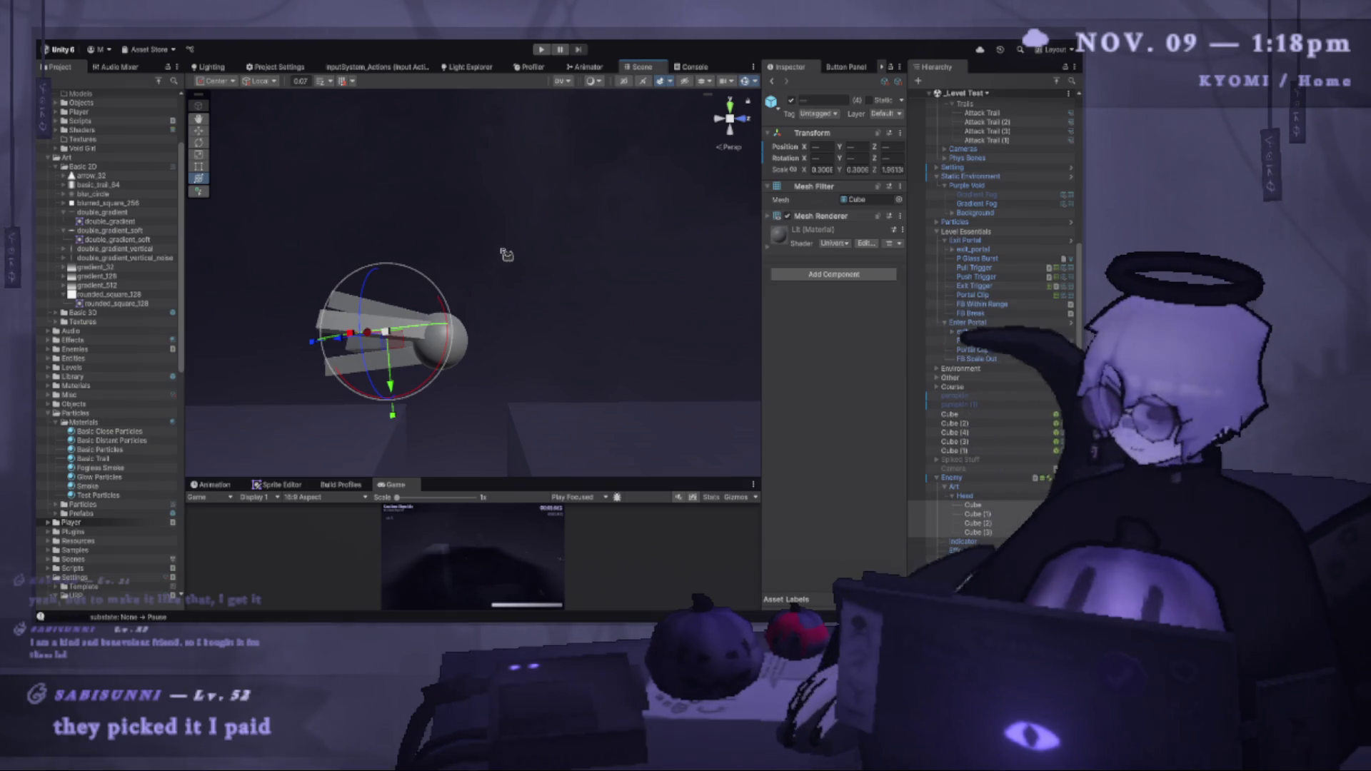
pyautogui.hotkey('alt', 'Tab')
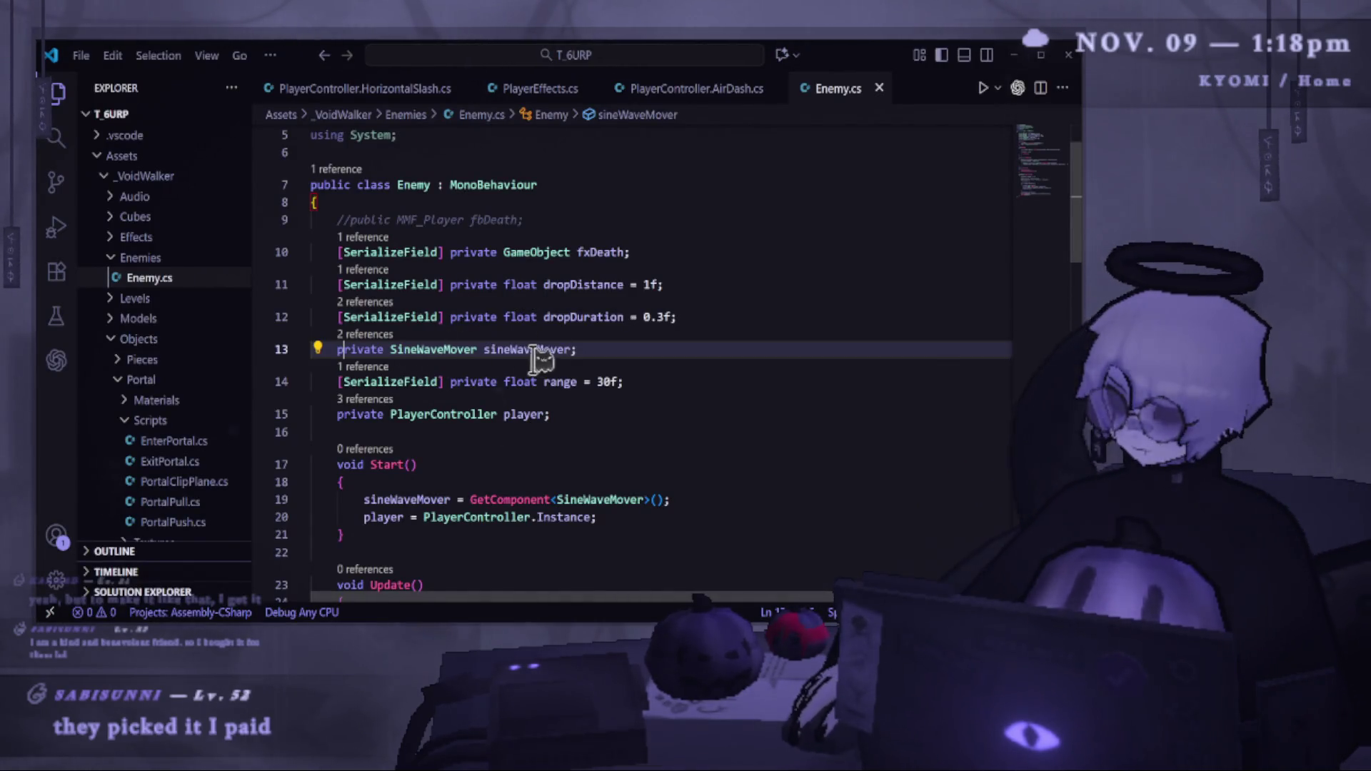
# Scroll through Enemy.cs and place the cursor at the end of the player field on line 15.
pyautogui.scroll(-5, 543, 361)
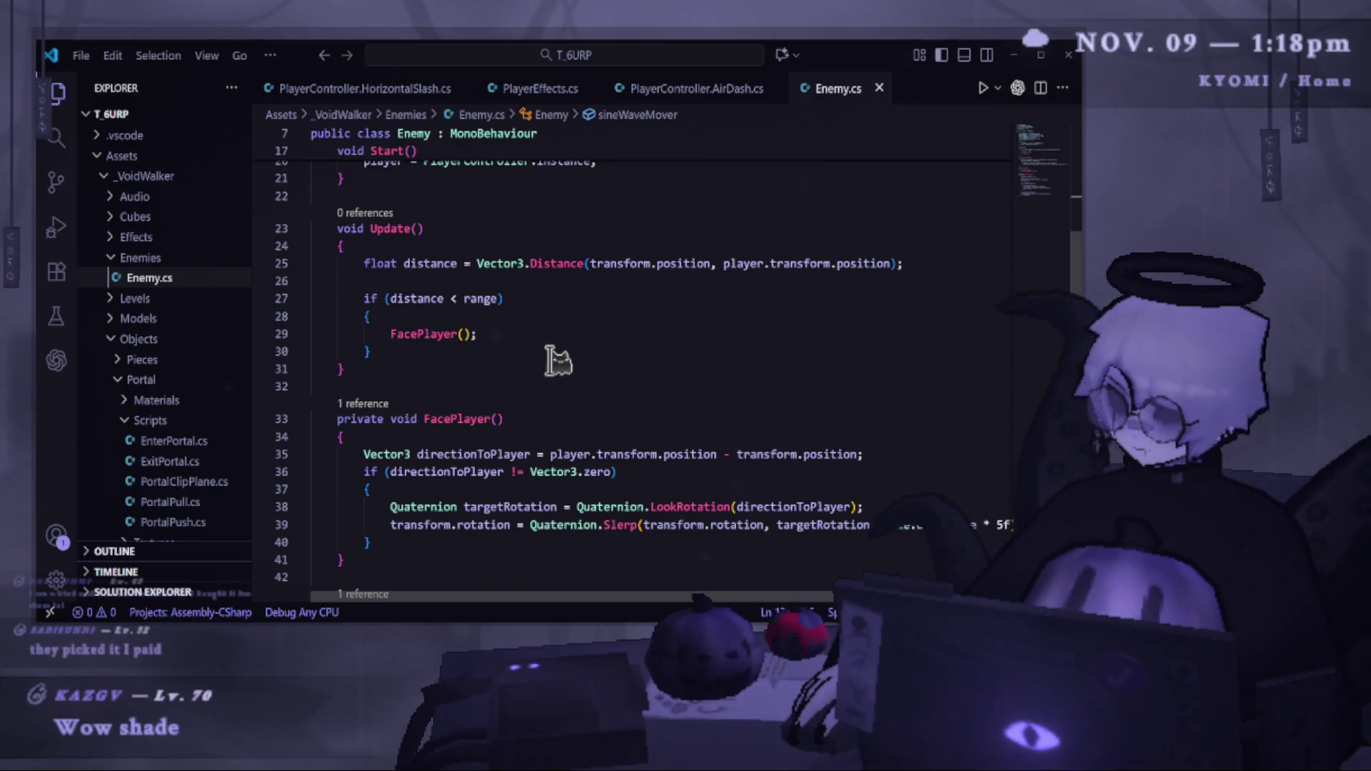
pyautogui.scroll(-1, 547, 358)
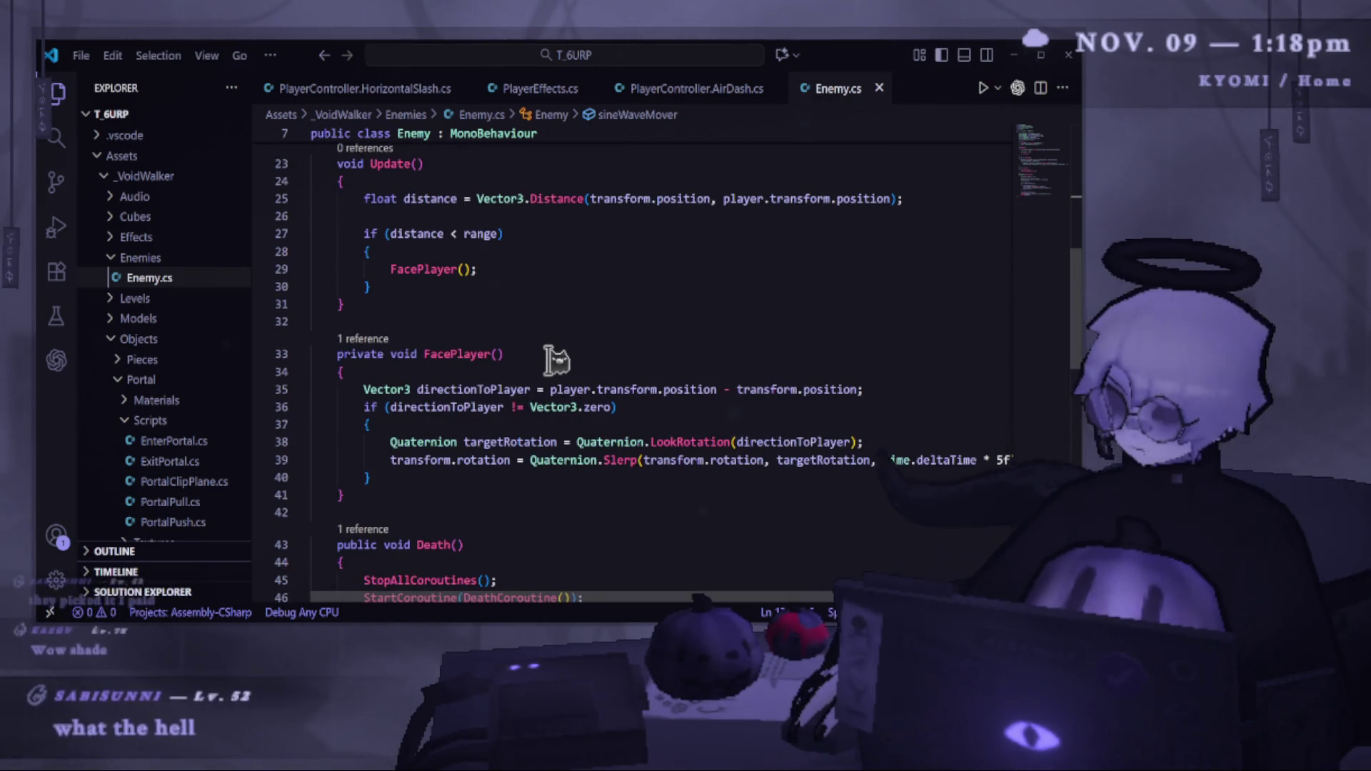
pyautogui.scroll(2, 588, 461)
pyautogui.scroll(1, 580, 459)
pyautogui.scroll(-3, 543, 357)
pyautogui.scroll(3, 532, 400)
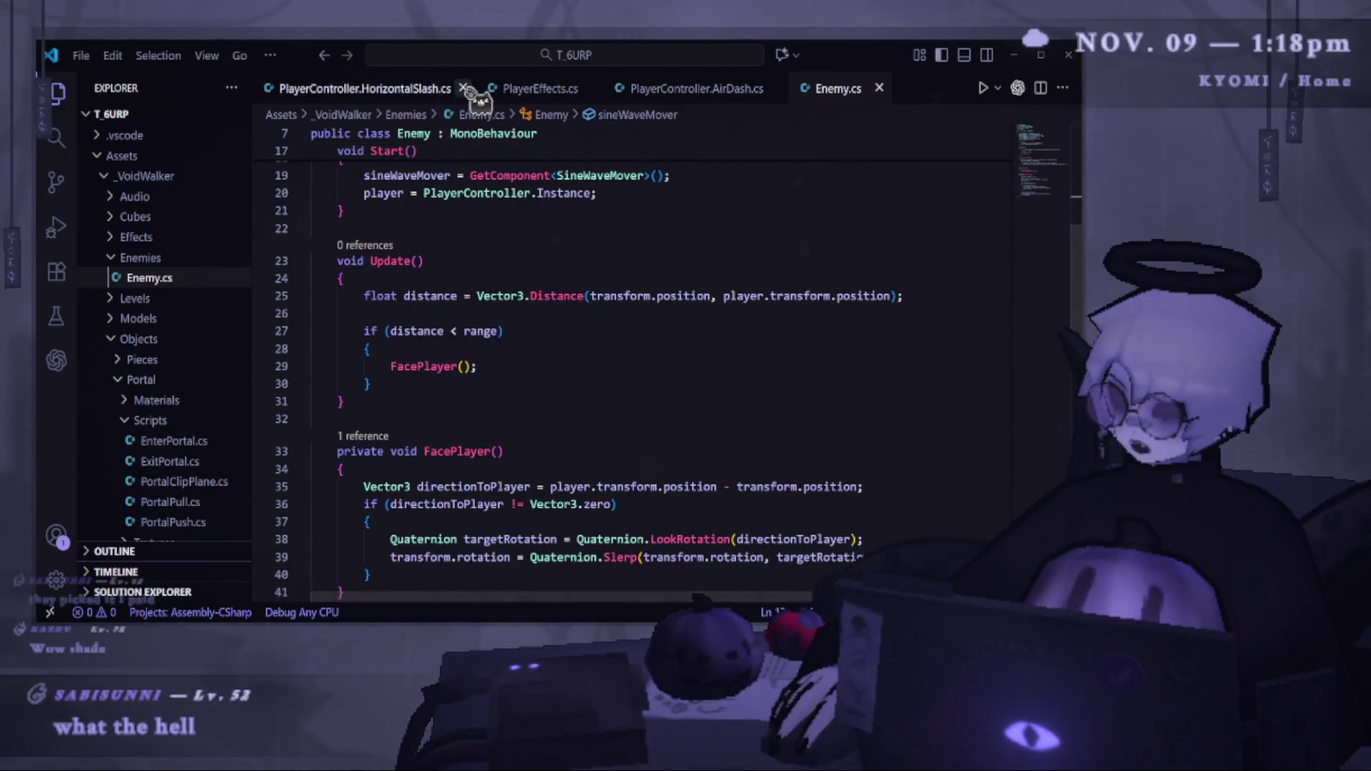
pyautogui.scroll(5, 619, 495)
pyautogui.click(661, 488)
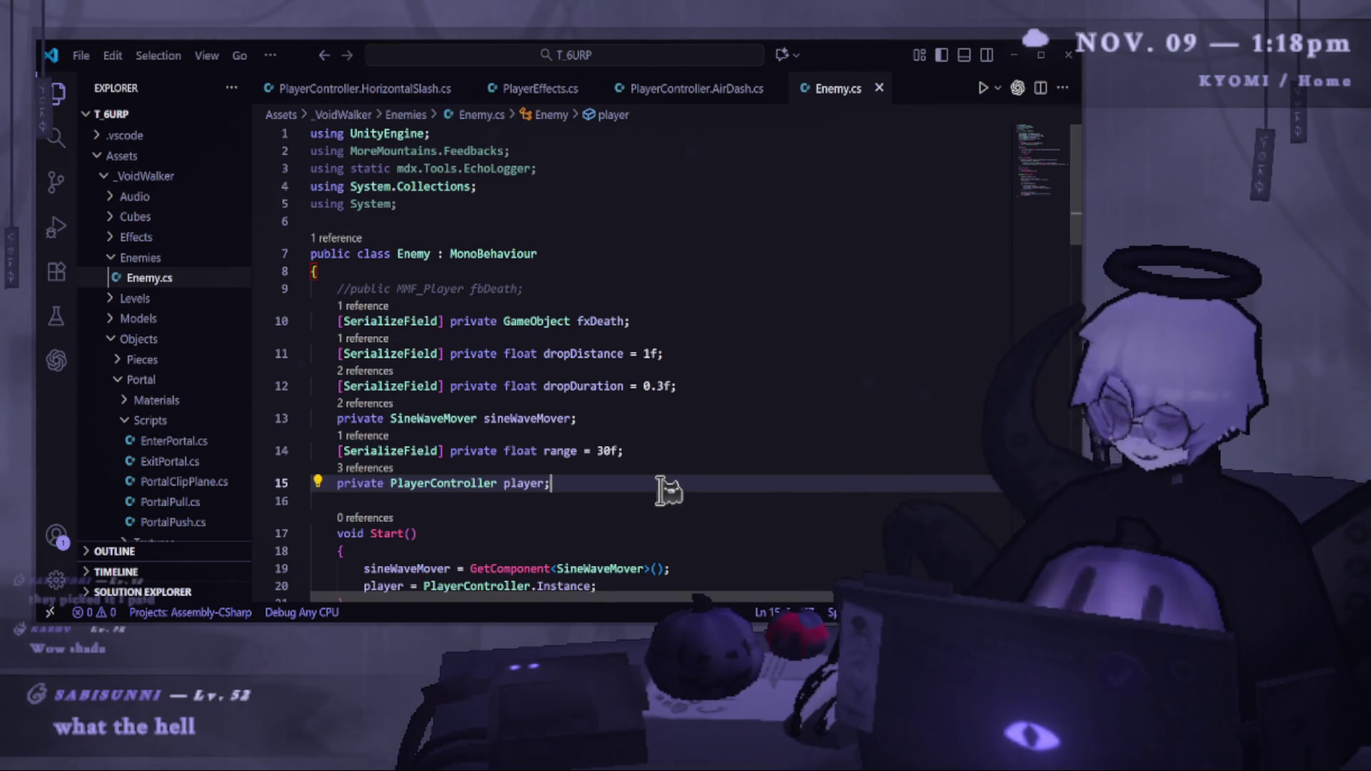
# Add '[HideInInspector] public bool dead = false;' as line 16 below the player field.
pyautogui.press('Return')
pyautogui.write('private ')
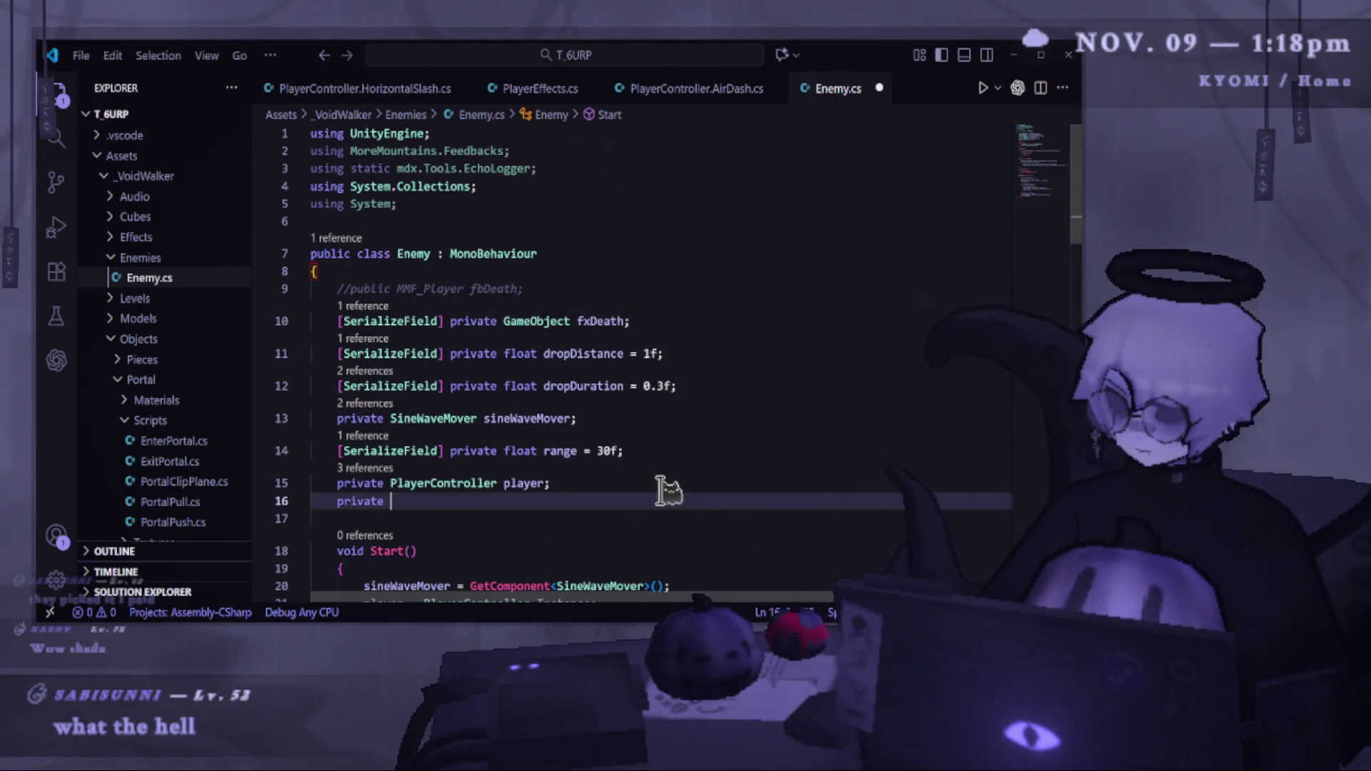
pyautogui.write('bool')
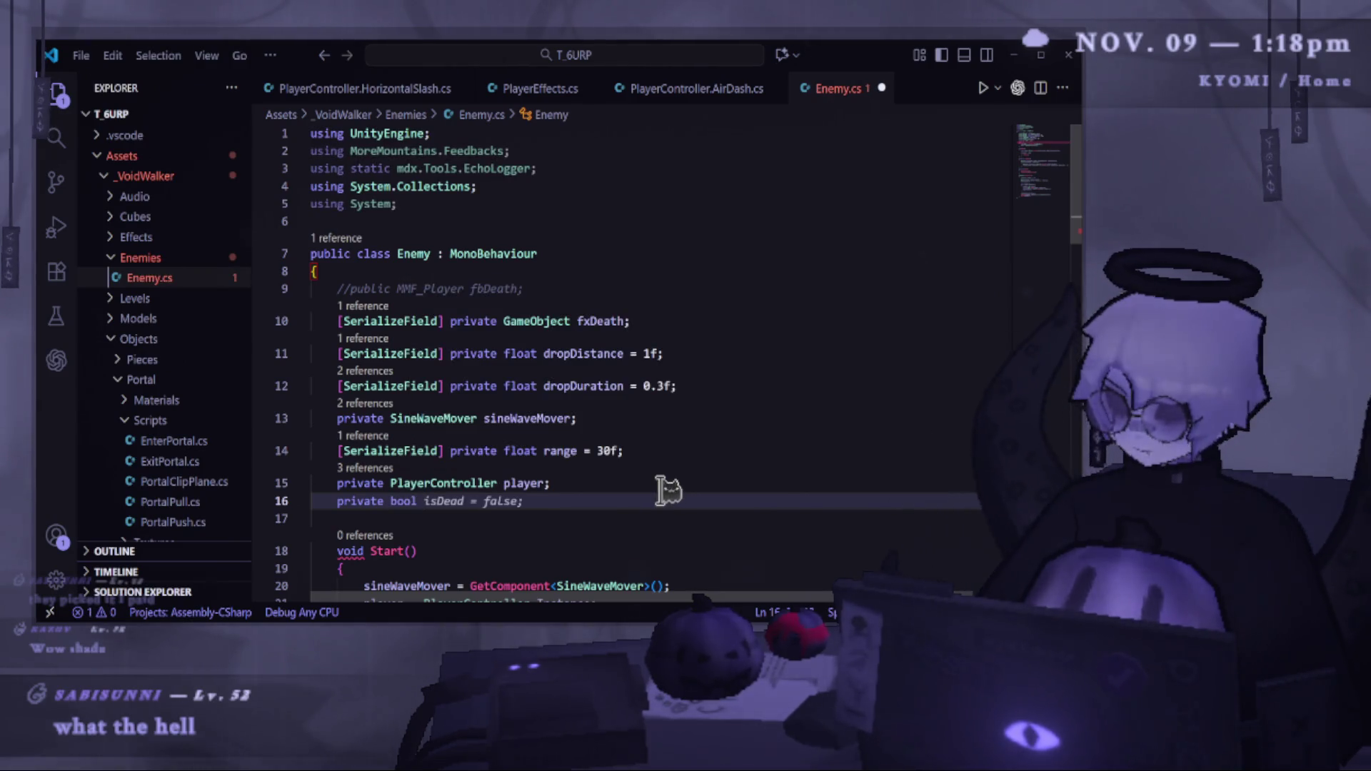
pyautogui.click(368, 502)
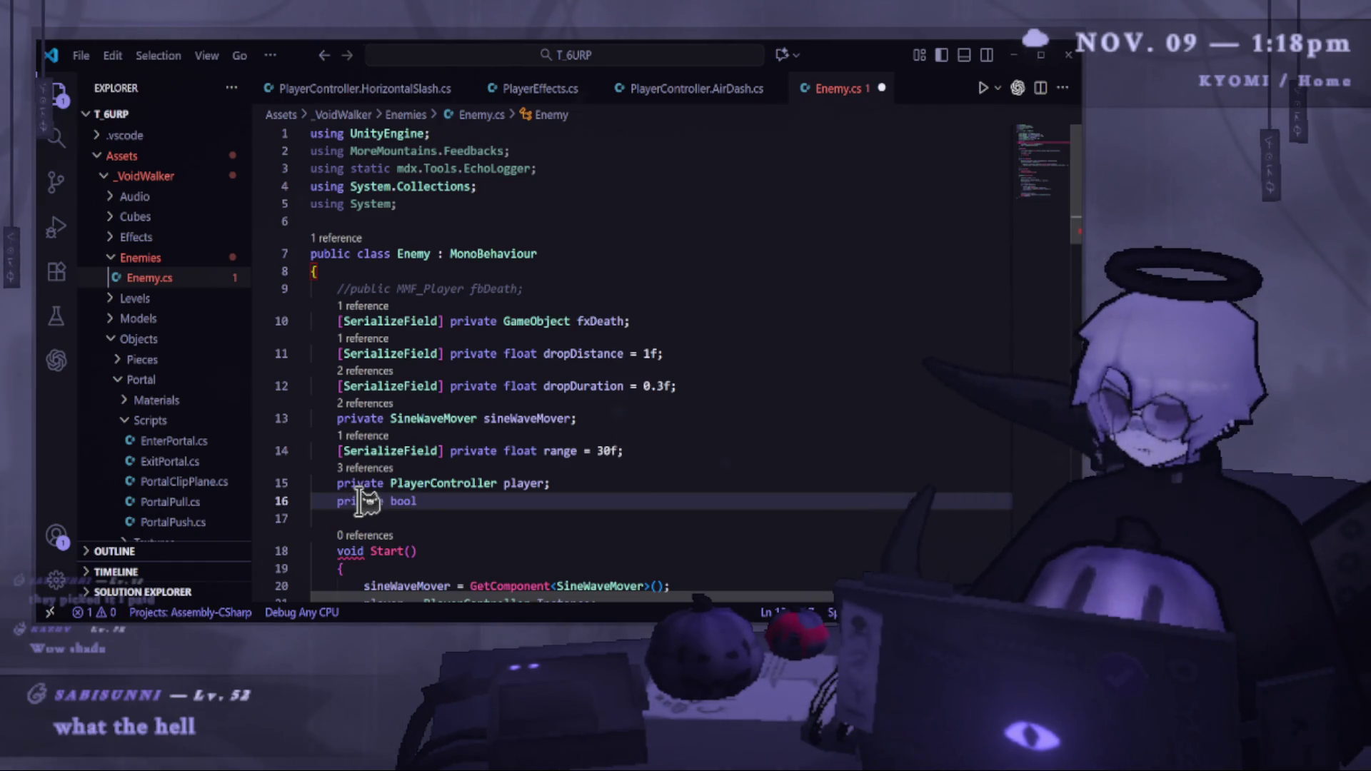
pyautogui.doubleClick(361, 501)
pyautogui.write('[hi')
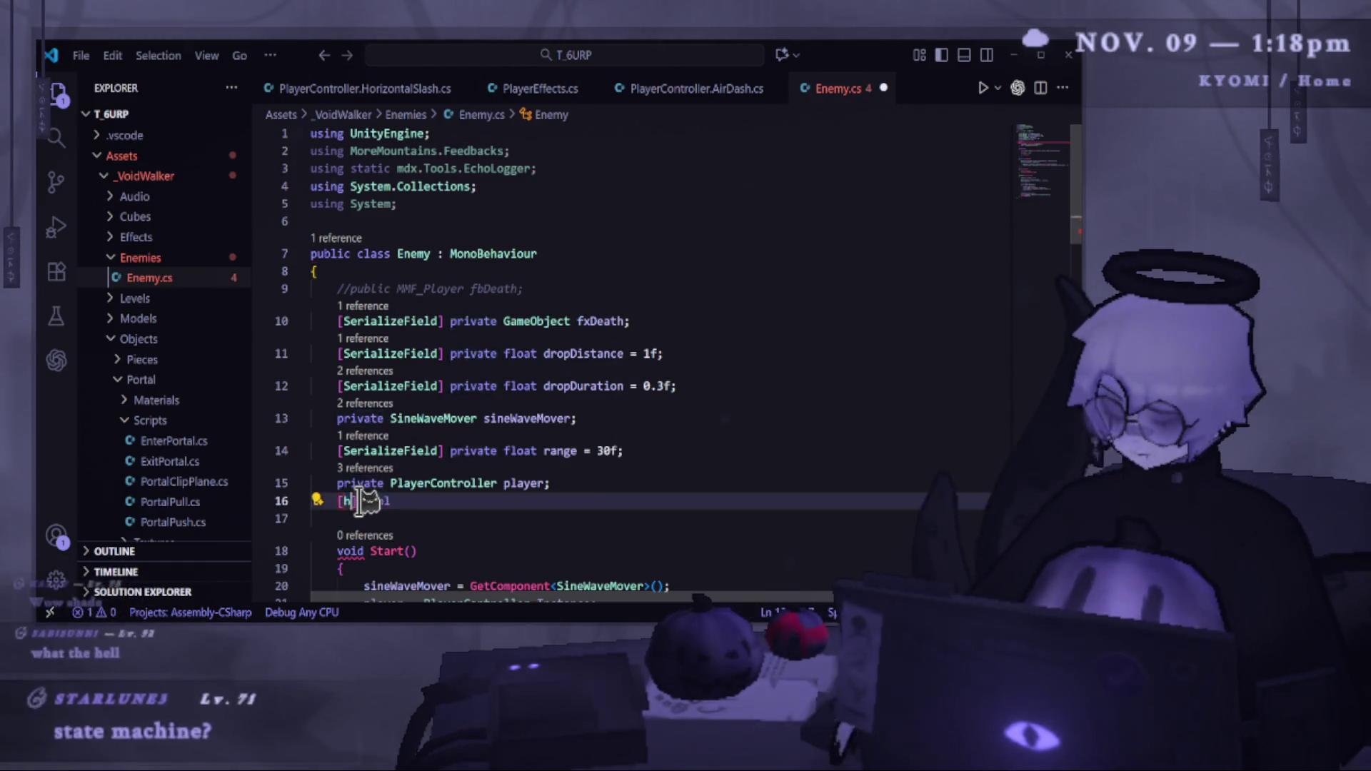
pyautogui.press('Down')
pyautogui.press('Return')
pyautogui.write(']')
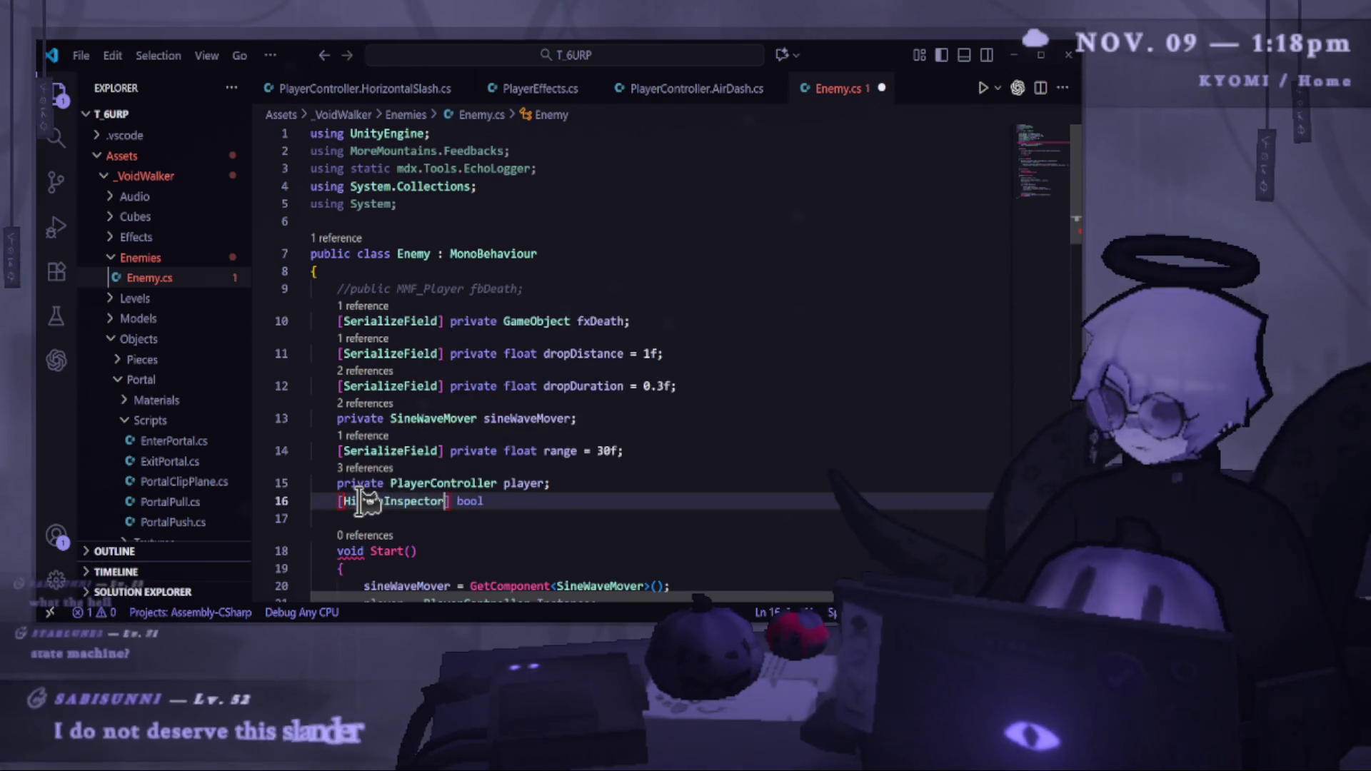
pyautogui.write(' pun')
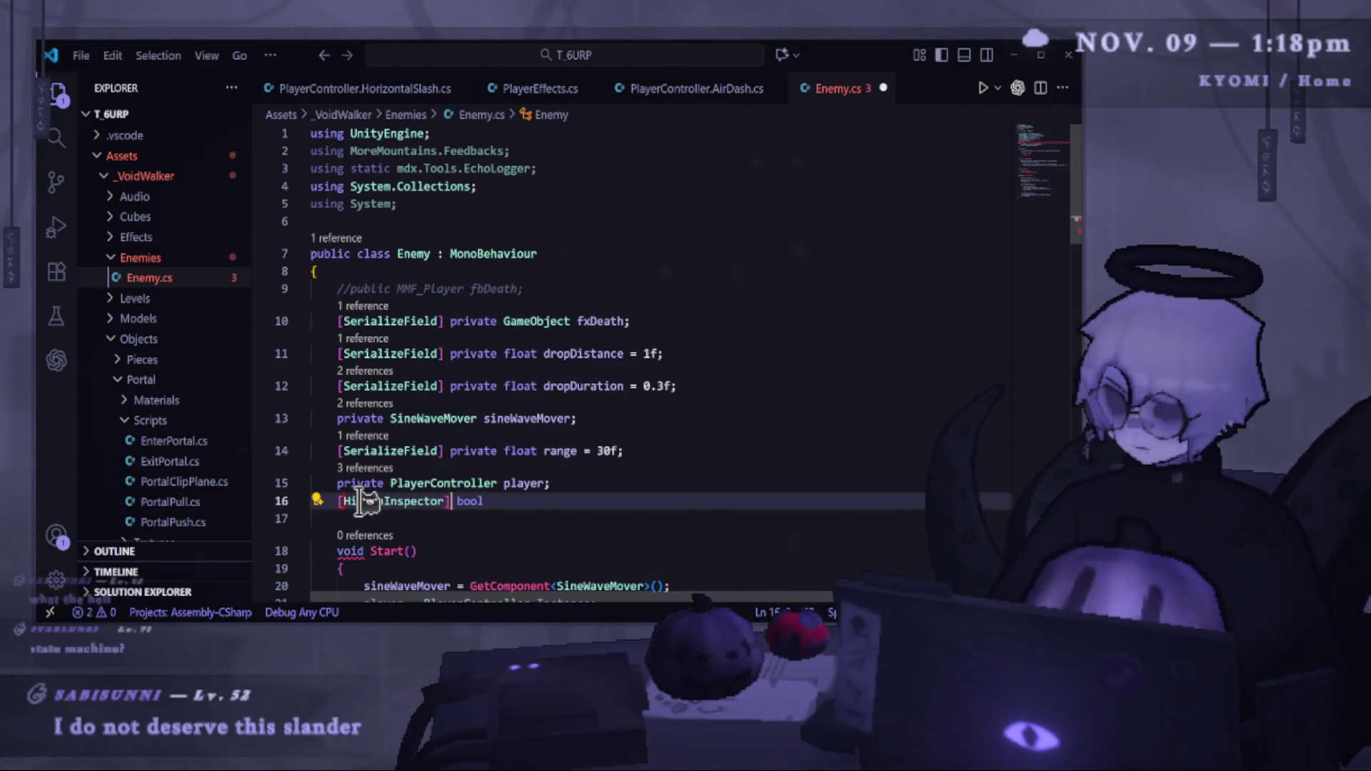
pyautogui.press('BackSpace')
pyautogui.write('v')
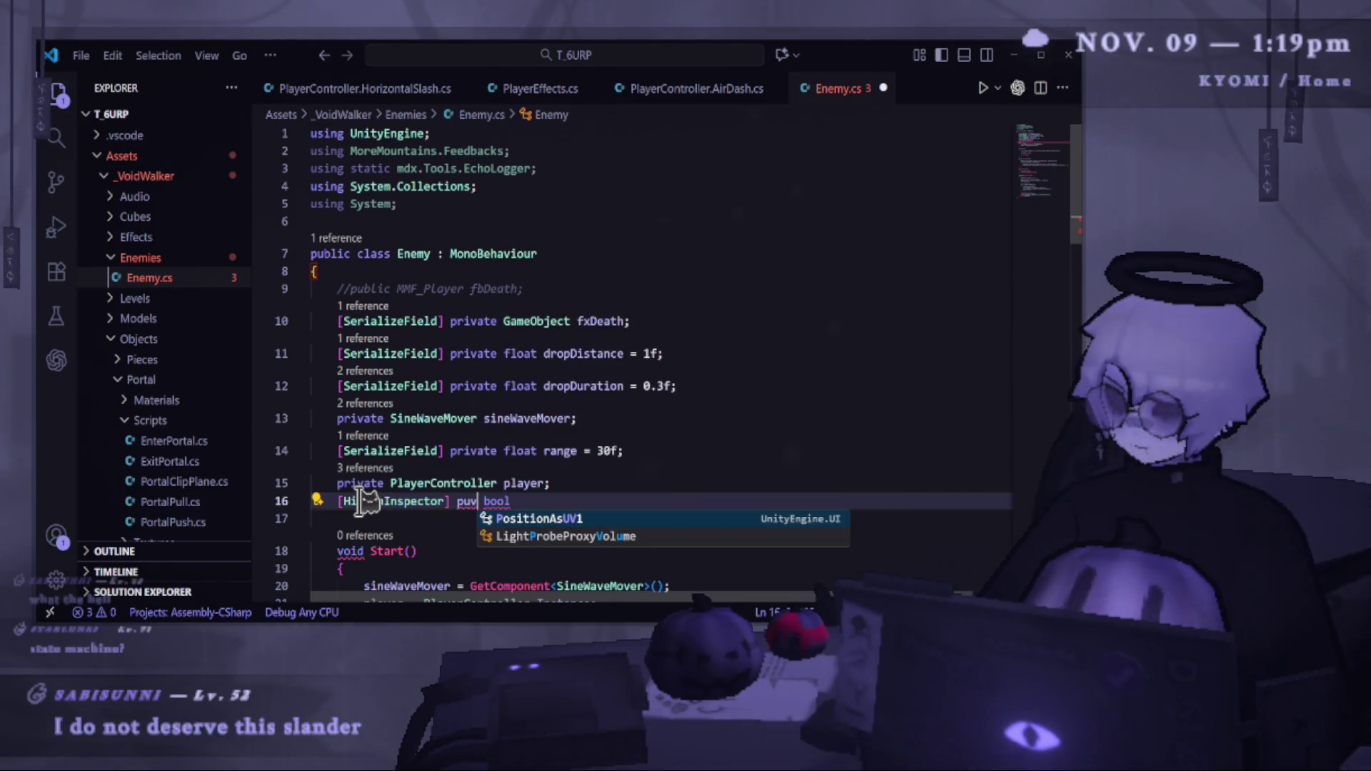
pyautogui.press('Return')
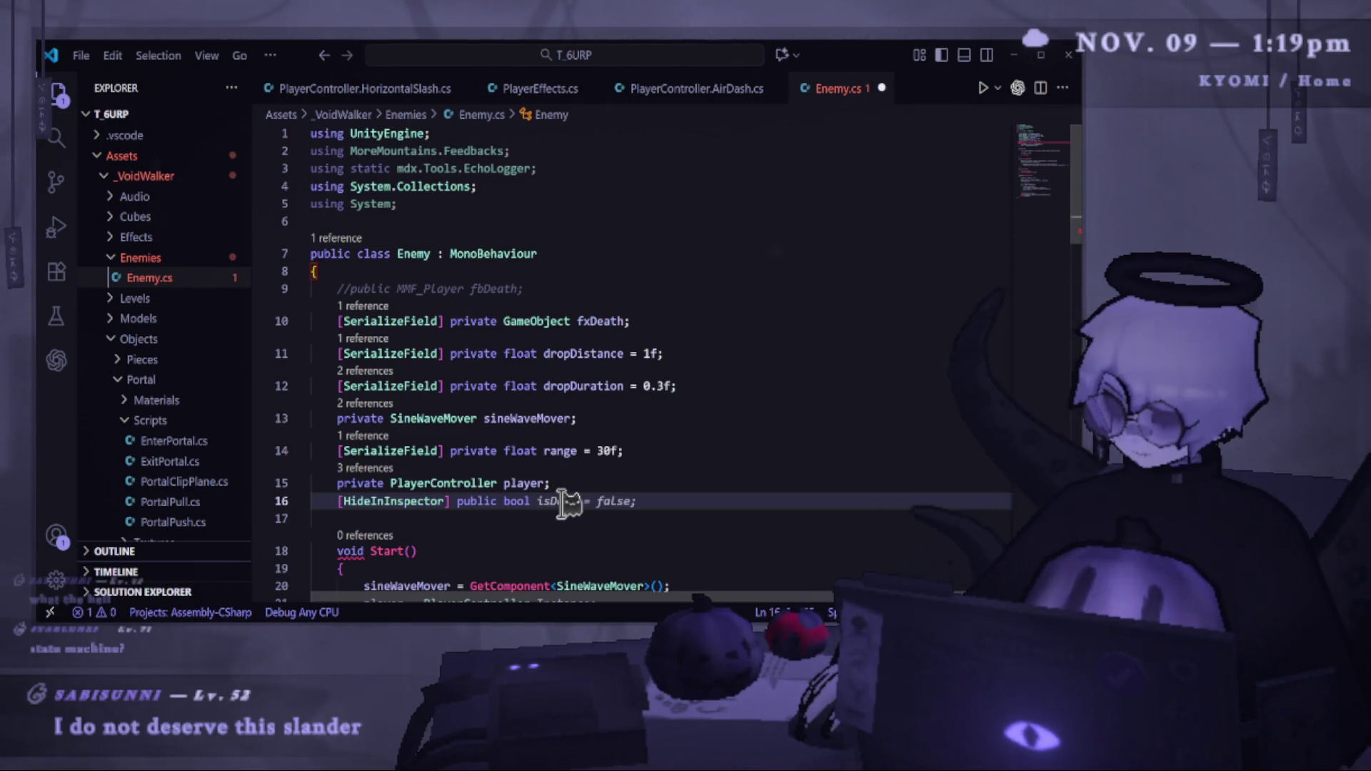
pyautogui.write('dead')
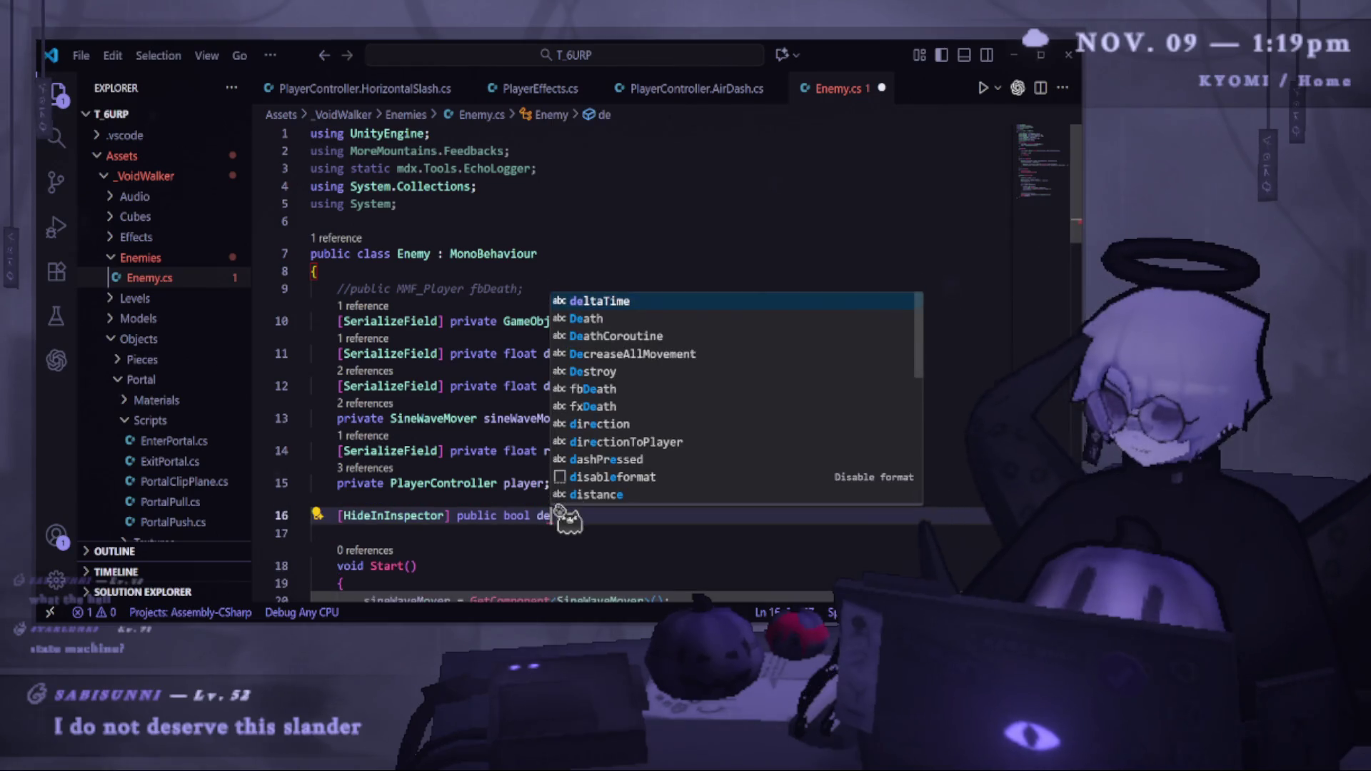
pyautogui.press('Escape')
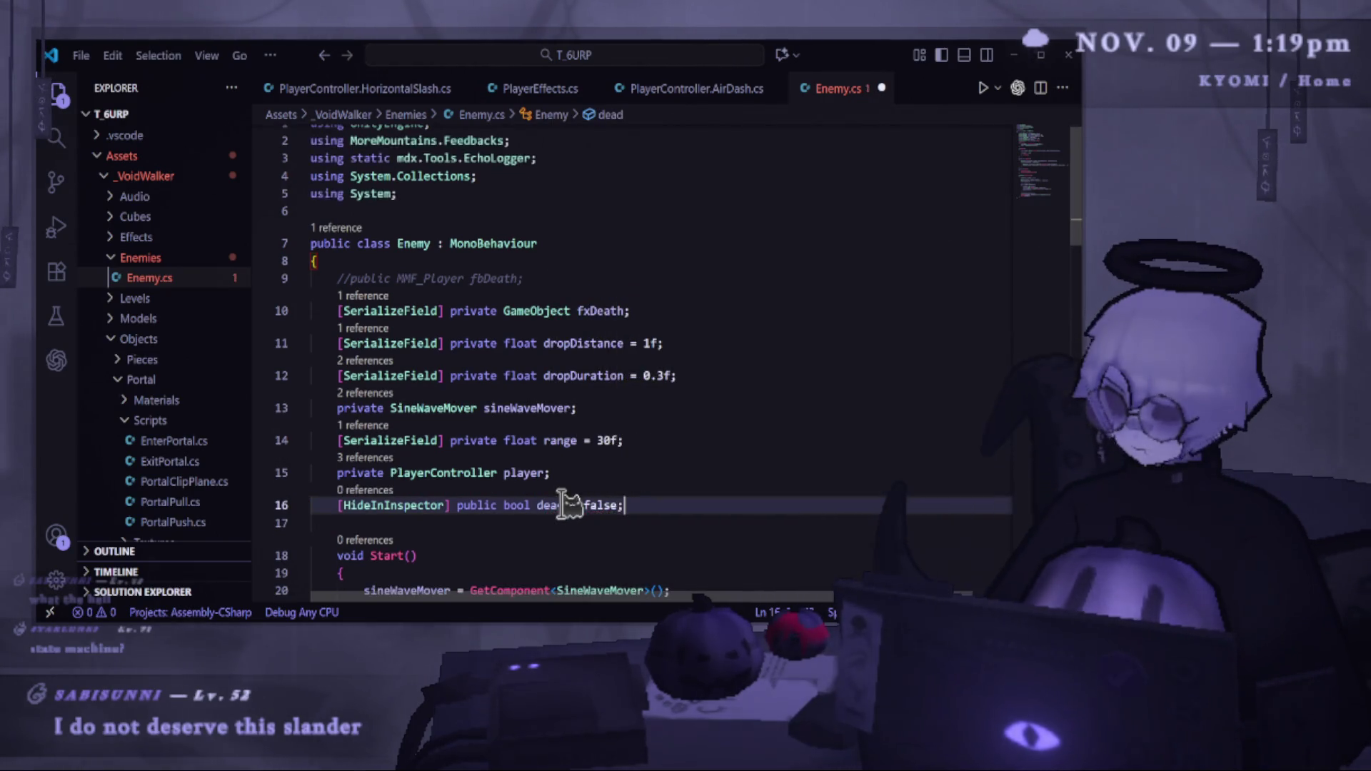
# Save Enemy.cs and scroll to review the new dead field.
pyautogui.hotkey('ctrl', 's')
pyautogui.scroll(-10, 603, 407)
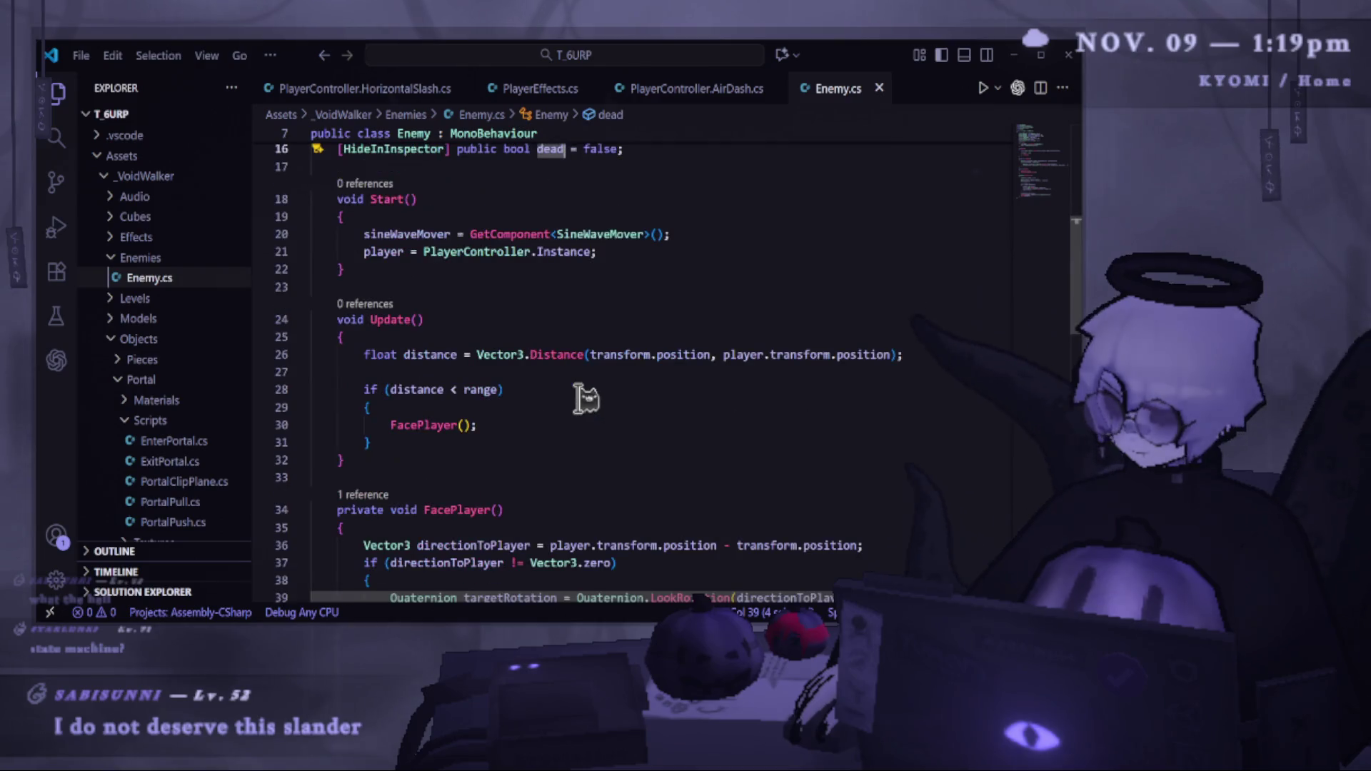
pyautogui.scroll(-4, 585, 406)
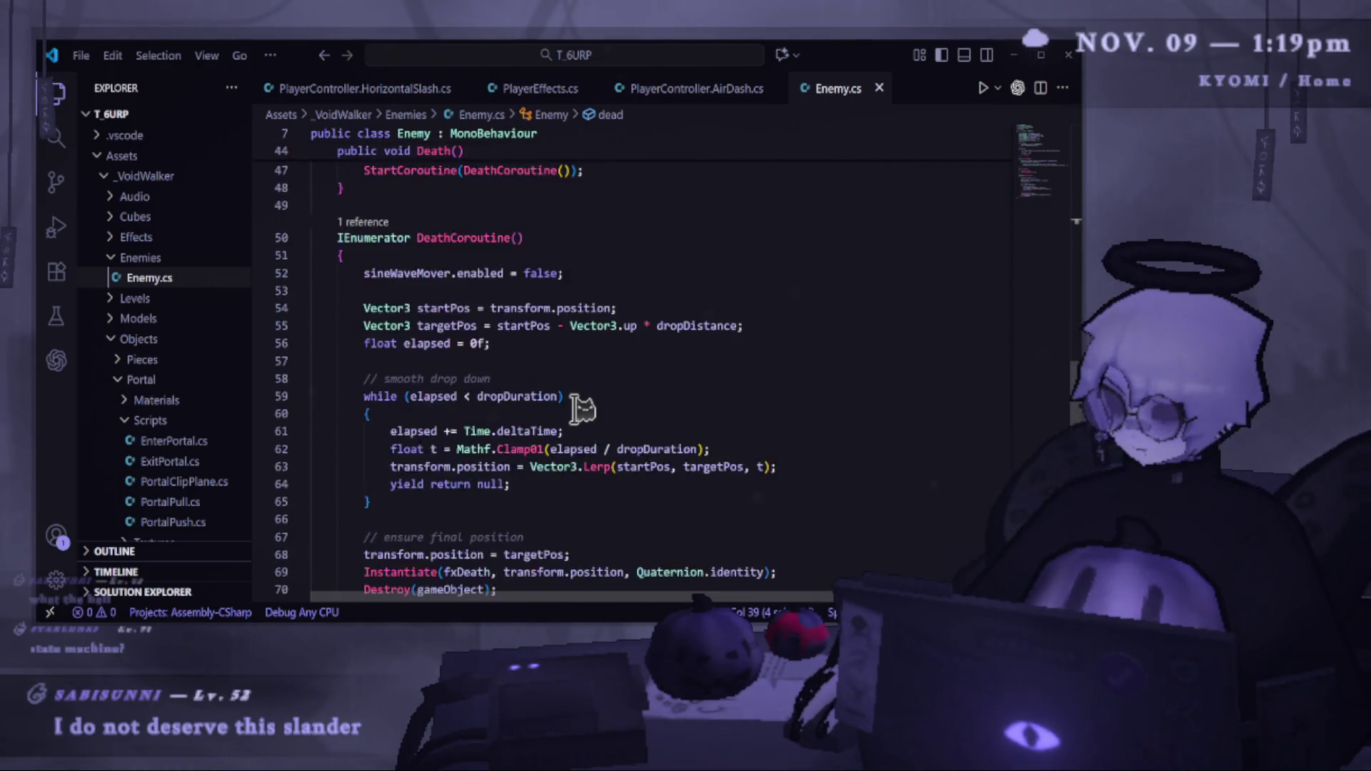
pyautogui.scroll(10, 567, 438)
pyautogui.scroll(2, 556, 441)
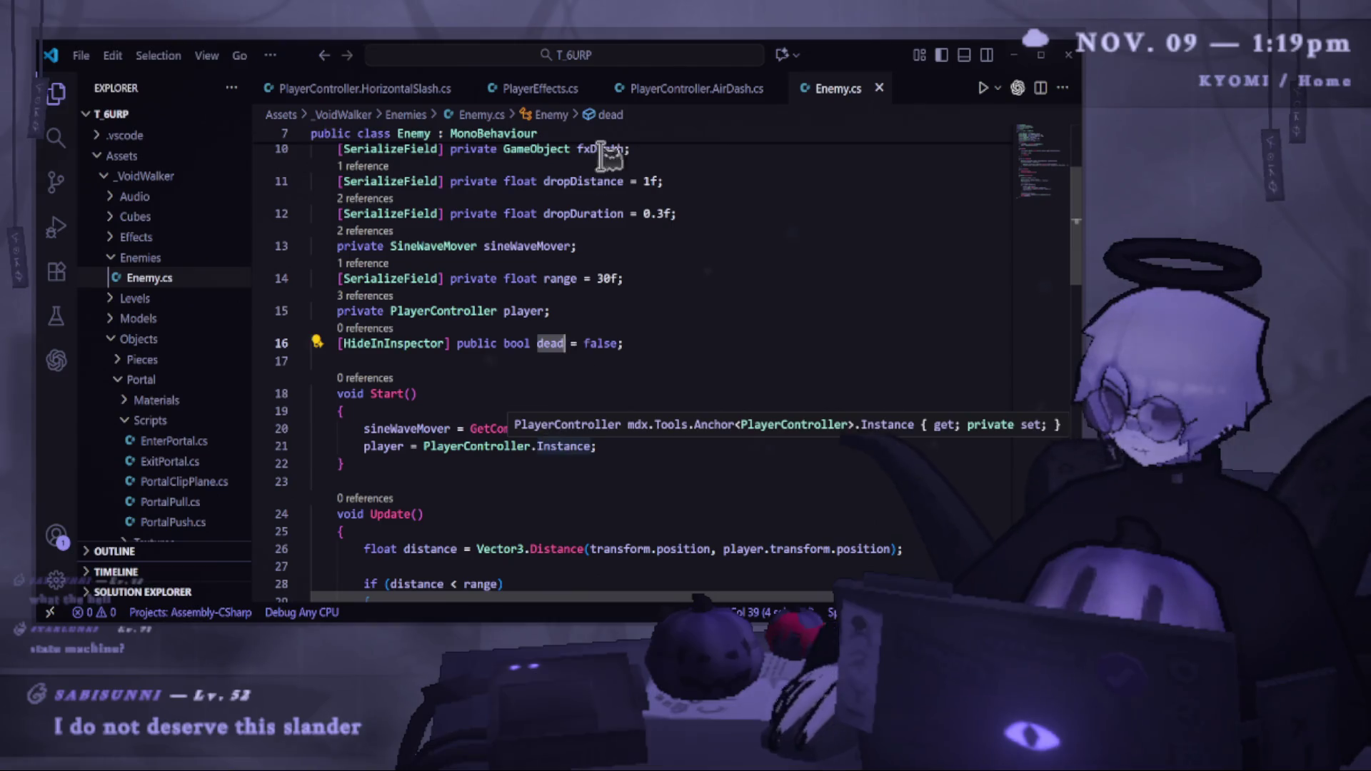
# In the HorizontalSlash state script, go to the end of the target assignment line.
pyautogui.click(386, 90)
pyautogui.scroll(3, 643, 480)
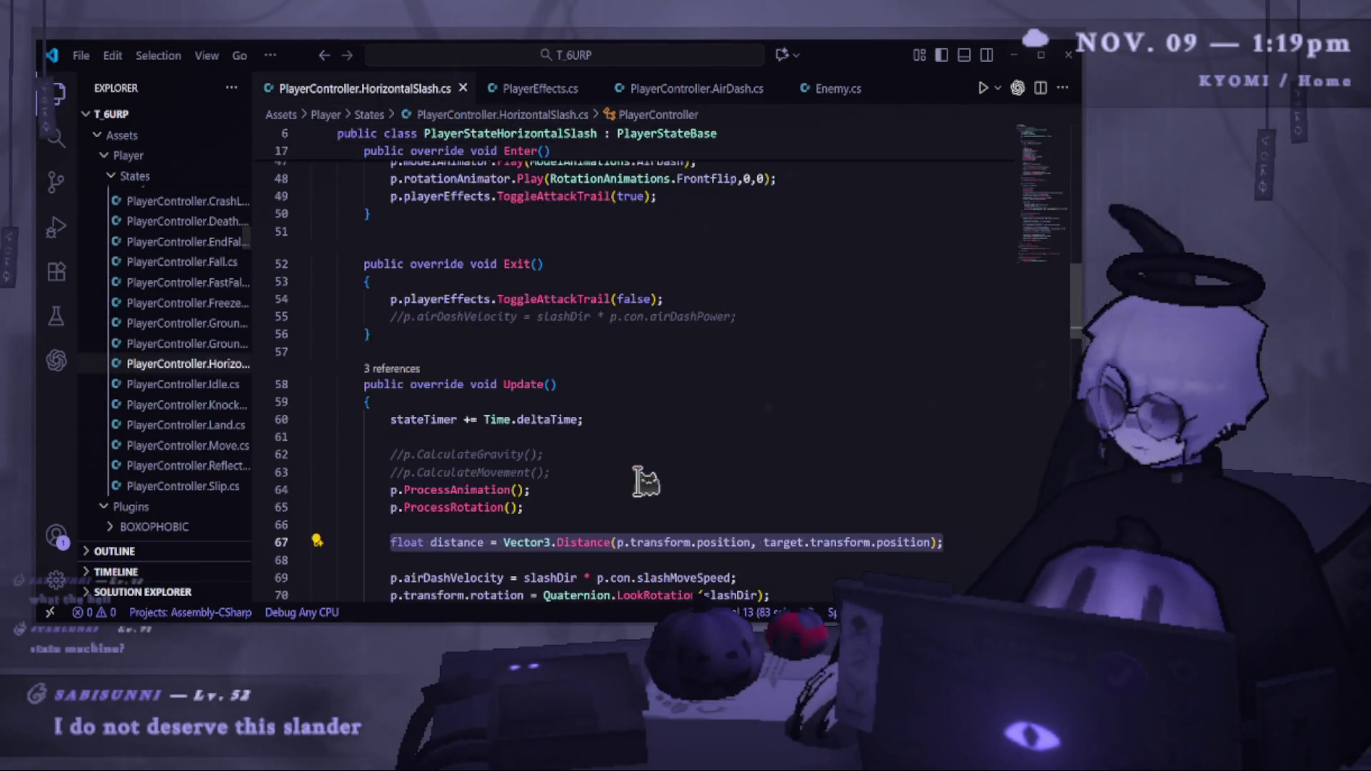
pyautogui.scroll(-4, 642, 481)
pyautogui.scroll(-2, 494, 346)
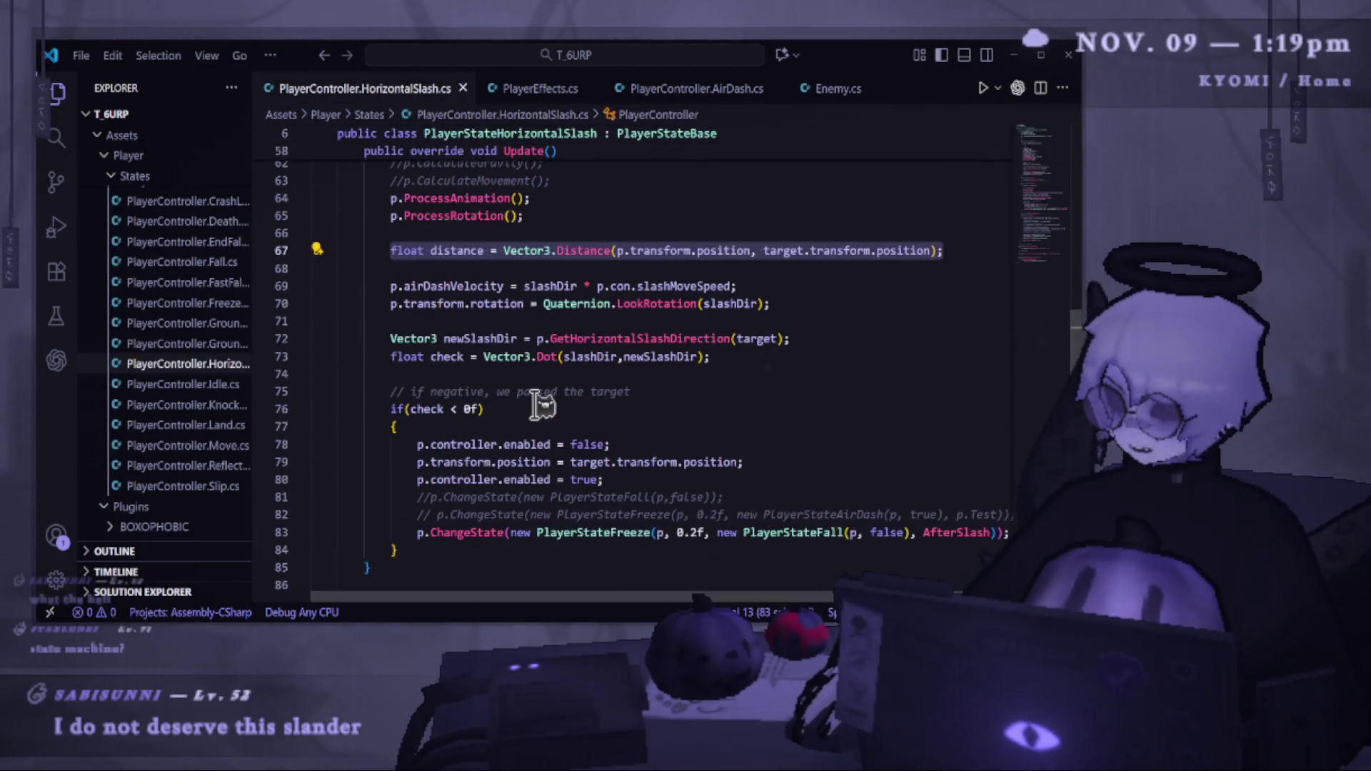
pyautogui.scroll(10, 494, 454)
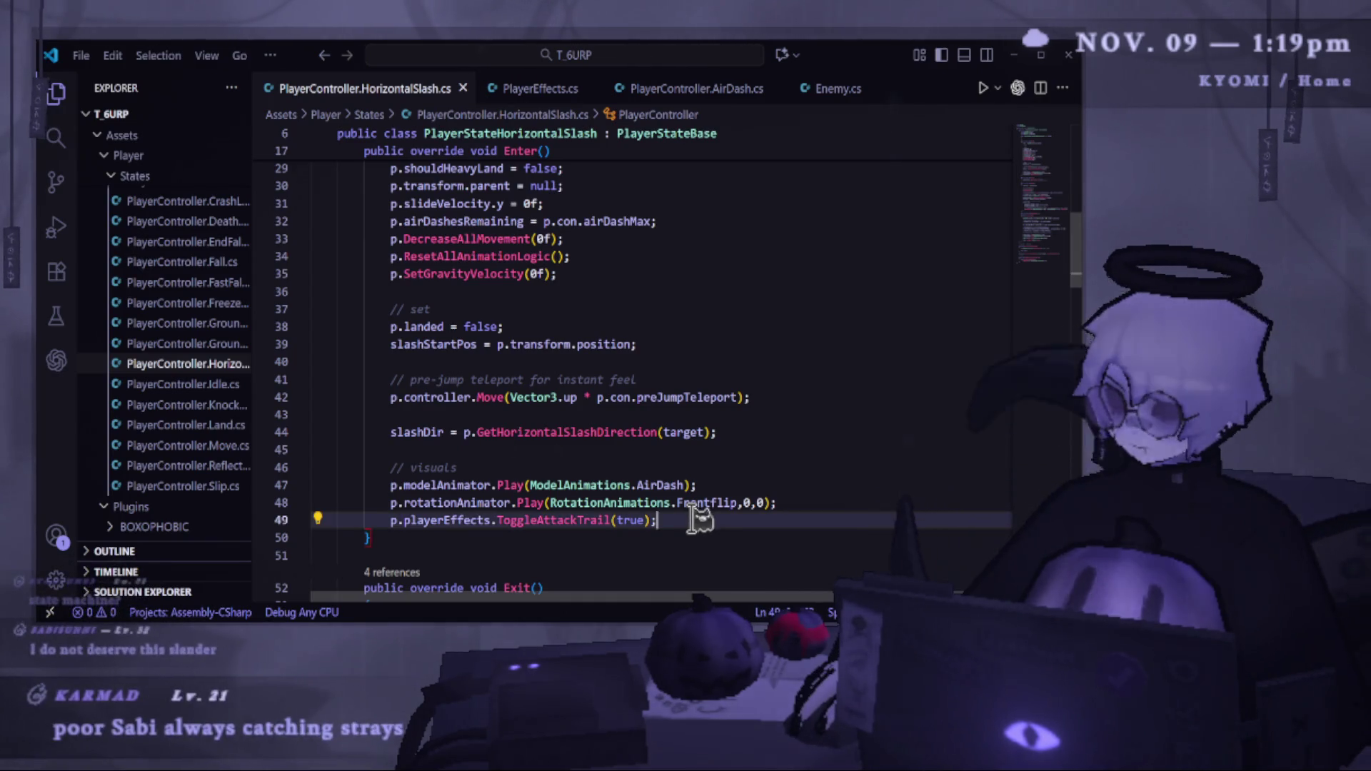
pyautogui.scroll(3, 697, 518)
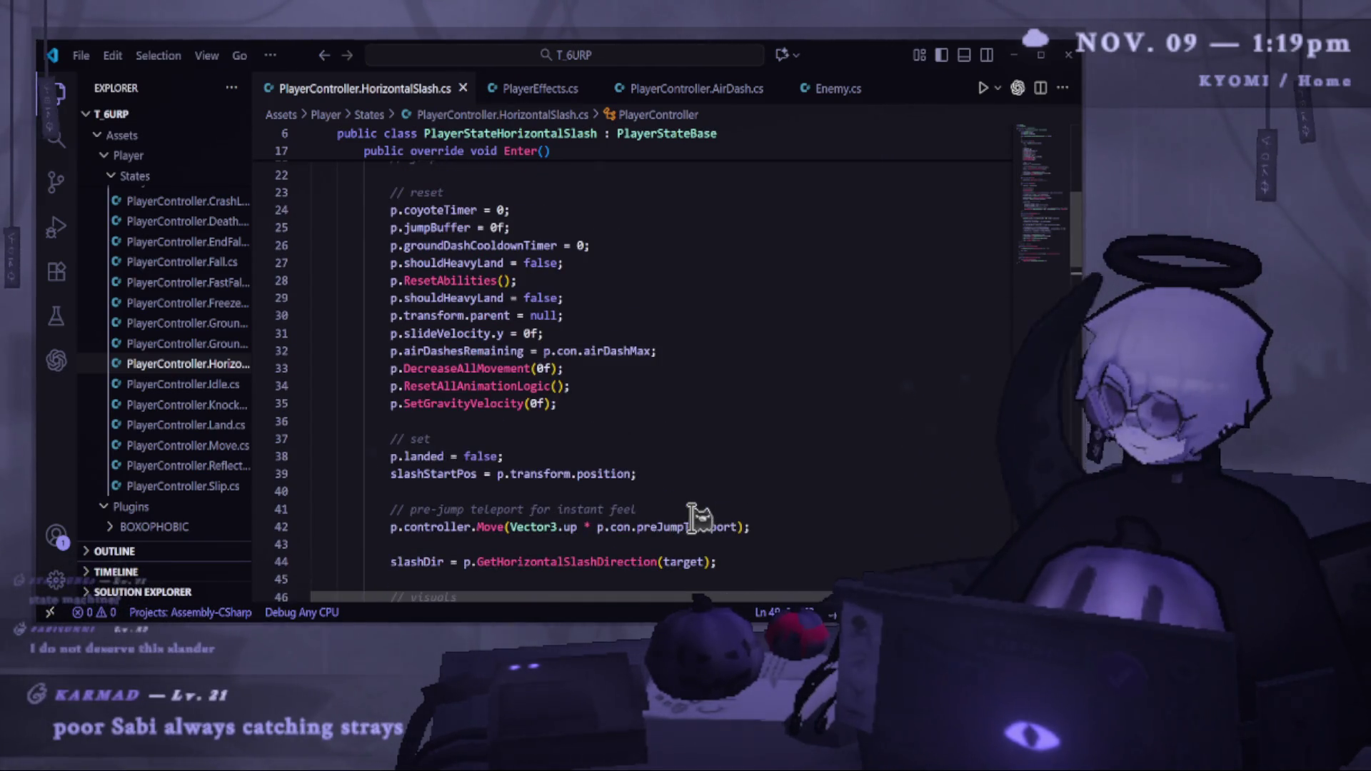
pyautogui.scroll(2, 699, 516)
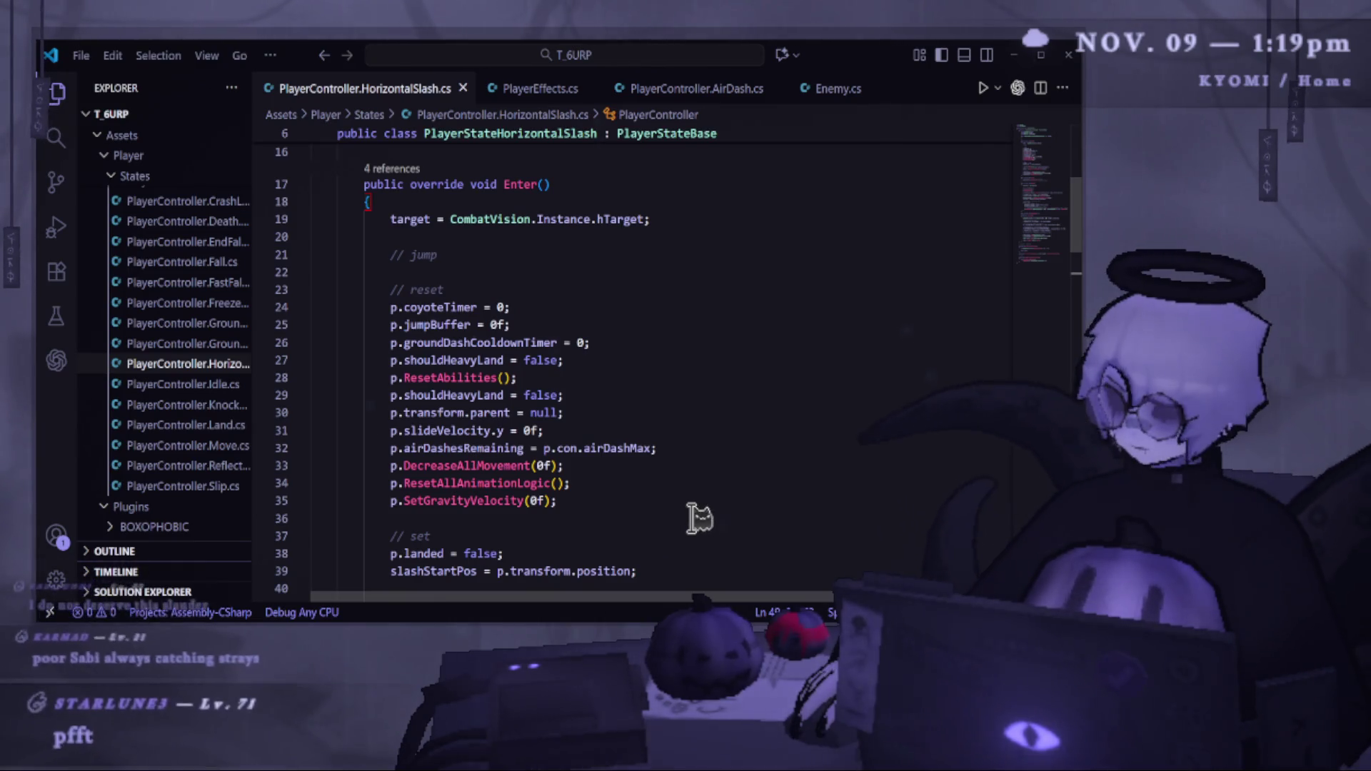
pyautogui.scroll(2, 698, 517)
pyautogui.click(689, 365)
pyautogui.click(675, 348)
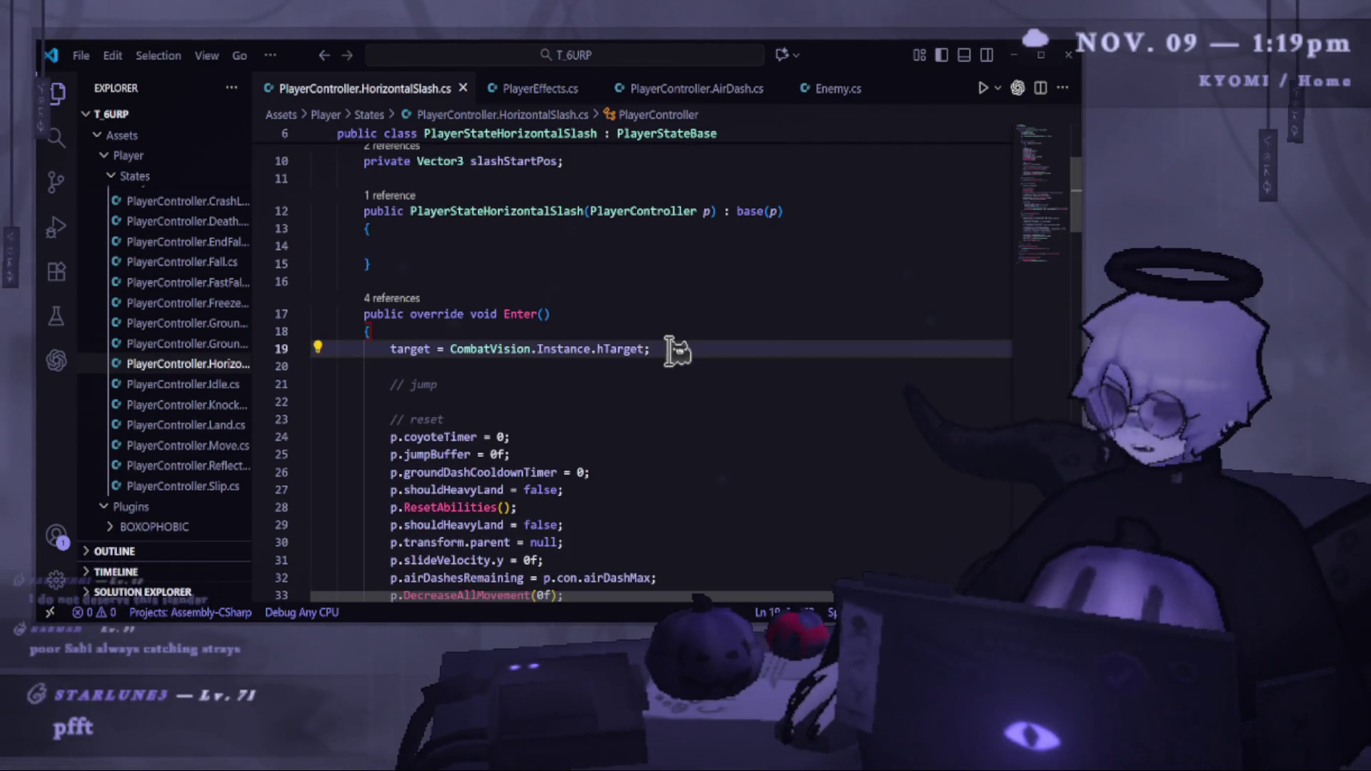
# Add a line setting target.GetComponent<Enemy>().dead = true.
pyautogui.press('Return')
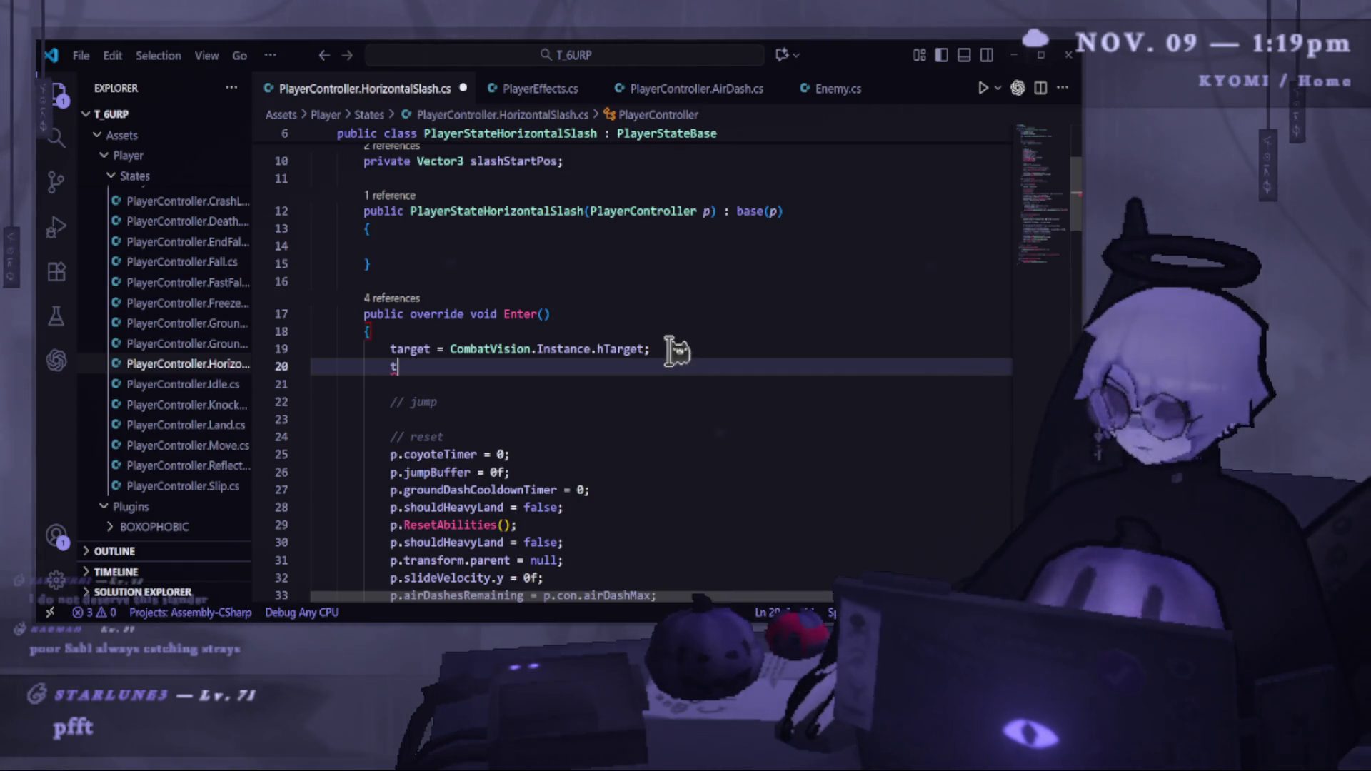
pyautogui.write('ar')
pyautogui.press('Tab')
pyautogui.press('Escape')
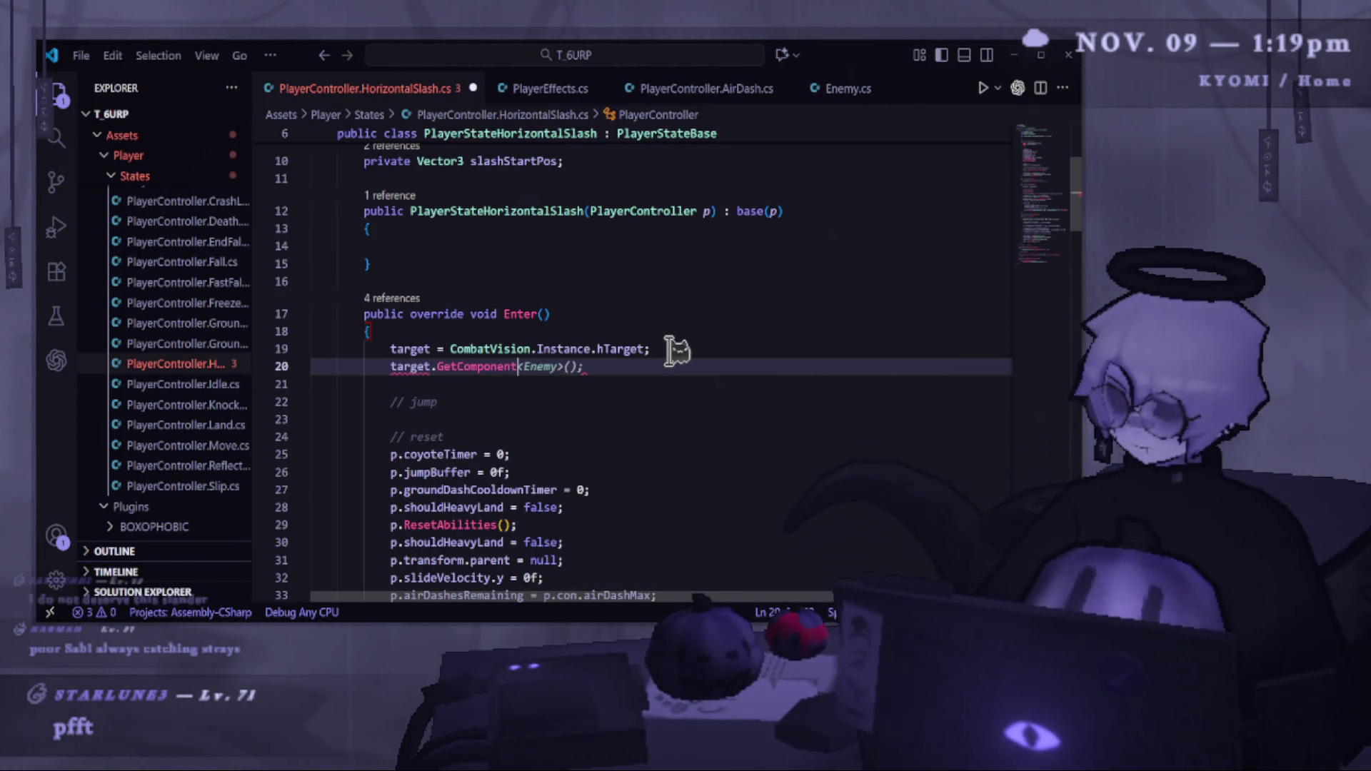
pyautogui.press('Tab')
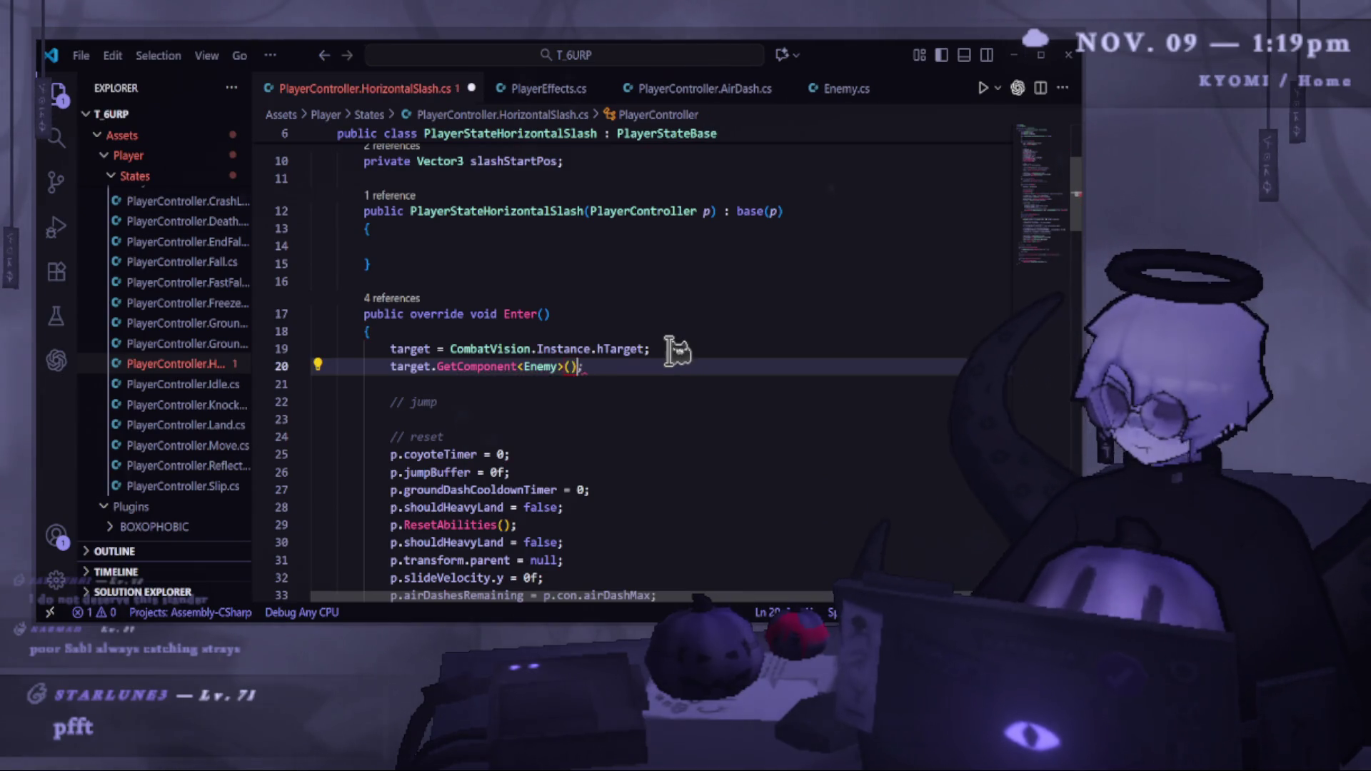
pyautogui.write('.d')
pyautogui.press('Tab')
pyautogui.write('= ')
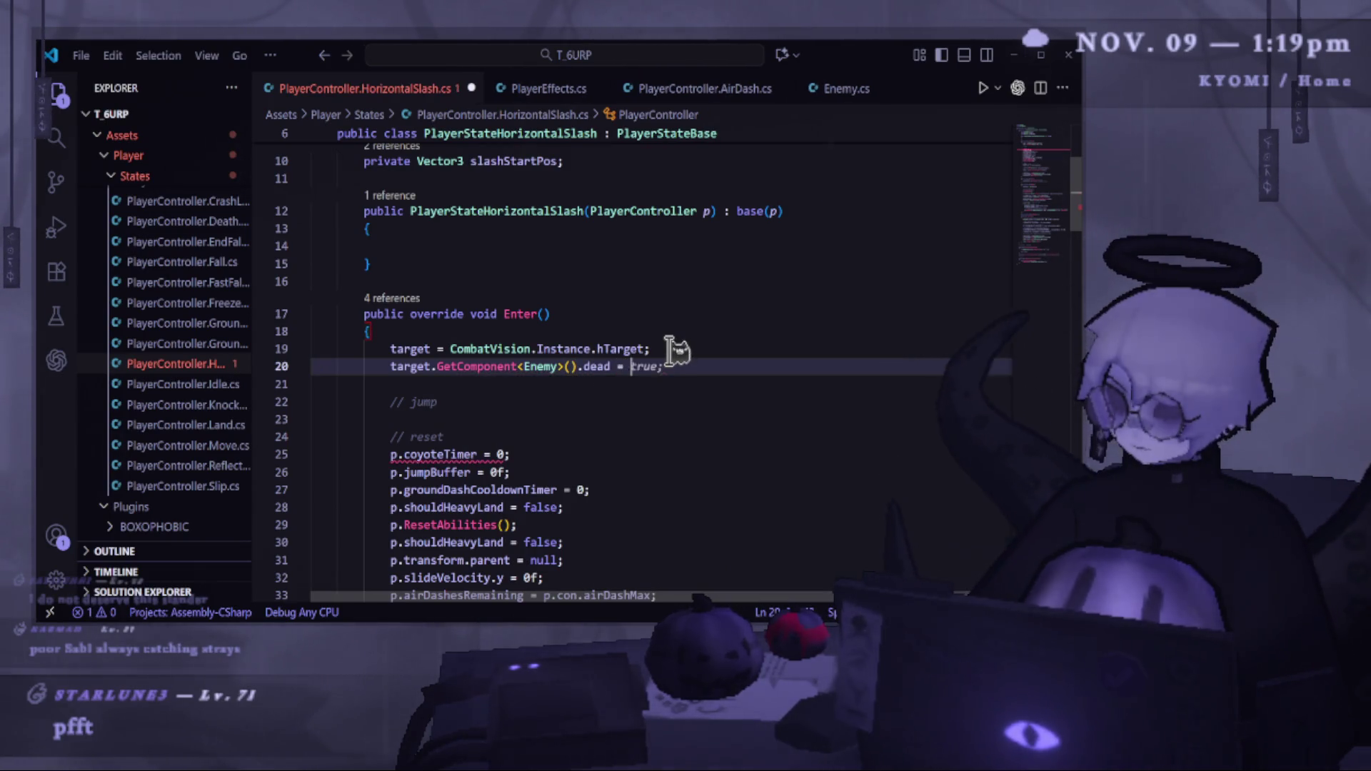
pyautogui.write('true')
pyautogui.press('Tab')
# Save the slash script and jump to the dead field's definition in Enemy.cs.
pyautogui.hotkey('ctrl', 's')
pyautogui.doubleClick(597, 366)
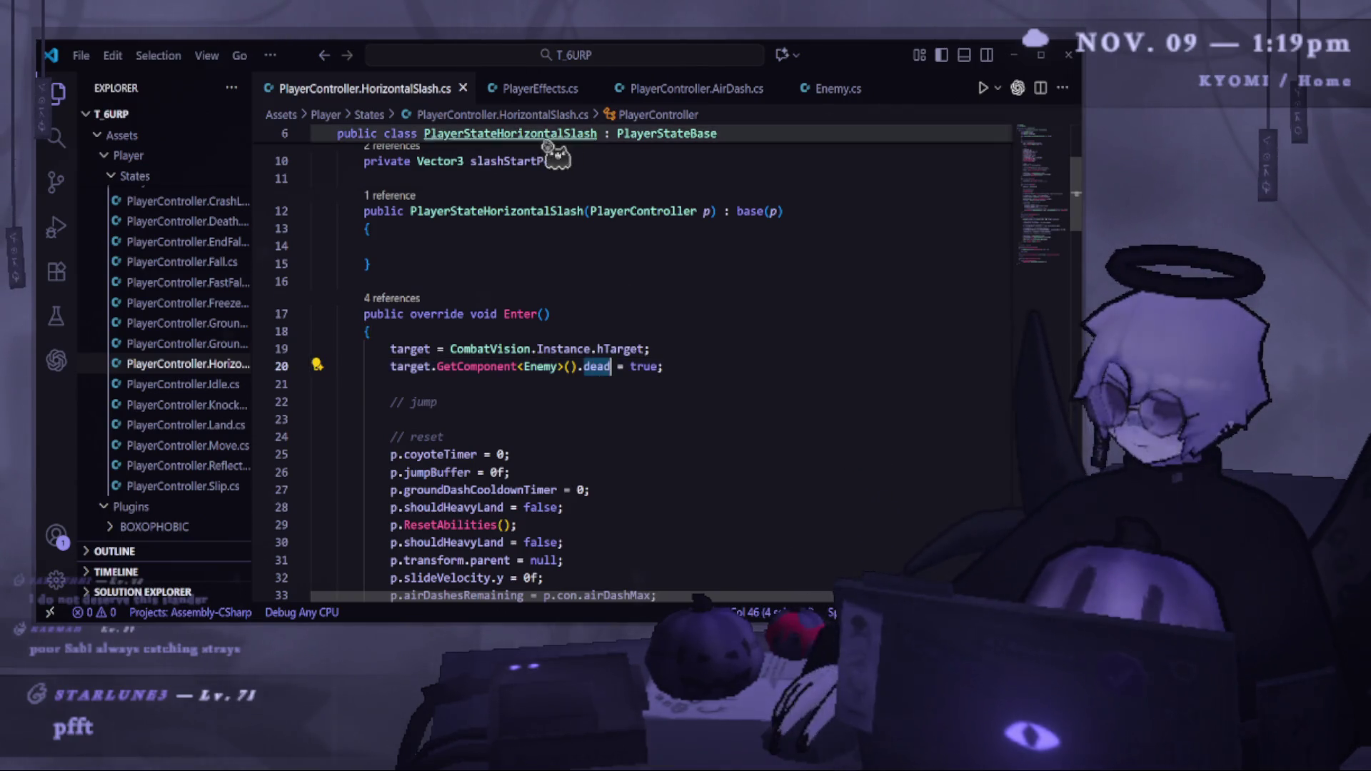
pyautogui.click(823, 88)
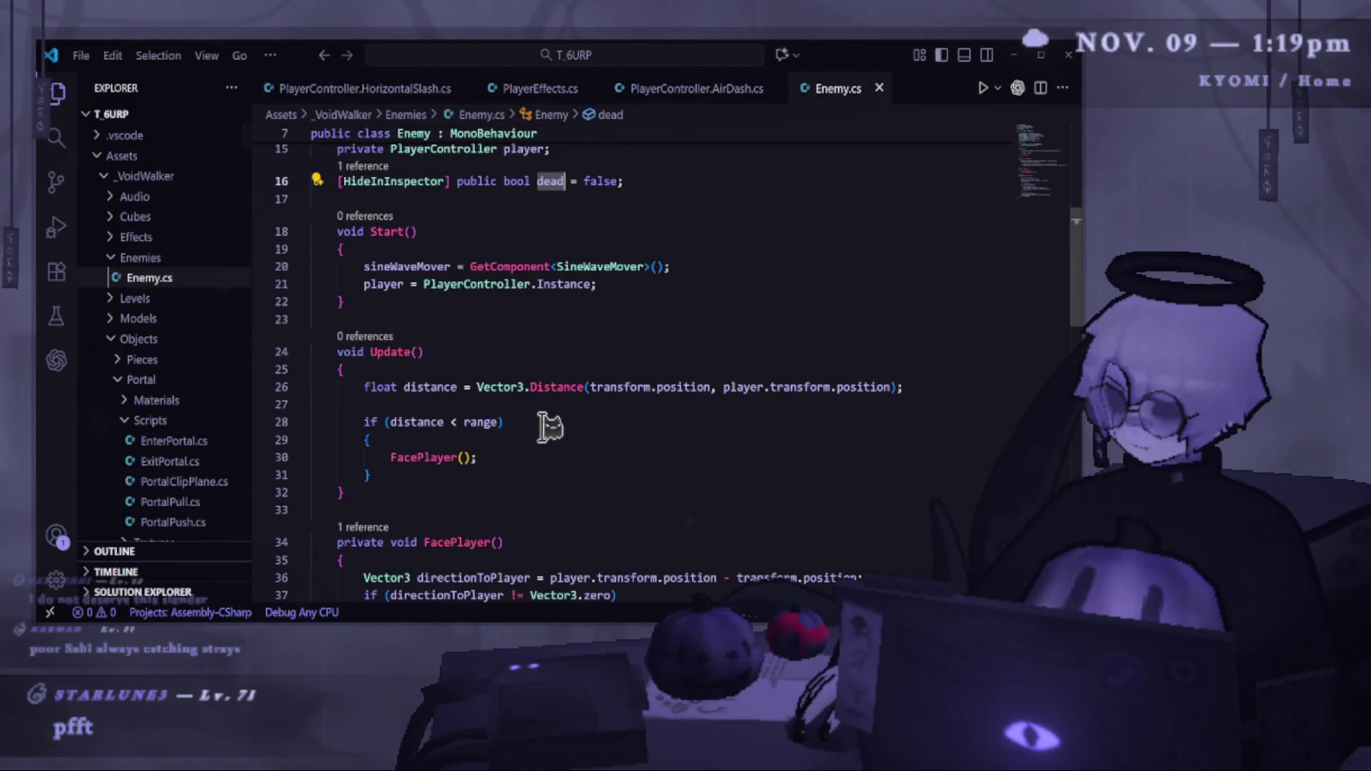
# Change Update's check to 'distance < range && !dead' and save Enemy.cs.
pyautogui.click(503, 421)
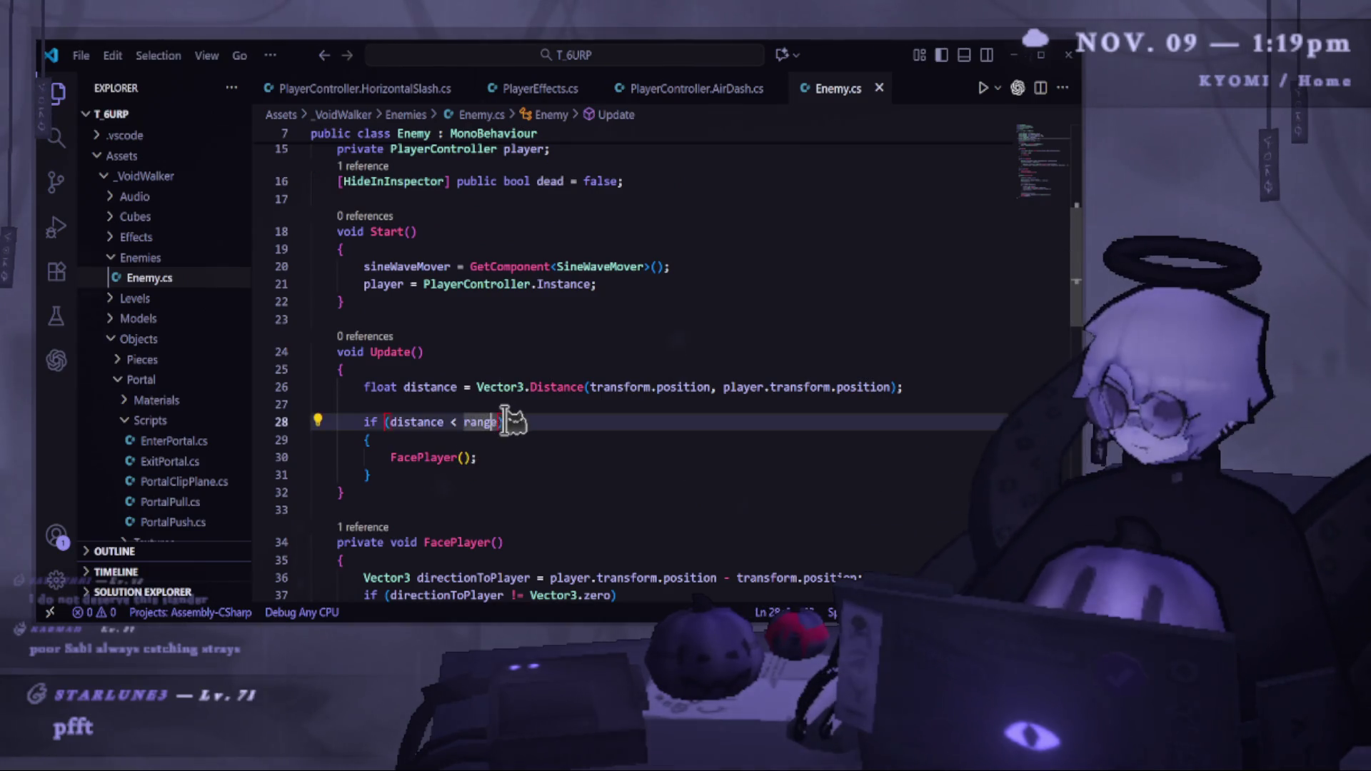
pyautogui.write('&& !dead')
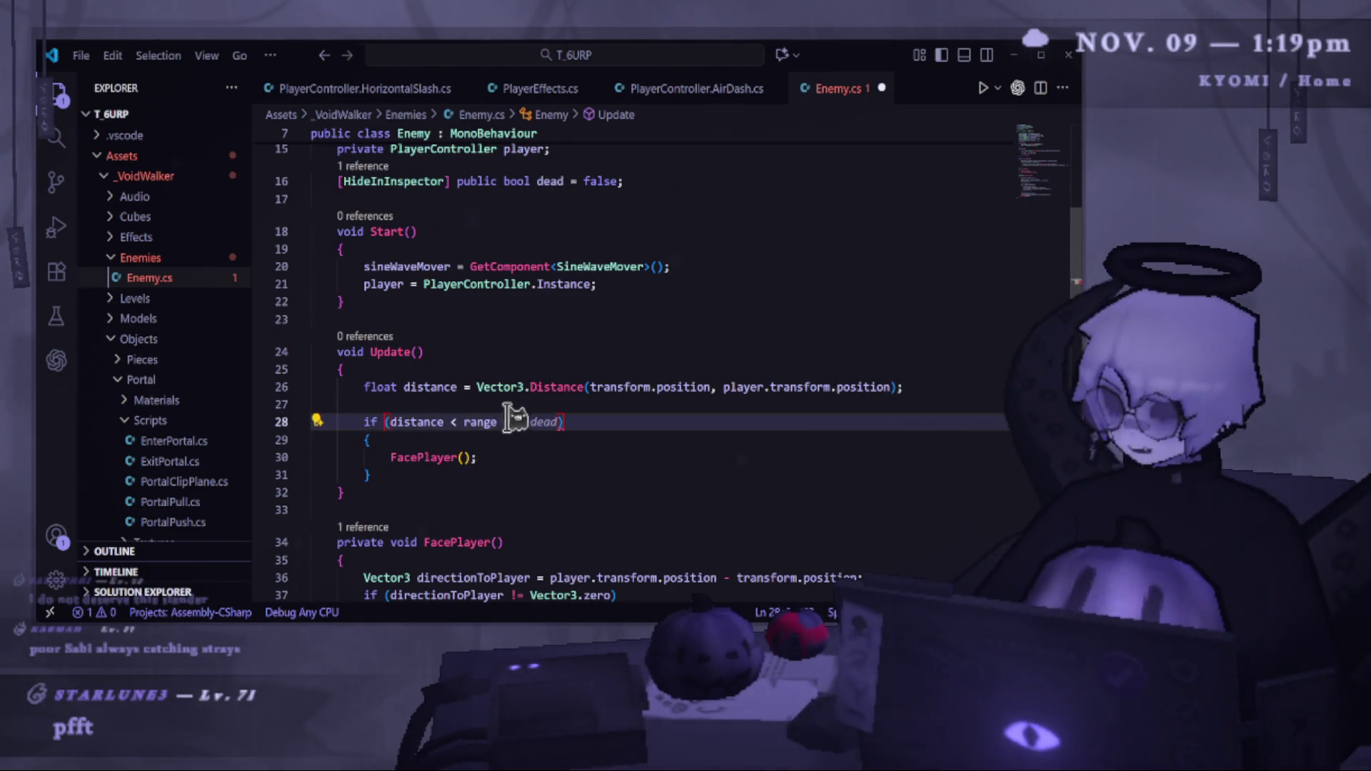
pyautogui.hotkey('ctrl', 's')
pyautogui.click(740, 352)
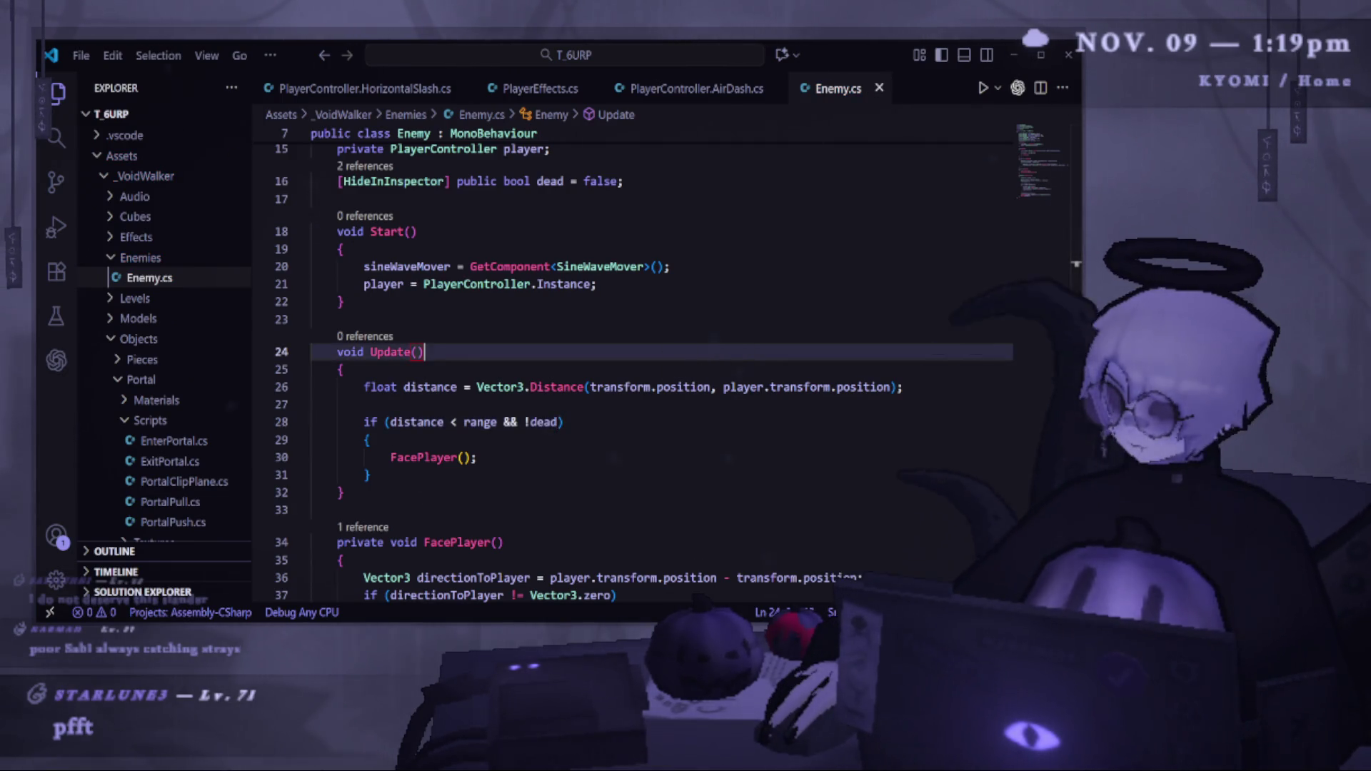
# Glance at Unity, recheck Enemy.cs, then return to Unity for testing.
pyautogui.hotkey('alt', 'Tab')
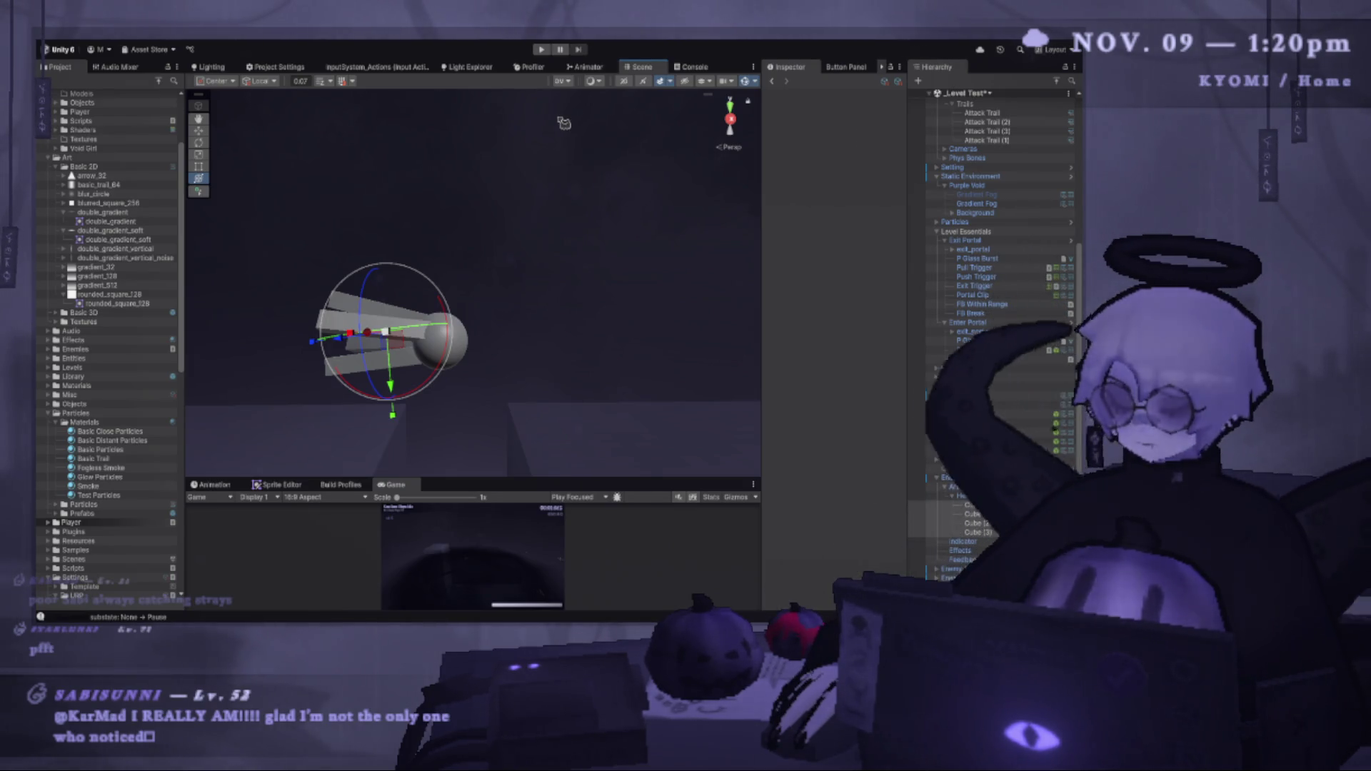
pyautogui.hotkey('alt', 'Tab')
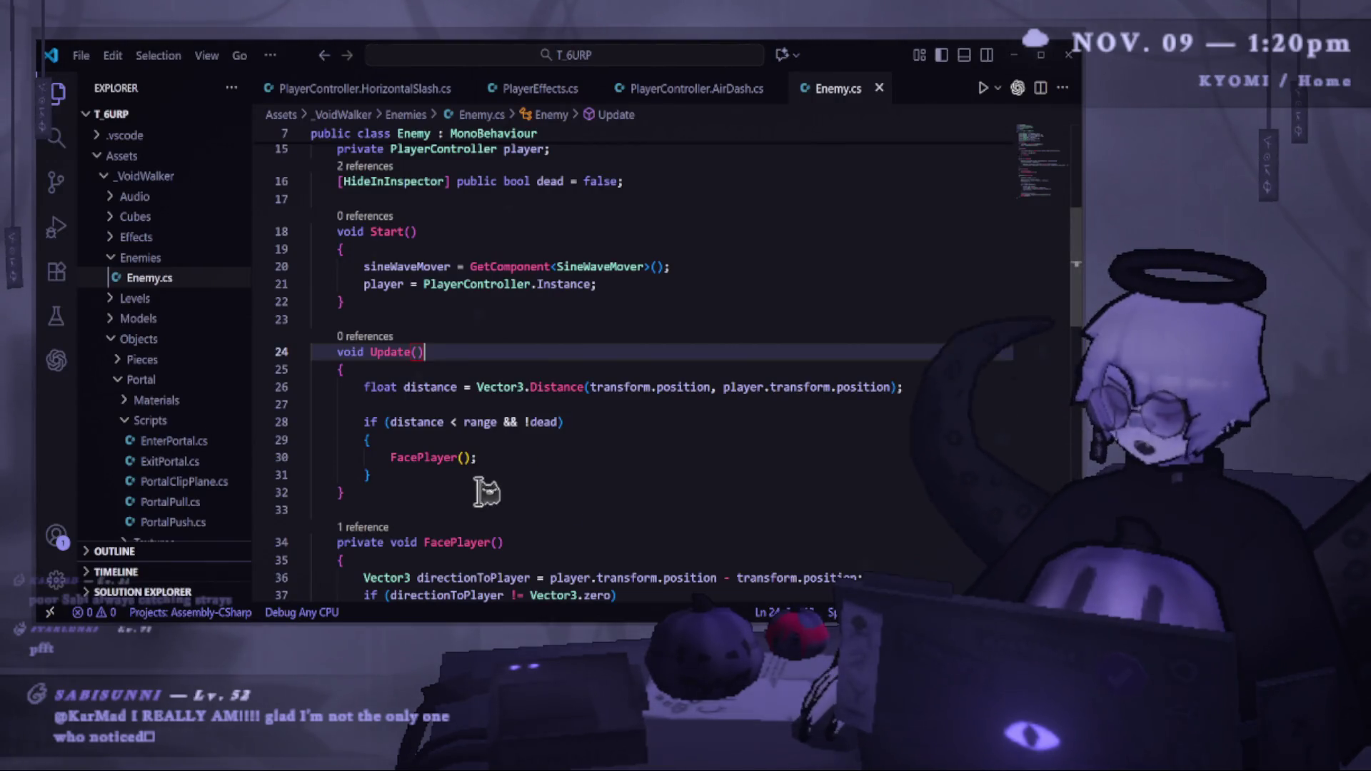
pyautogui.scroll(3, 491, 409)
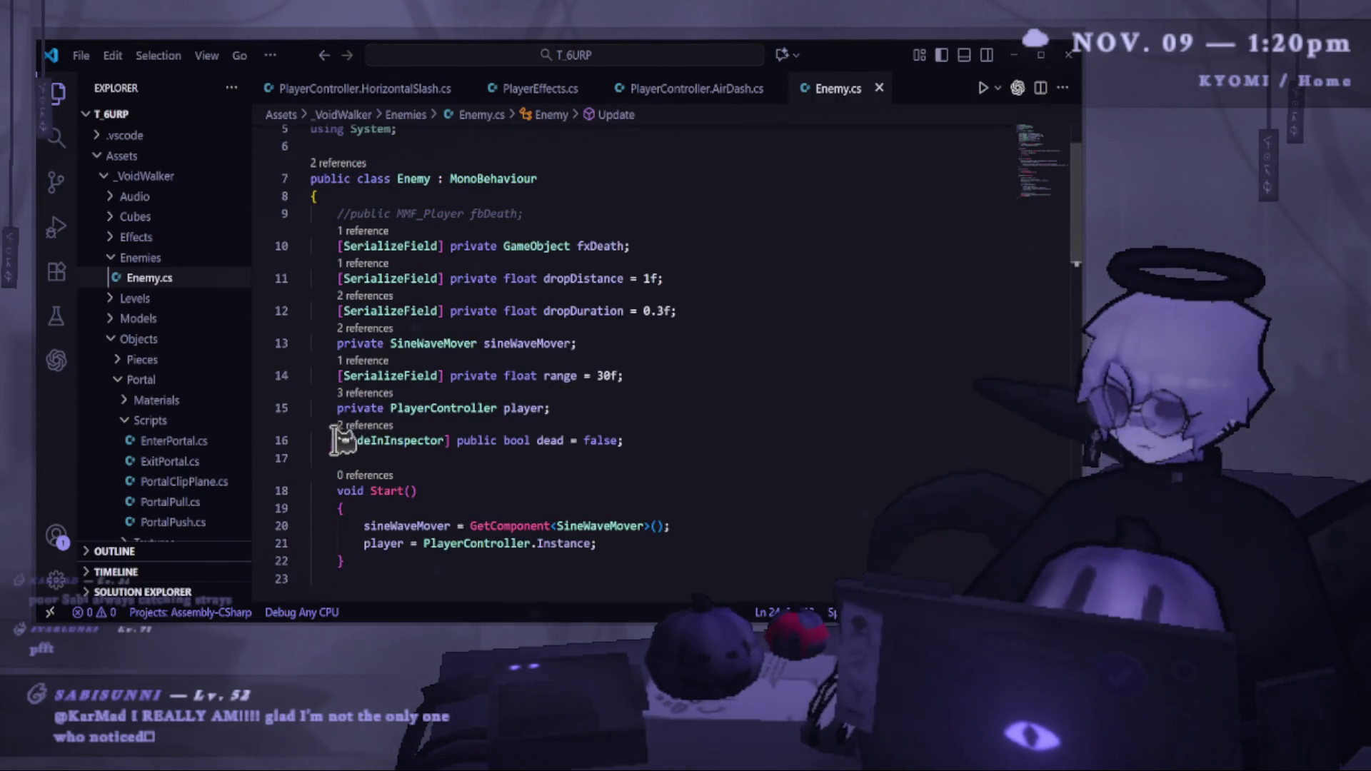
pyautogui.scroll(-2, 623, 472)
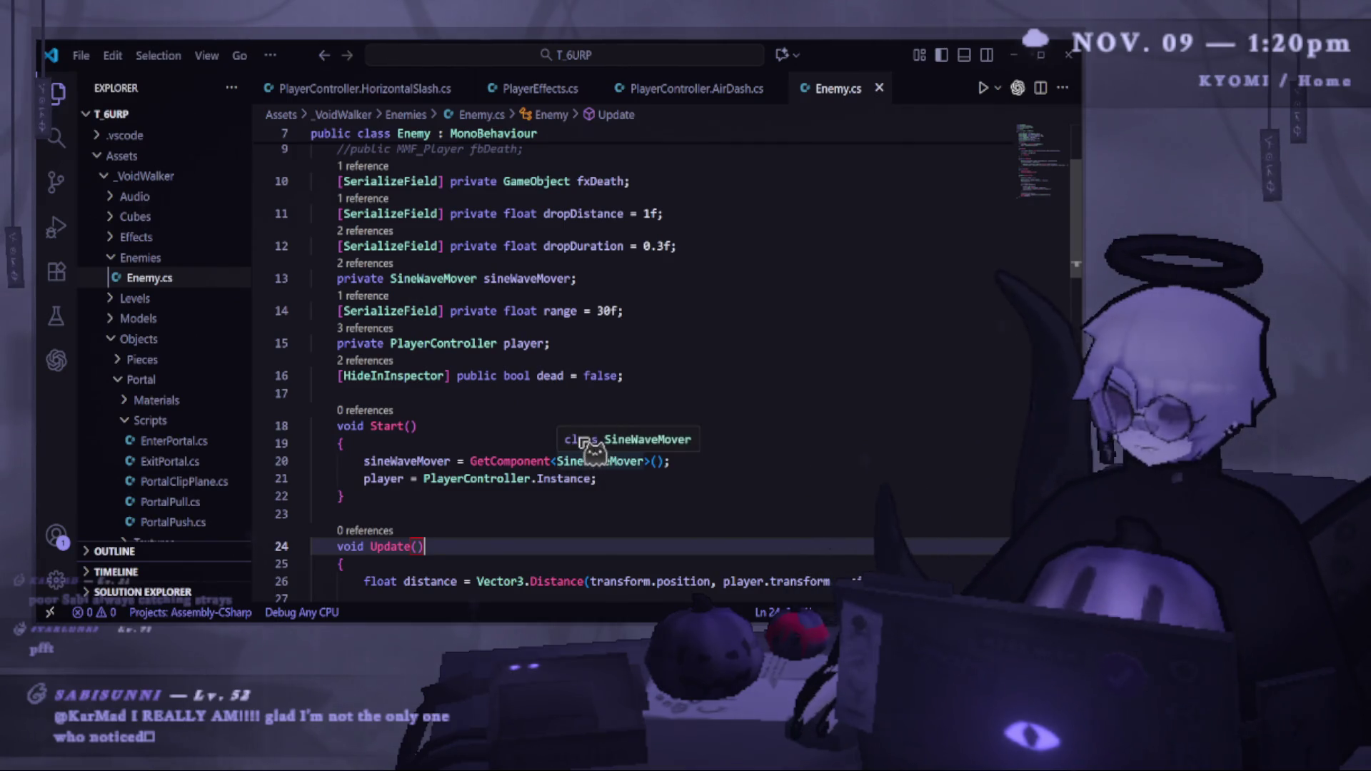
pyautogui.hotkey('alt', 'Tab')
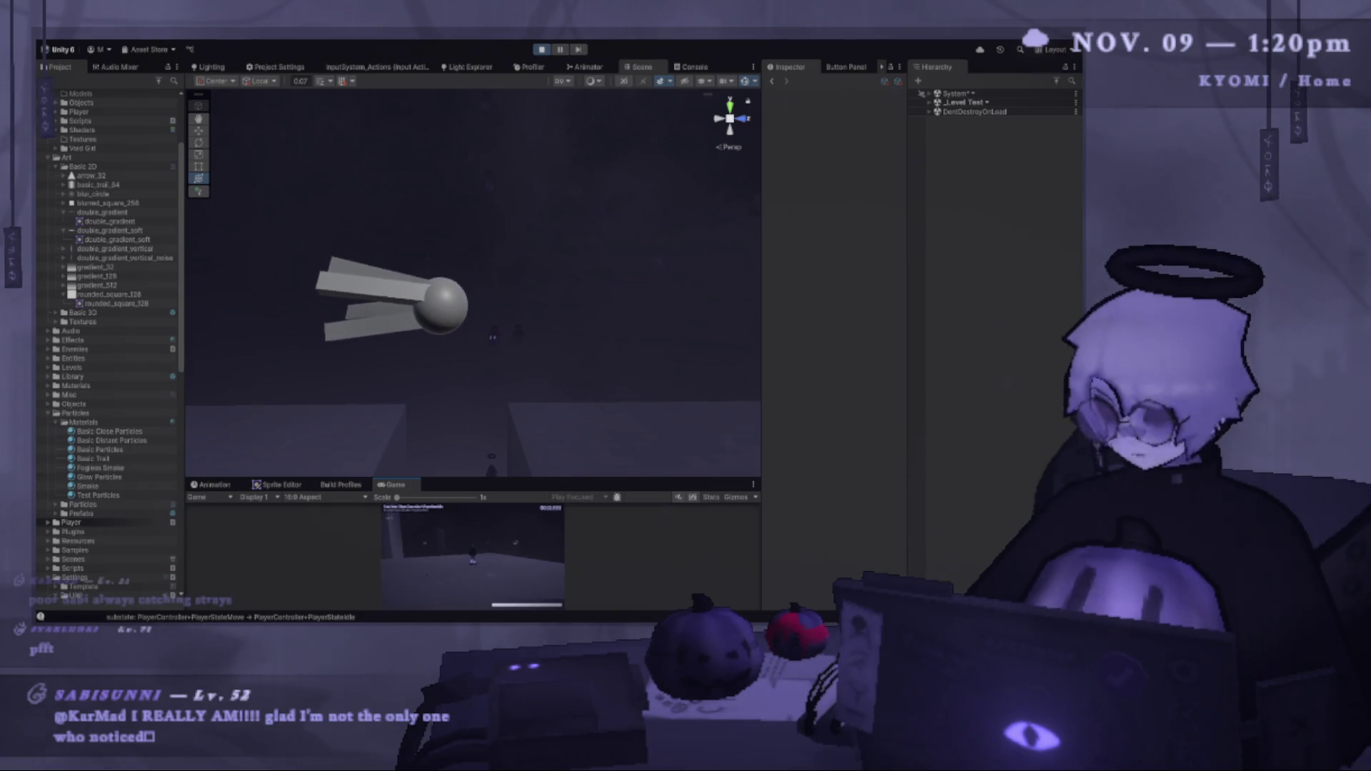
# Pause and resume the game, then jump and restart the level a couple of times.
pyautogui.press('Escape')
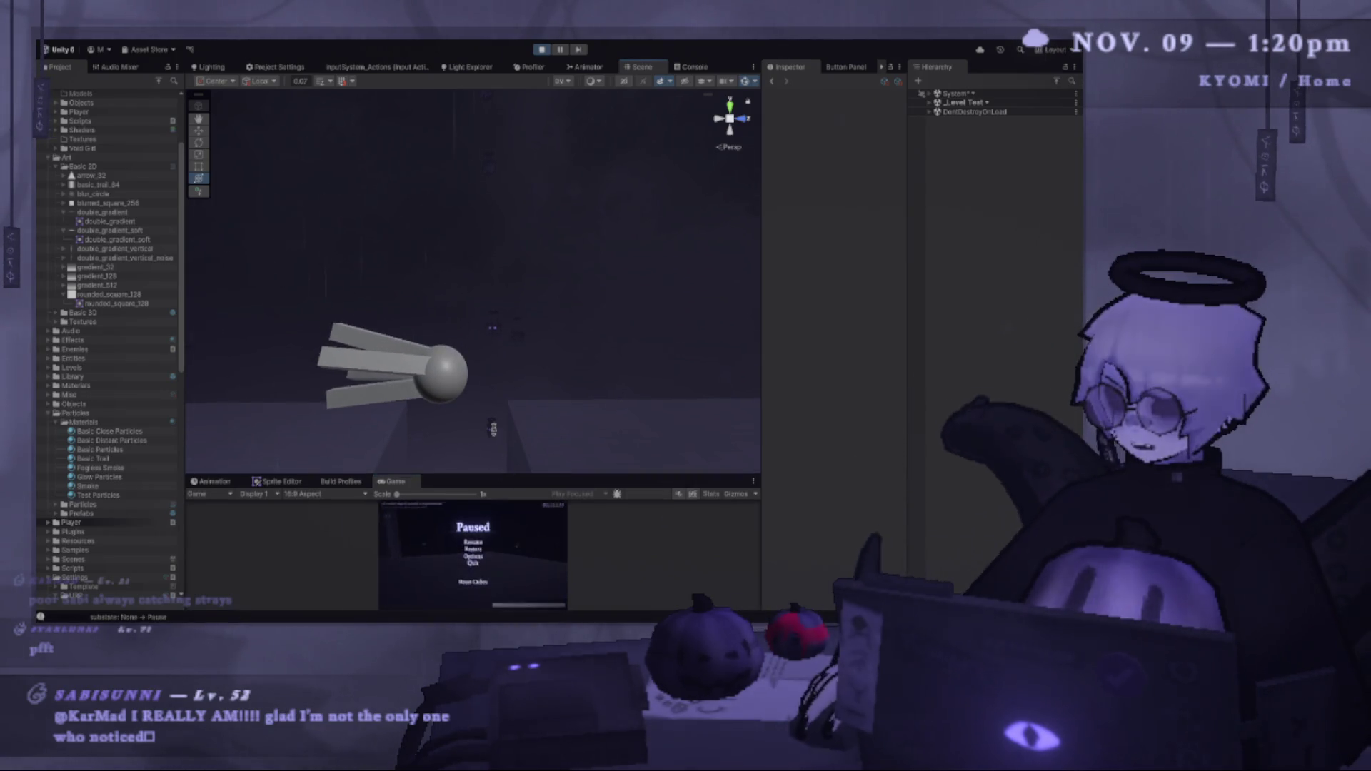
pyautogui.click(474, 412)
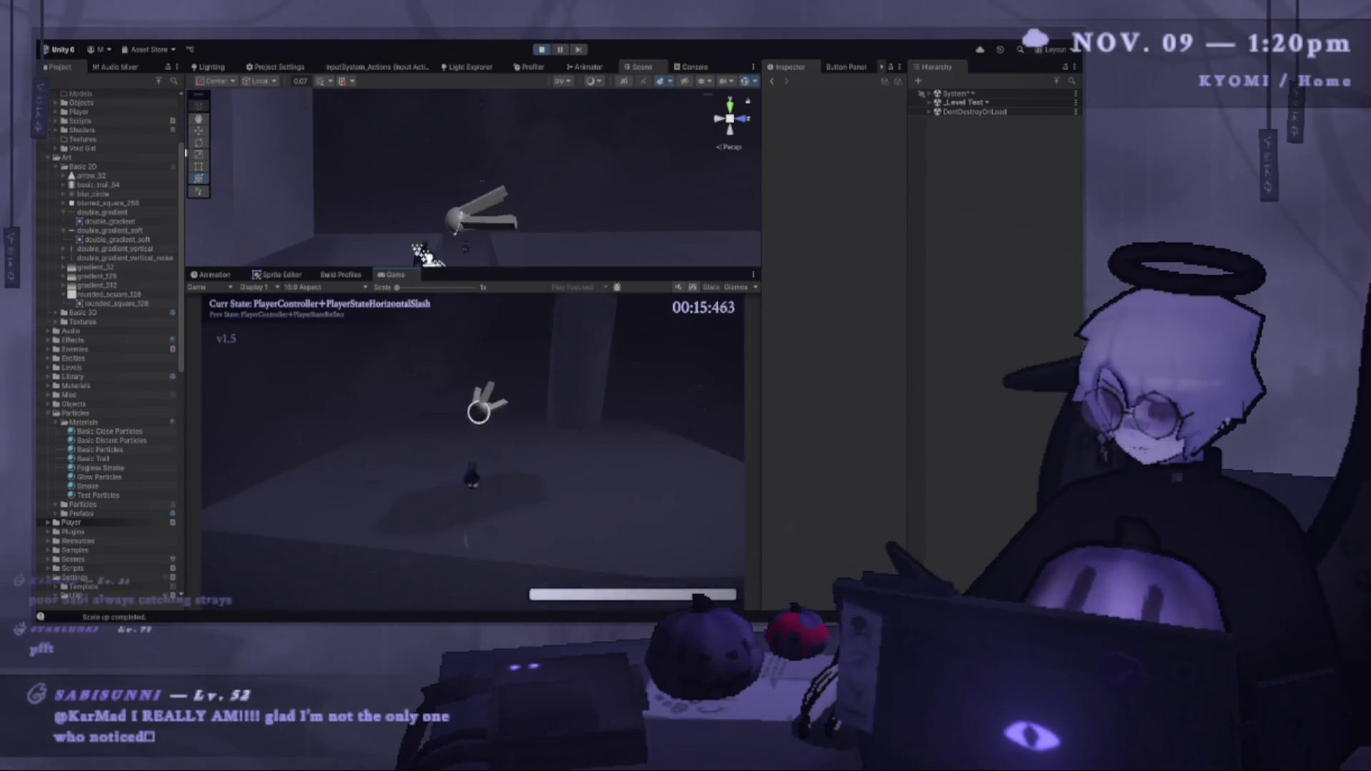
pyautogui.press('space')
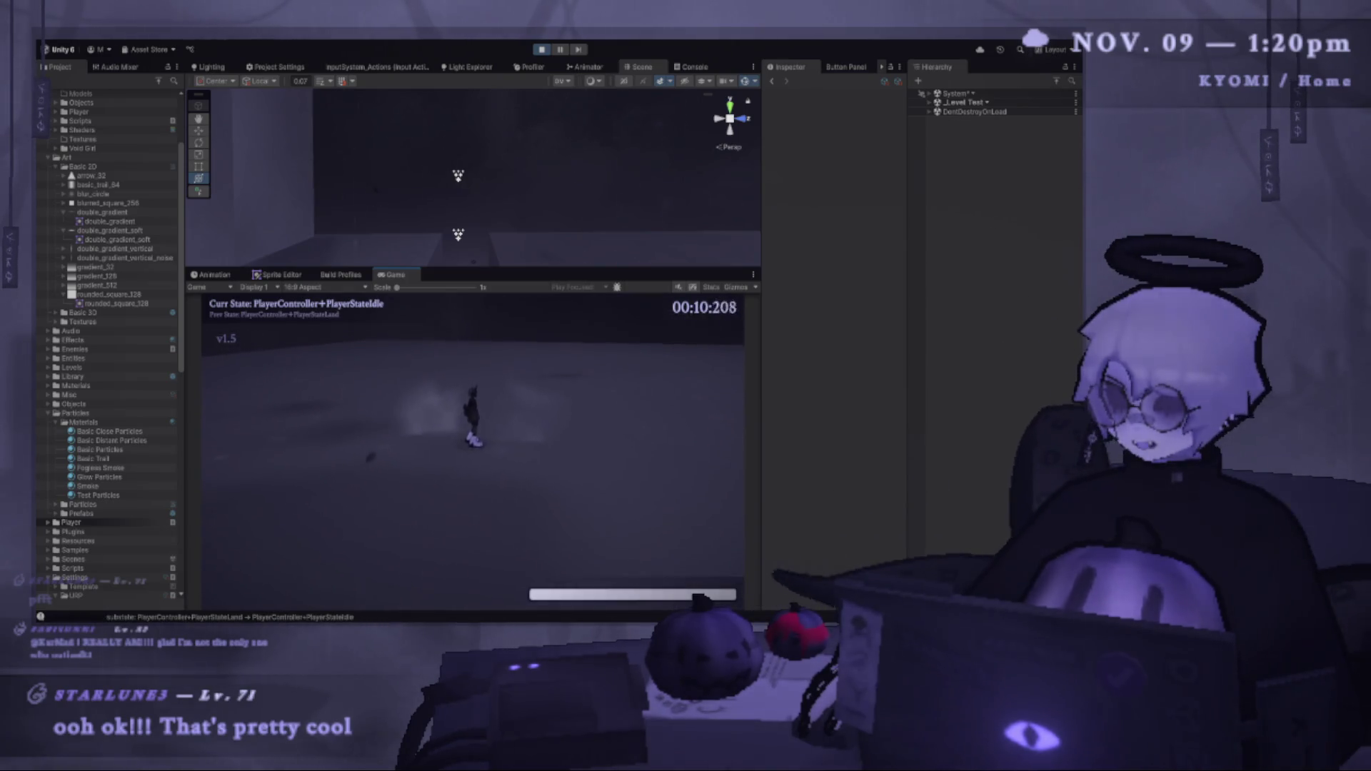
pyautogui.press('r')
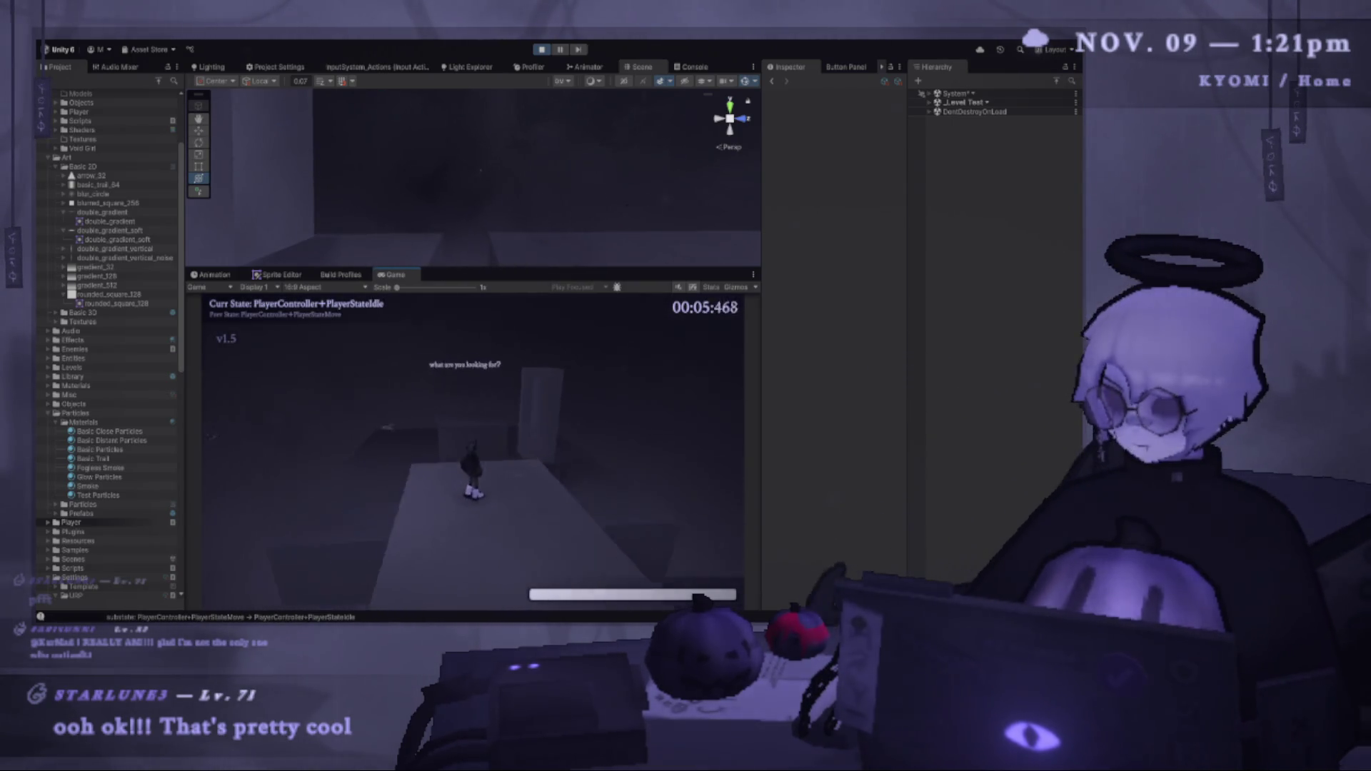
pyautogui.press('r')
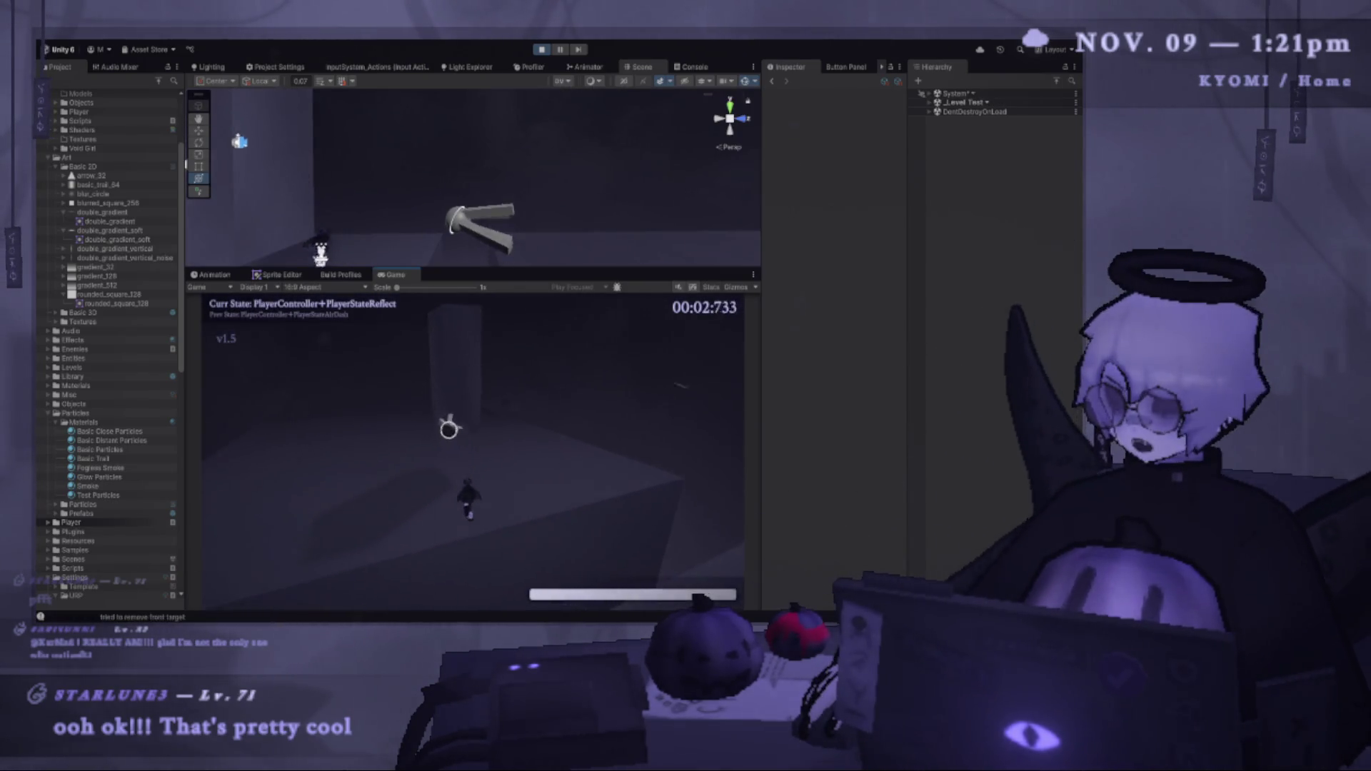
pyautogui.press('space')
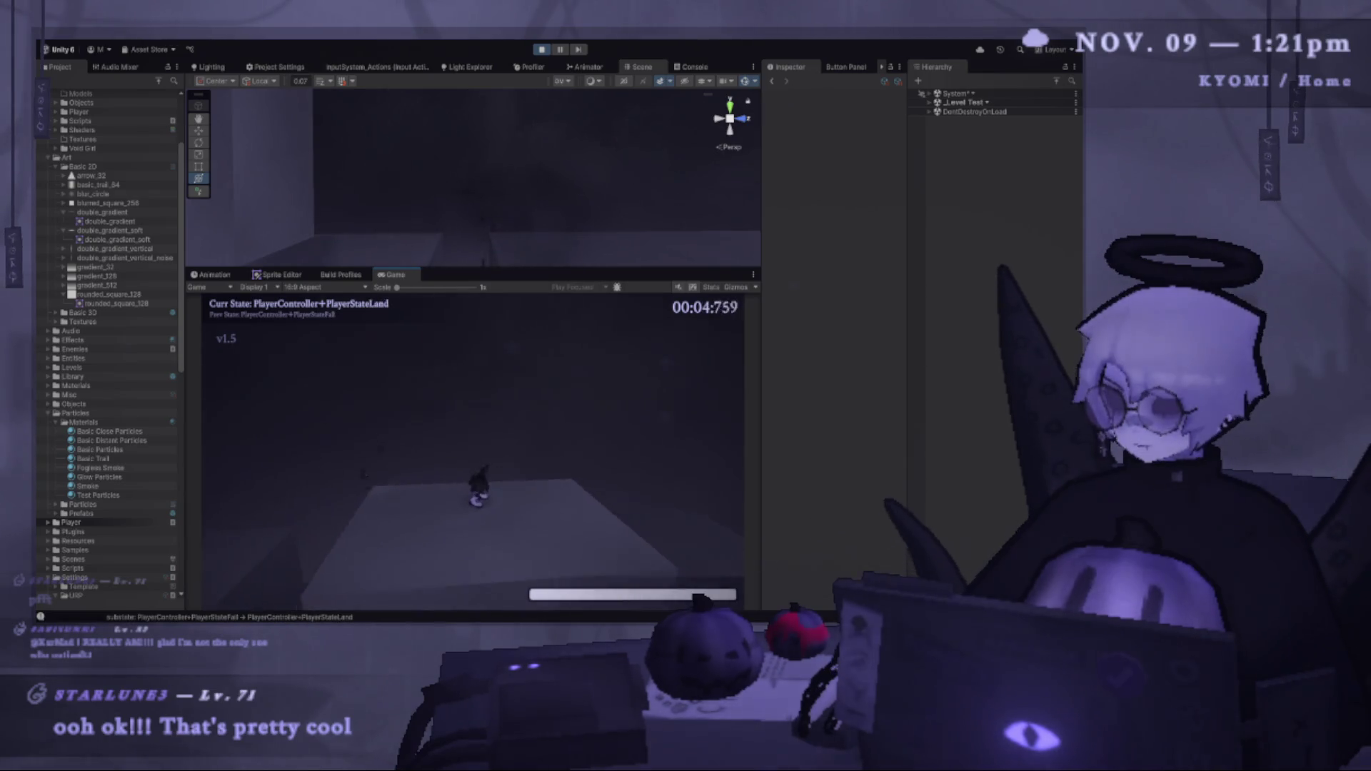
# Restart the level three more times, then pause, stop play mode and start it again.
pyautogui.press('r')
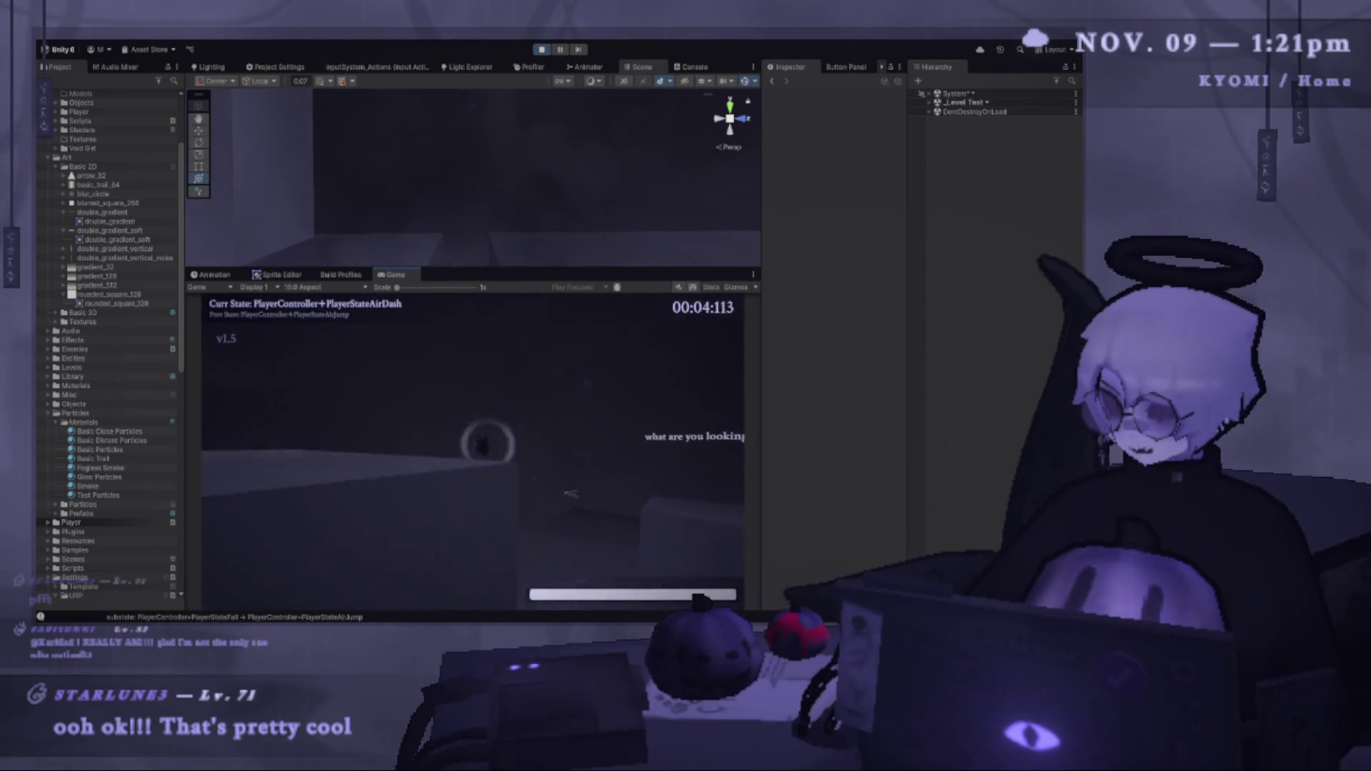
pyautogui.press('r')
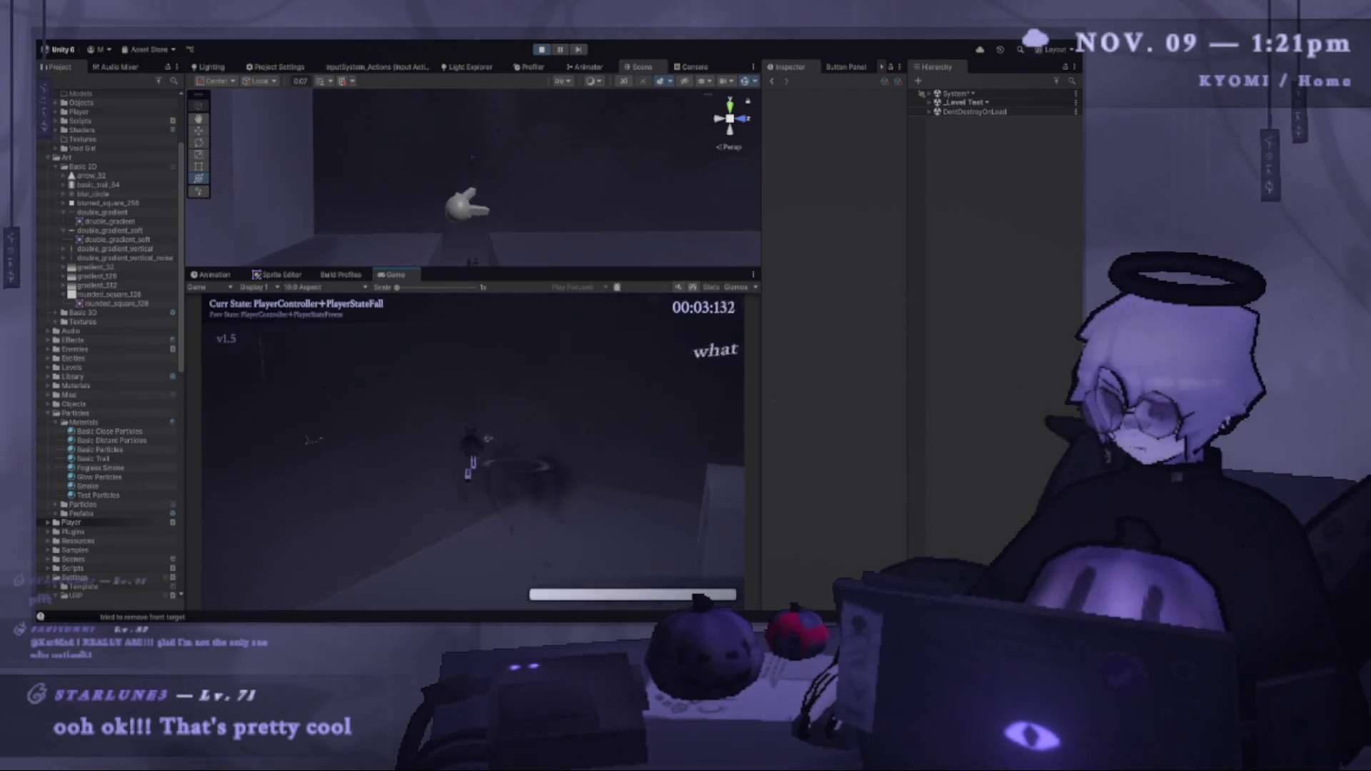
pyautogui.press('r')
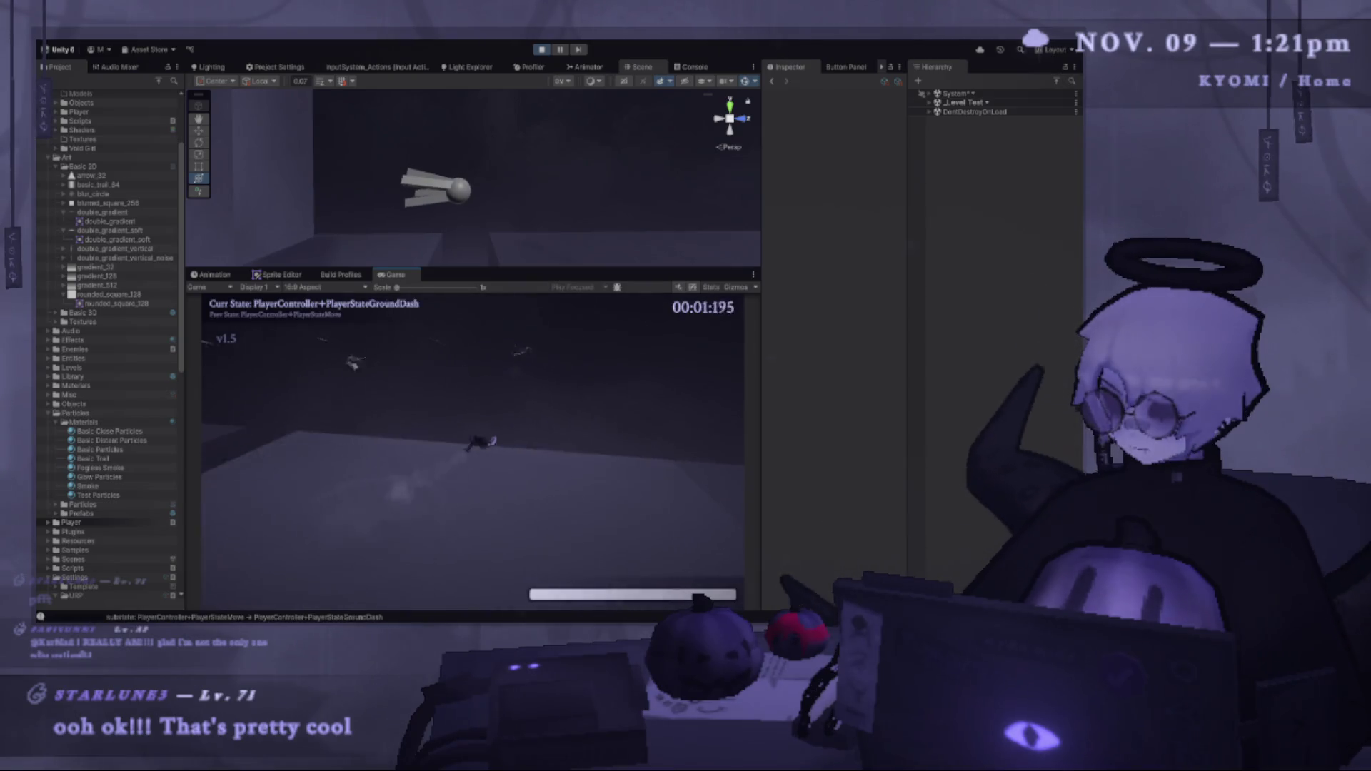
pyautogui.press('space')
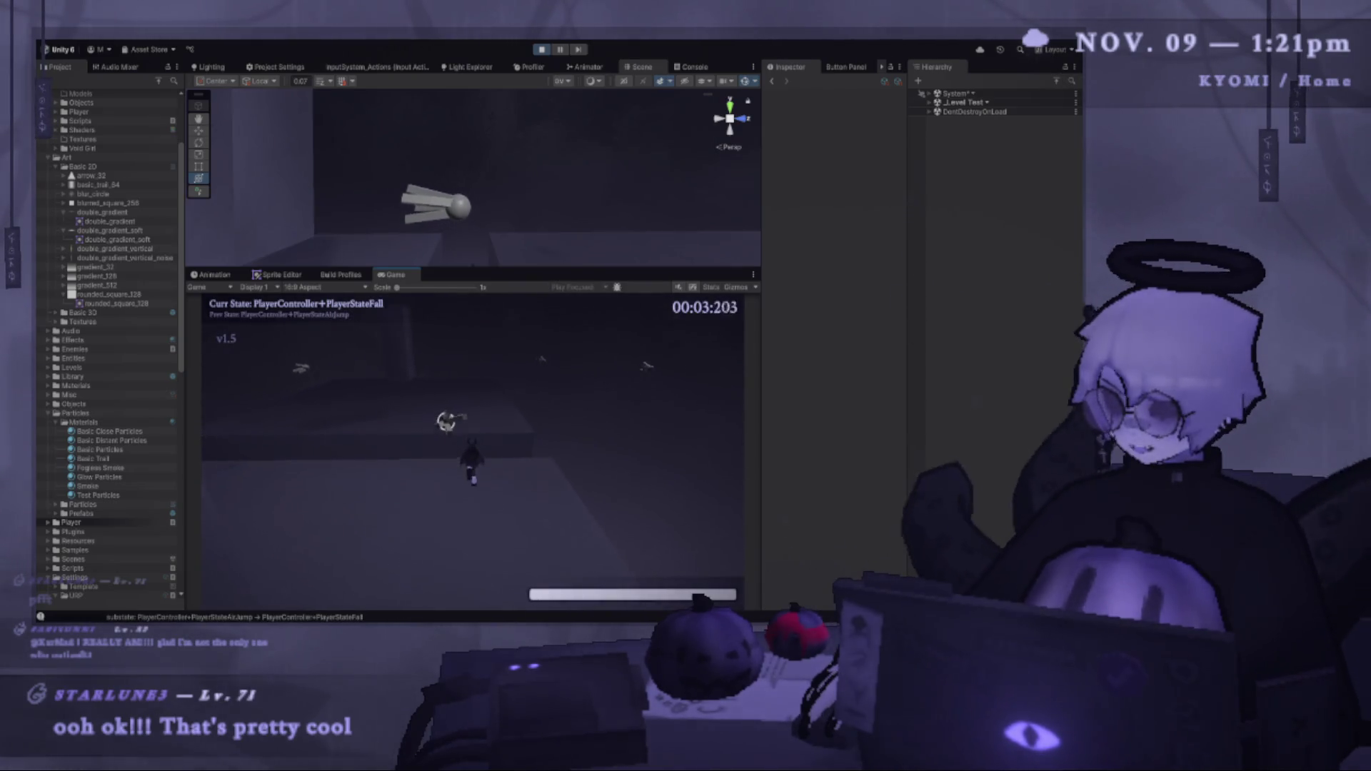
pyautogui.press('Escape')
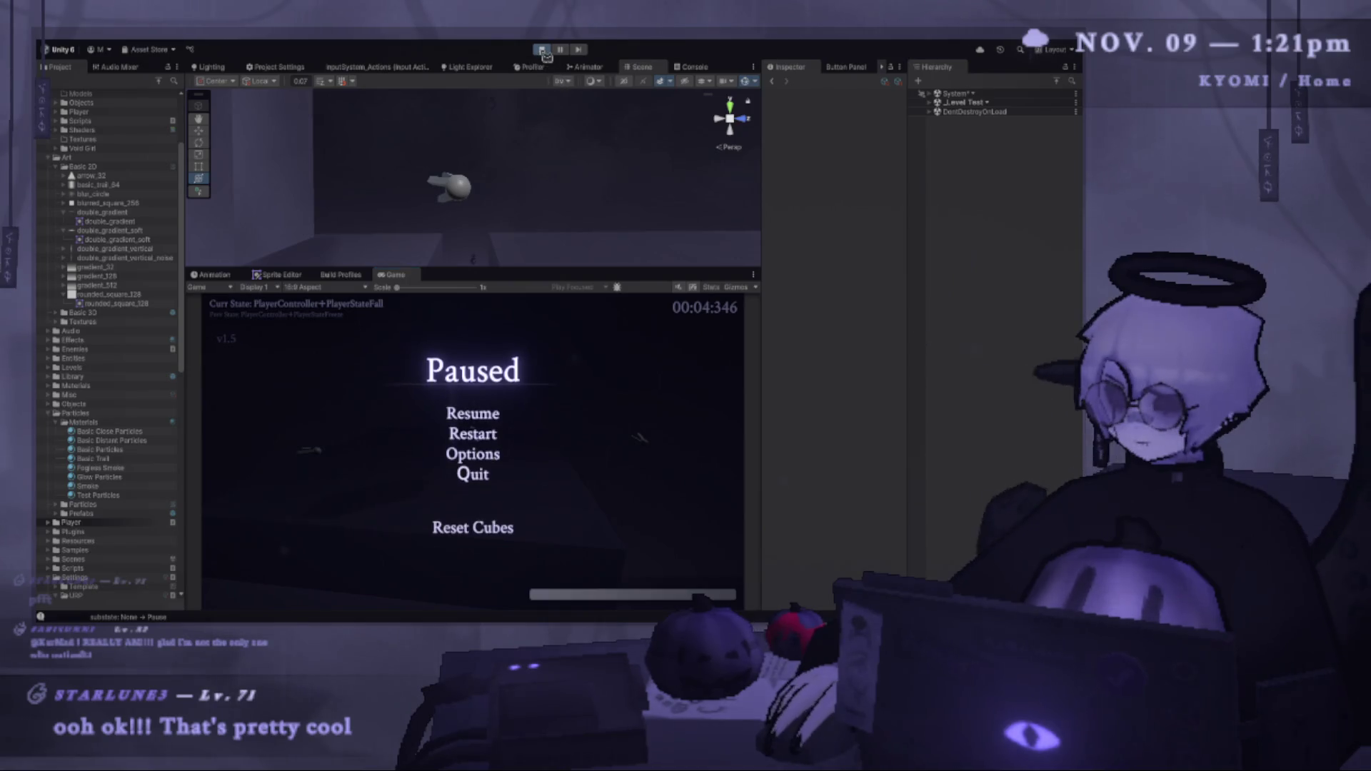
pyautogui.click(542, 49)
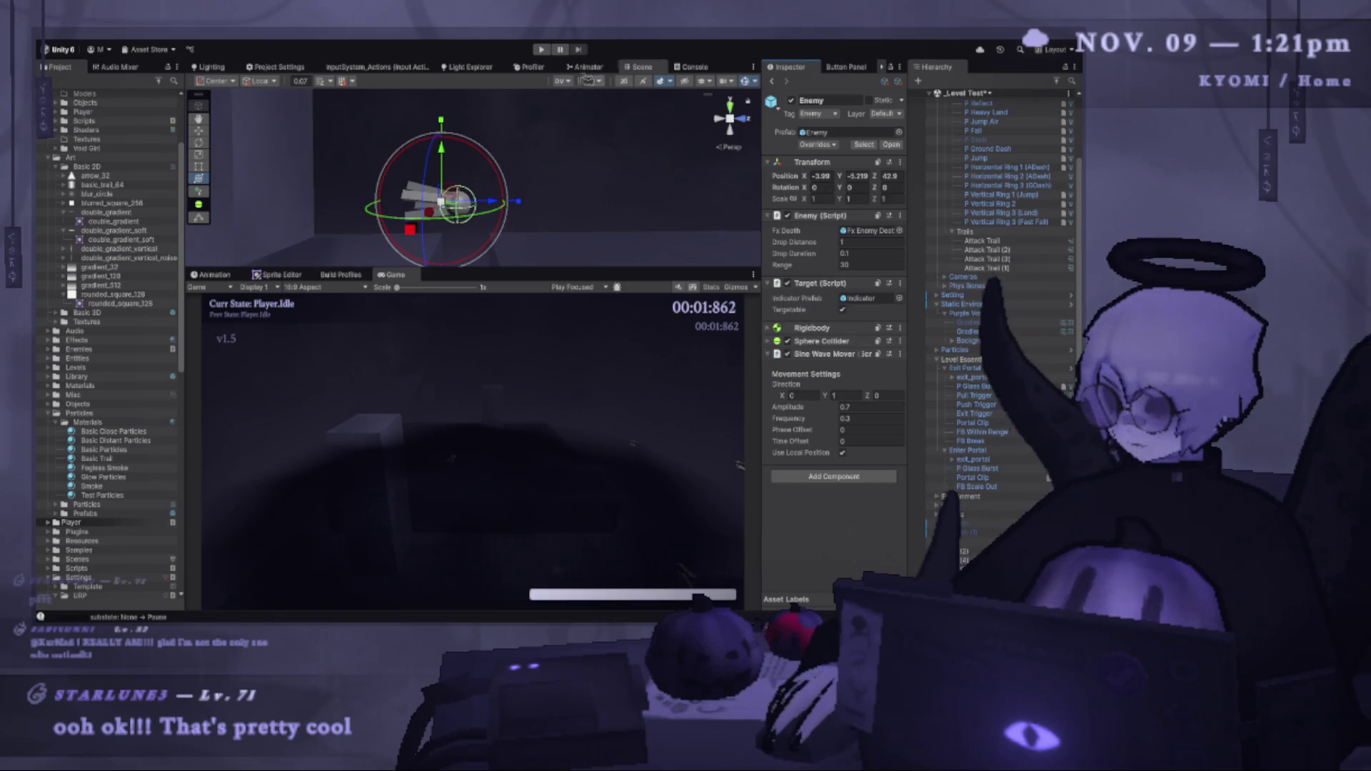
pyautogui.click(542, 49)
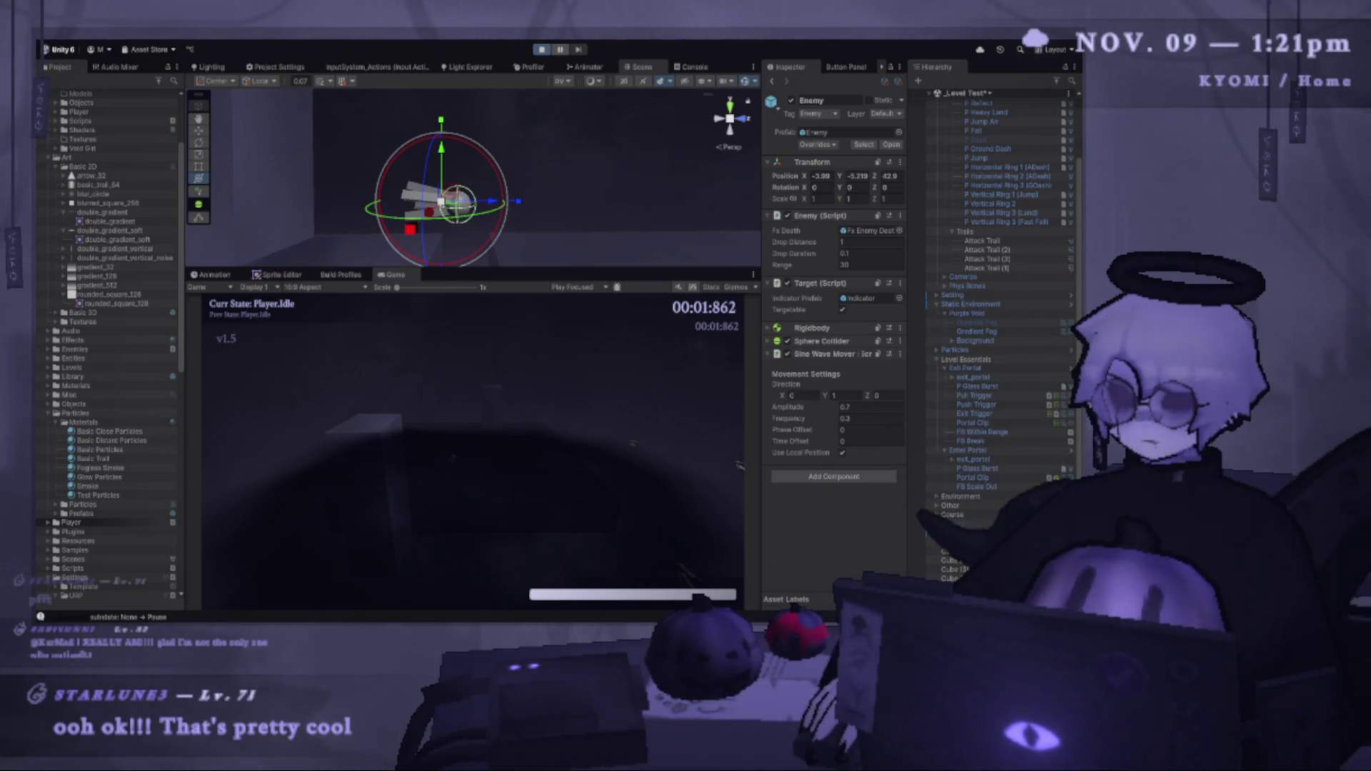
# Run the game, moving, jumping, air-dashing and slashing through the level, then pause and stop.
pyautogui.hotkey('ctrl', 'p')
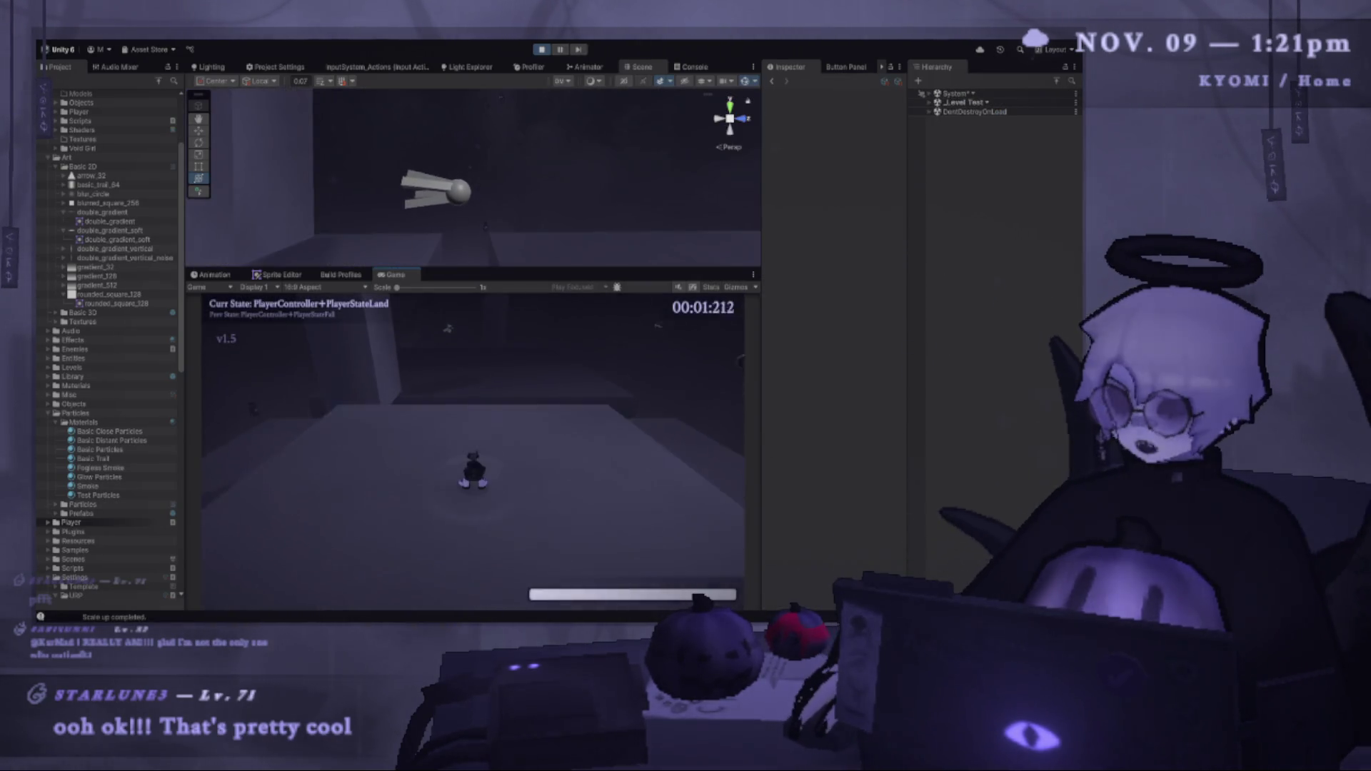
pyautogui.press('w')
pyautogui.press('space')
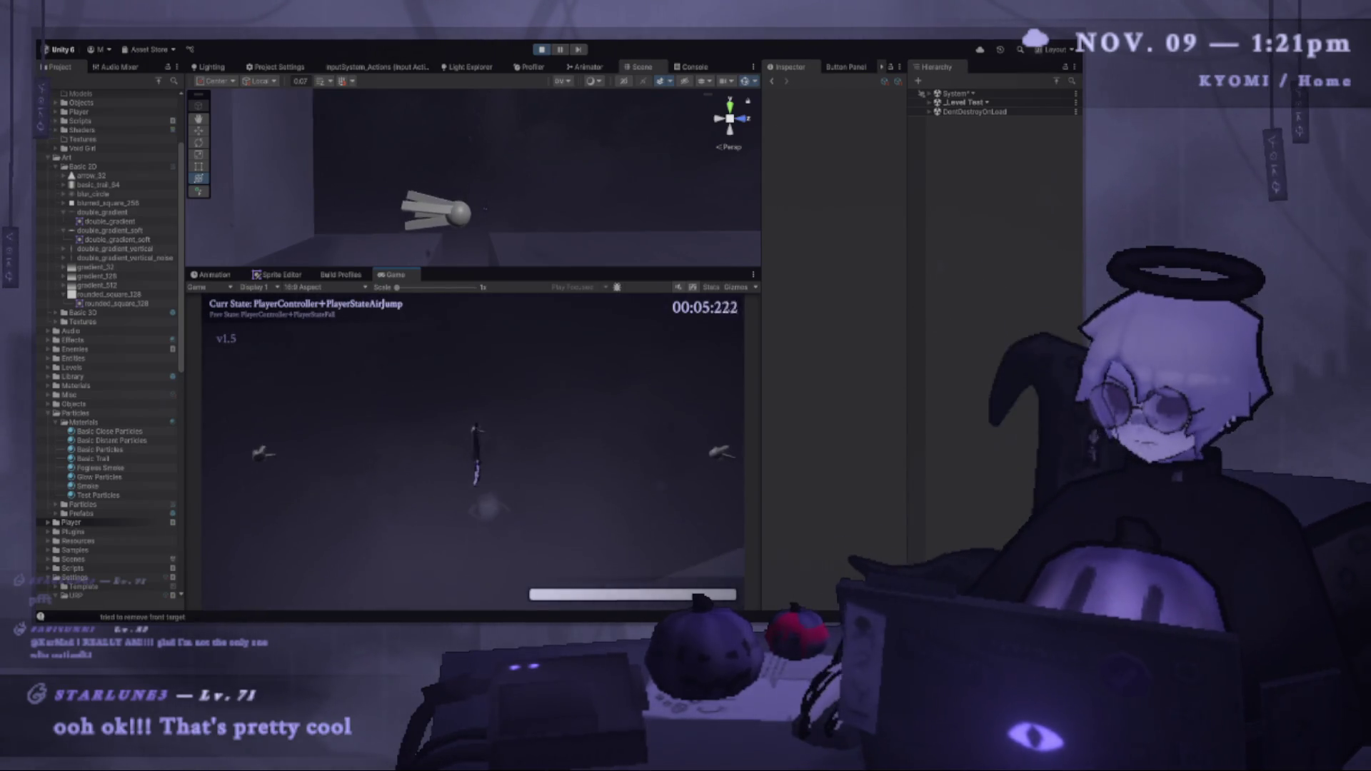
pyautogui.press('shift')
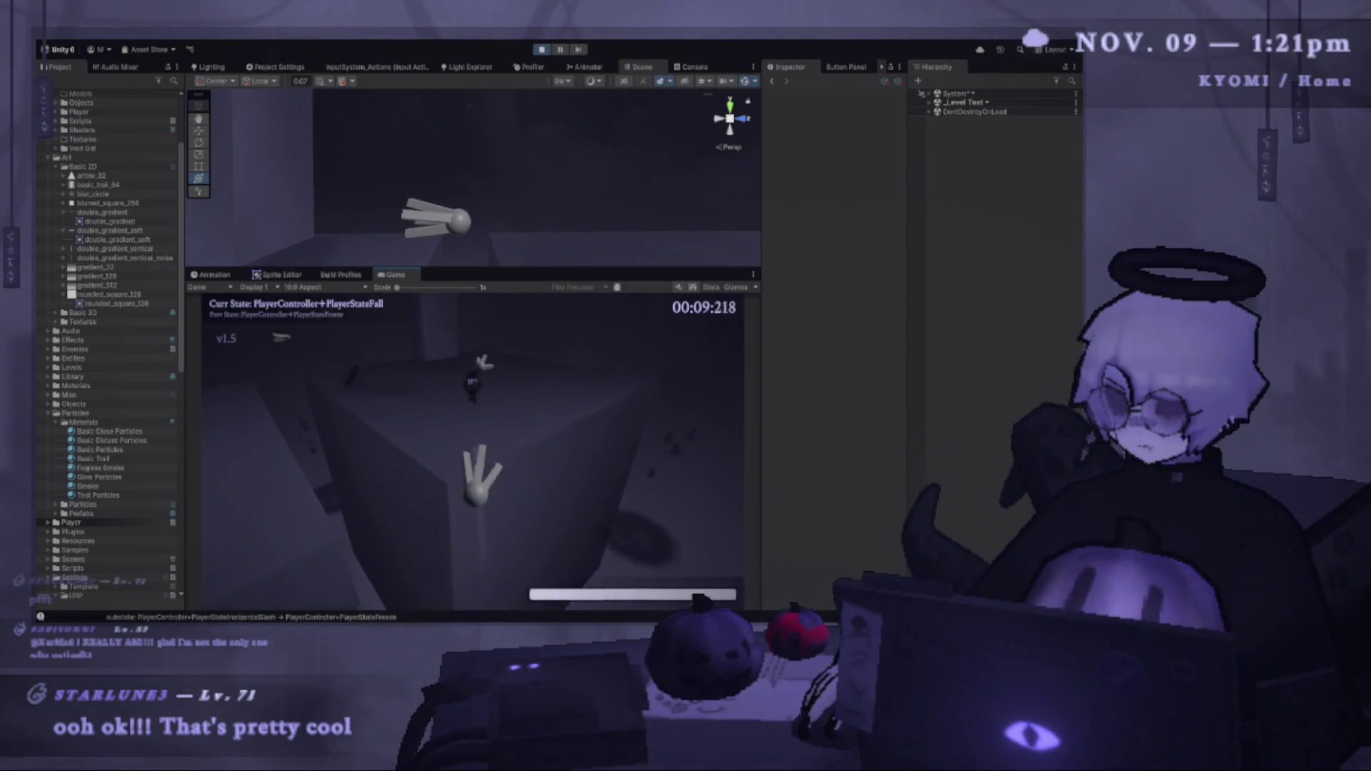
pyautogui.press('space')
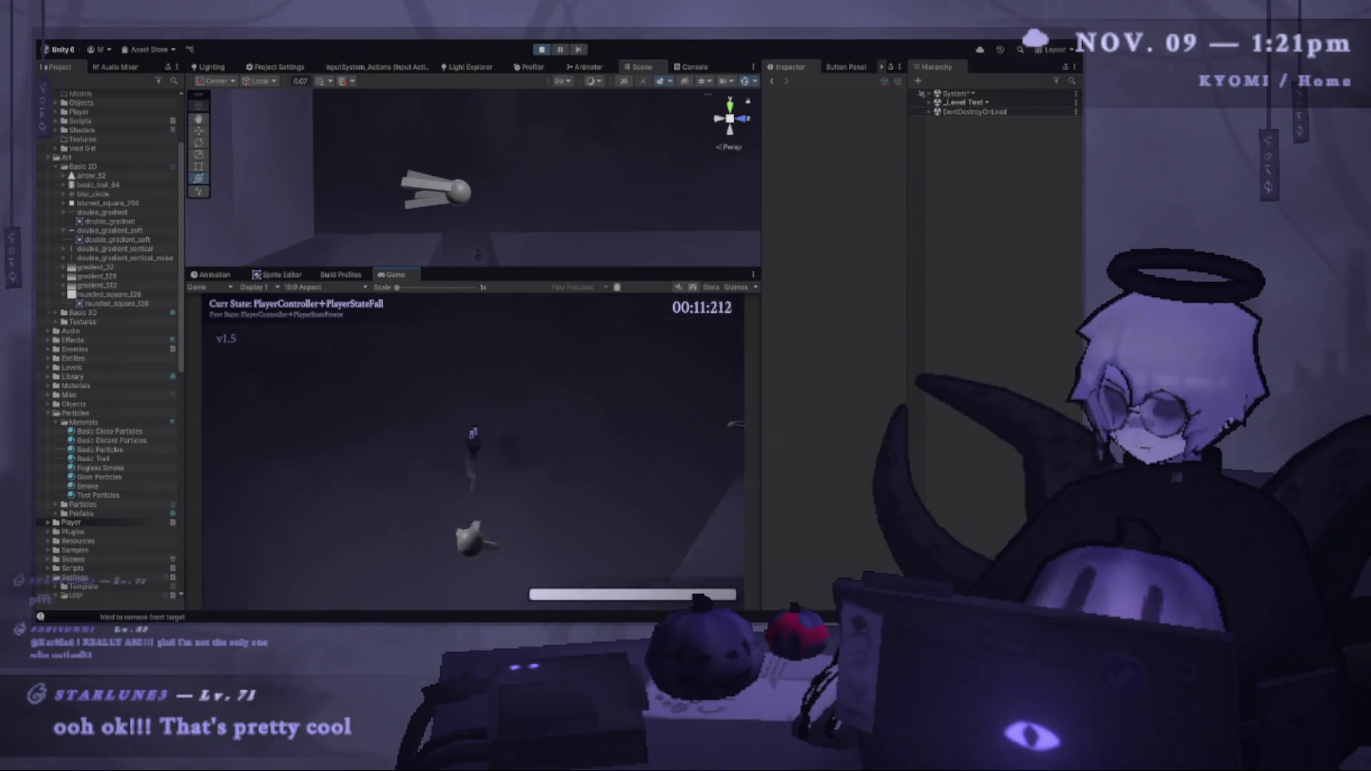
pyautogui.press('shift')
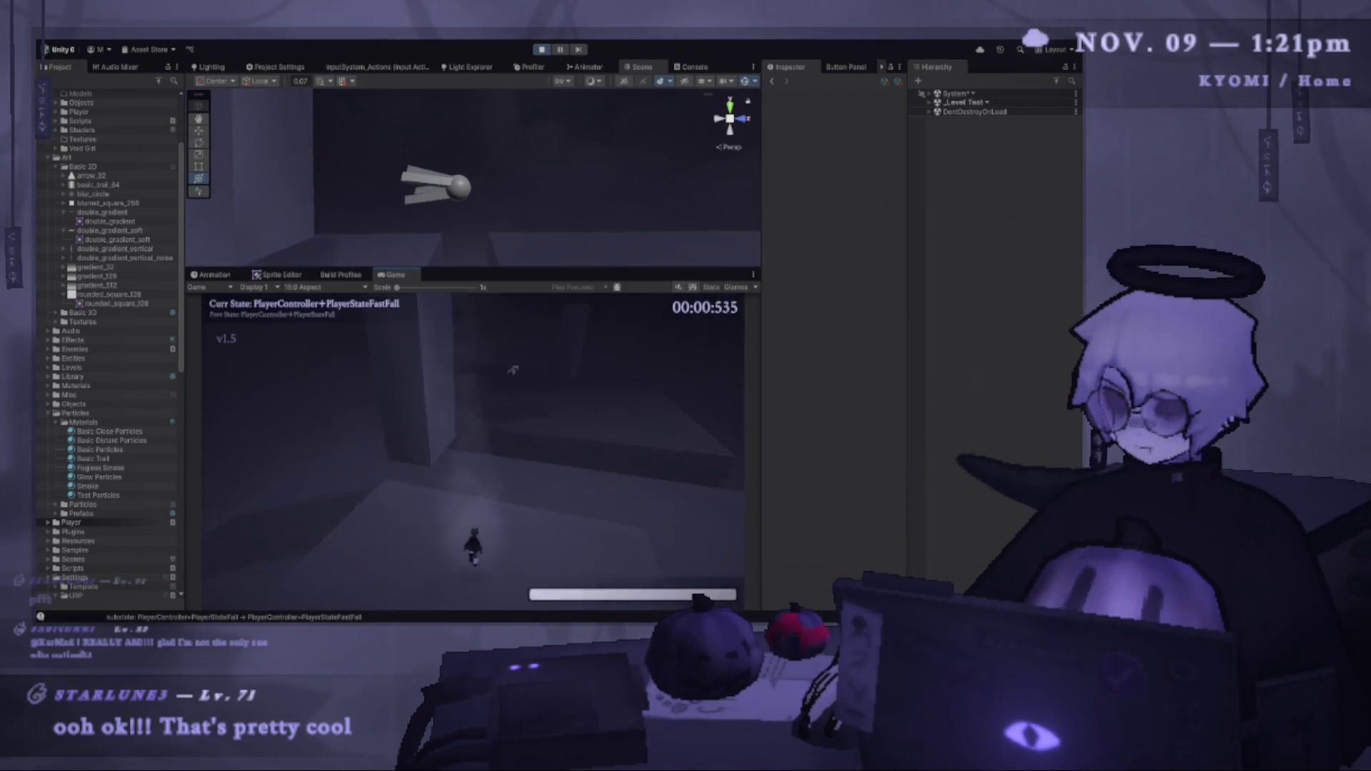
pyautogui.click(471, 396)
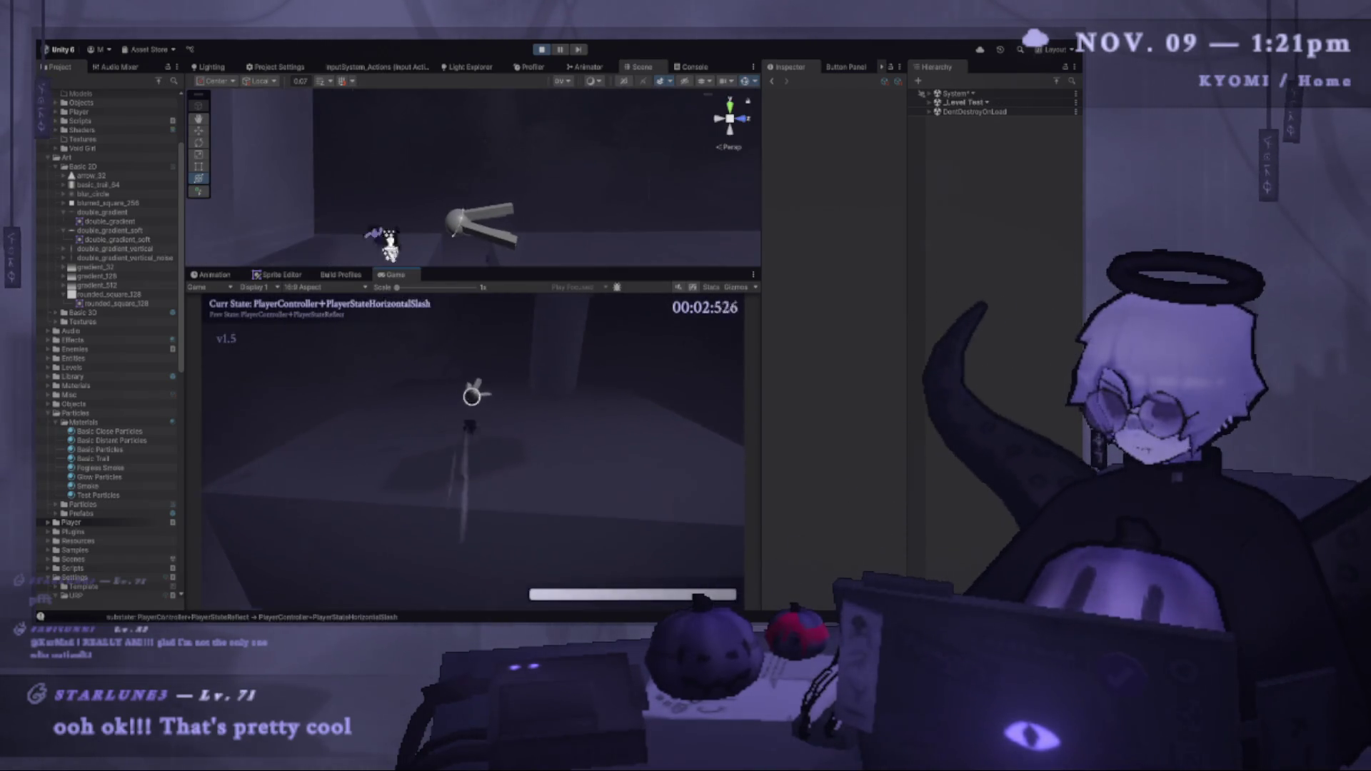
pyautogui.press('space')
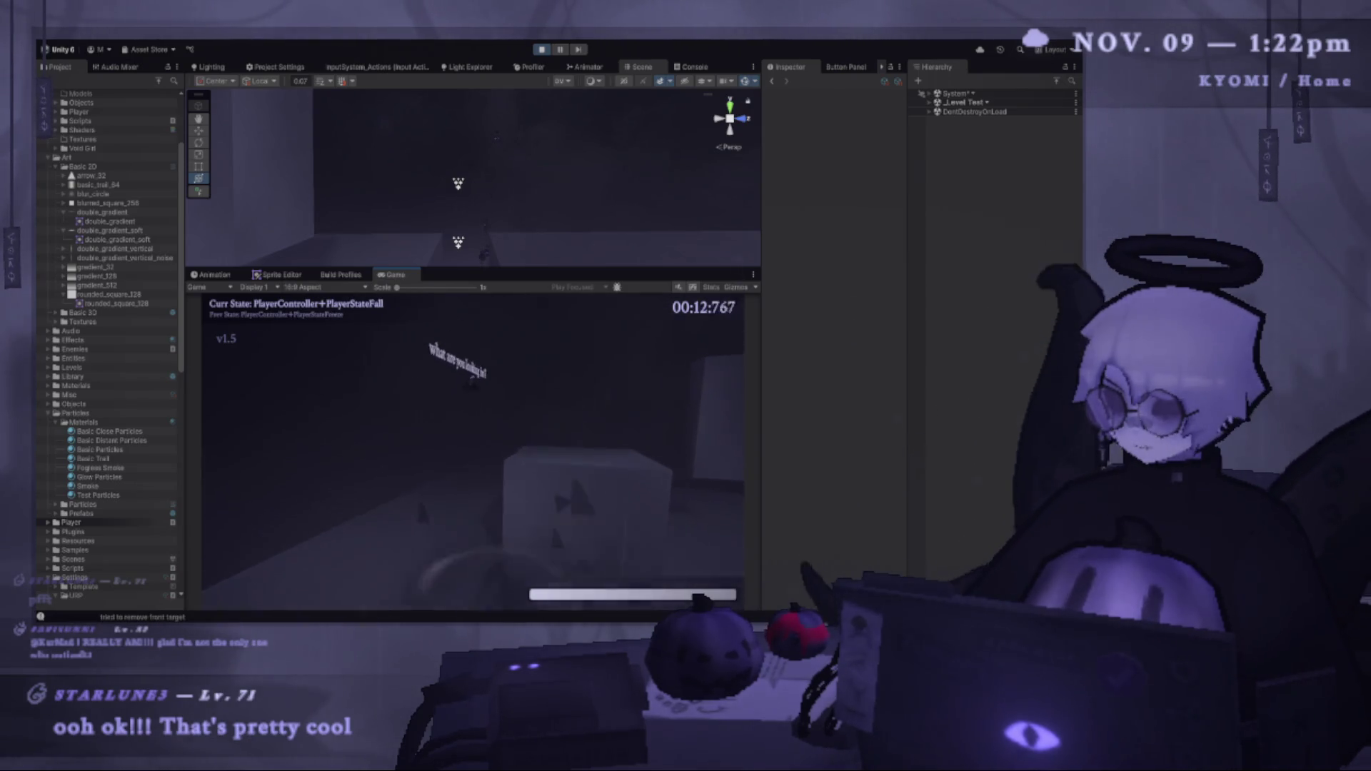
pyautogui.press('Escape')
pyautogui.click(541, 52)
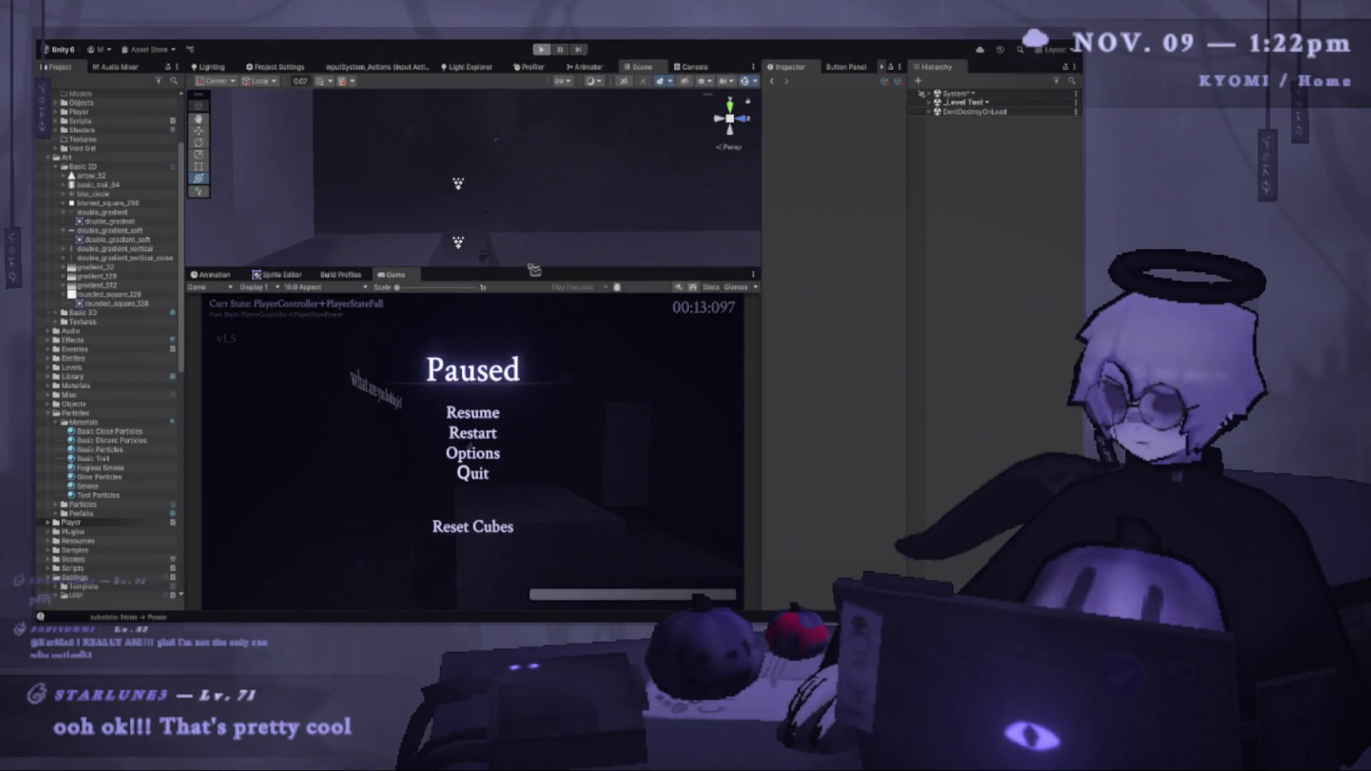
# Enlarge the Scene view and bring the Enemy close into view.
pyautogui.moveTo(534, 269); pyautogui.dragTo(533, 413)
pyautogui.moveTo(338, 316); pyautogui.dragTo(518, 336)
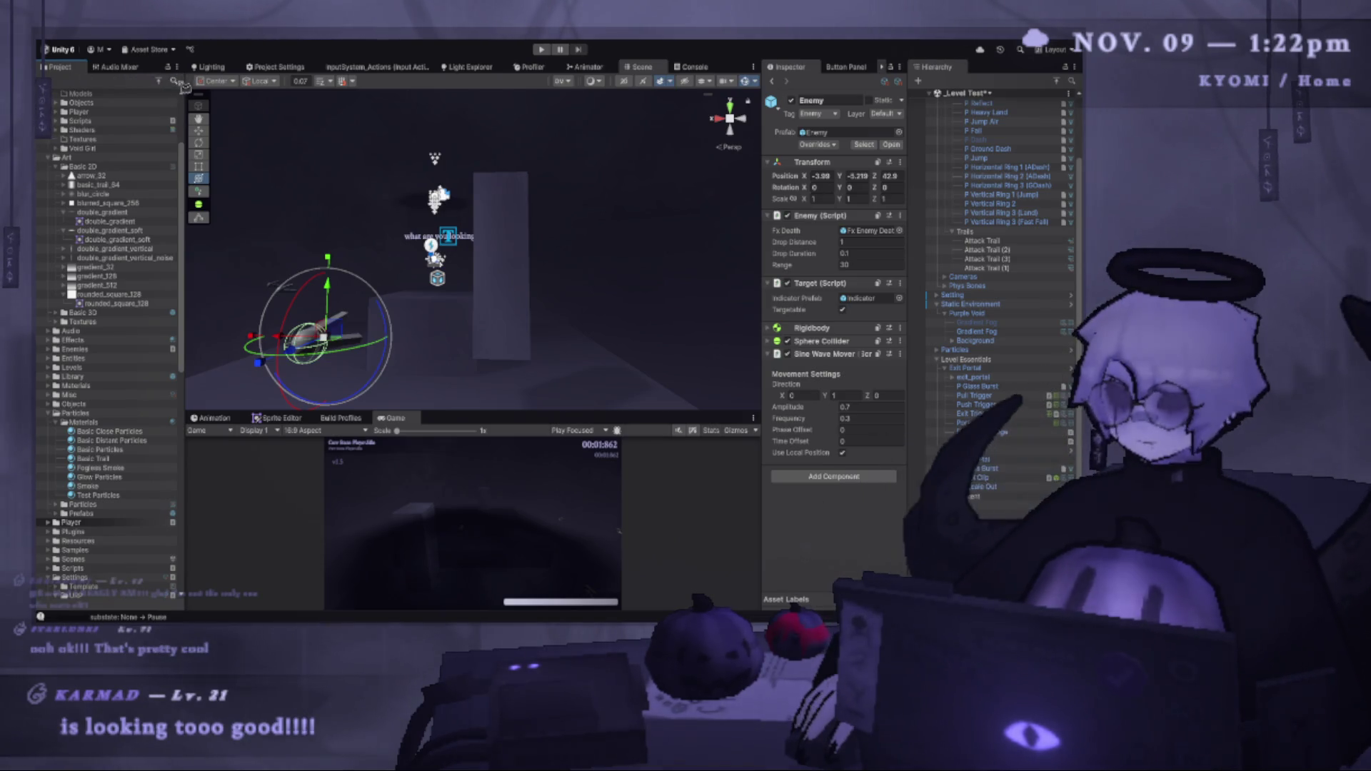
pyautogui.write('inku')
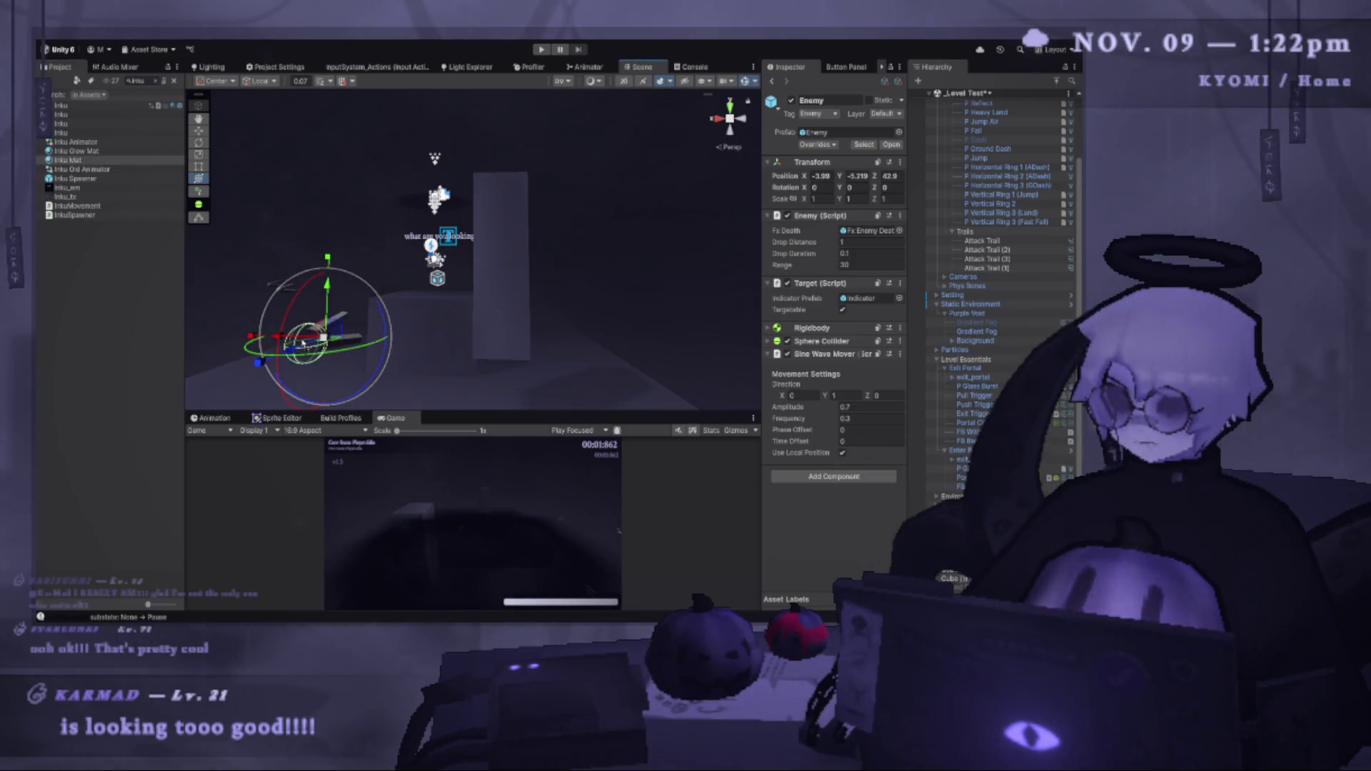
pyautogui.moveTo(302, 343)
pyautogui.mouseDown()
pyautogui.moveTo(551, 281)
pyautogui.moveTo(545, 259)
pyautogui.mouseUp()
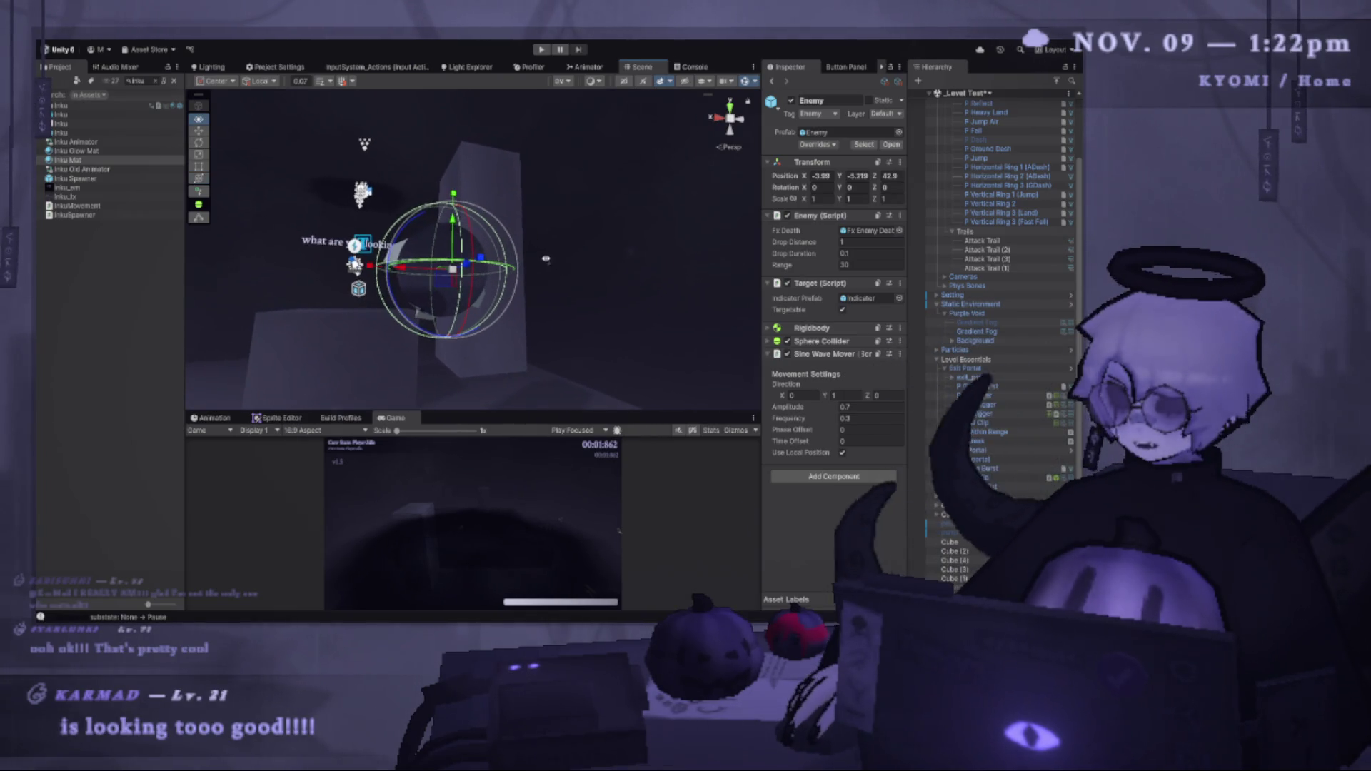
# Try rotating the Enemy with the Rotate tool, undo it, and select the whole Enemy object.
pyautogui.click(204, 145)
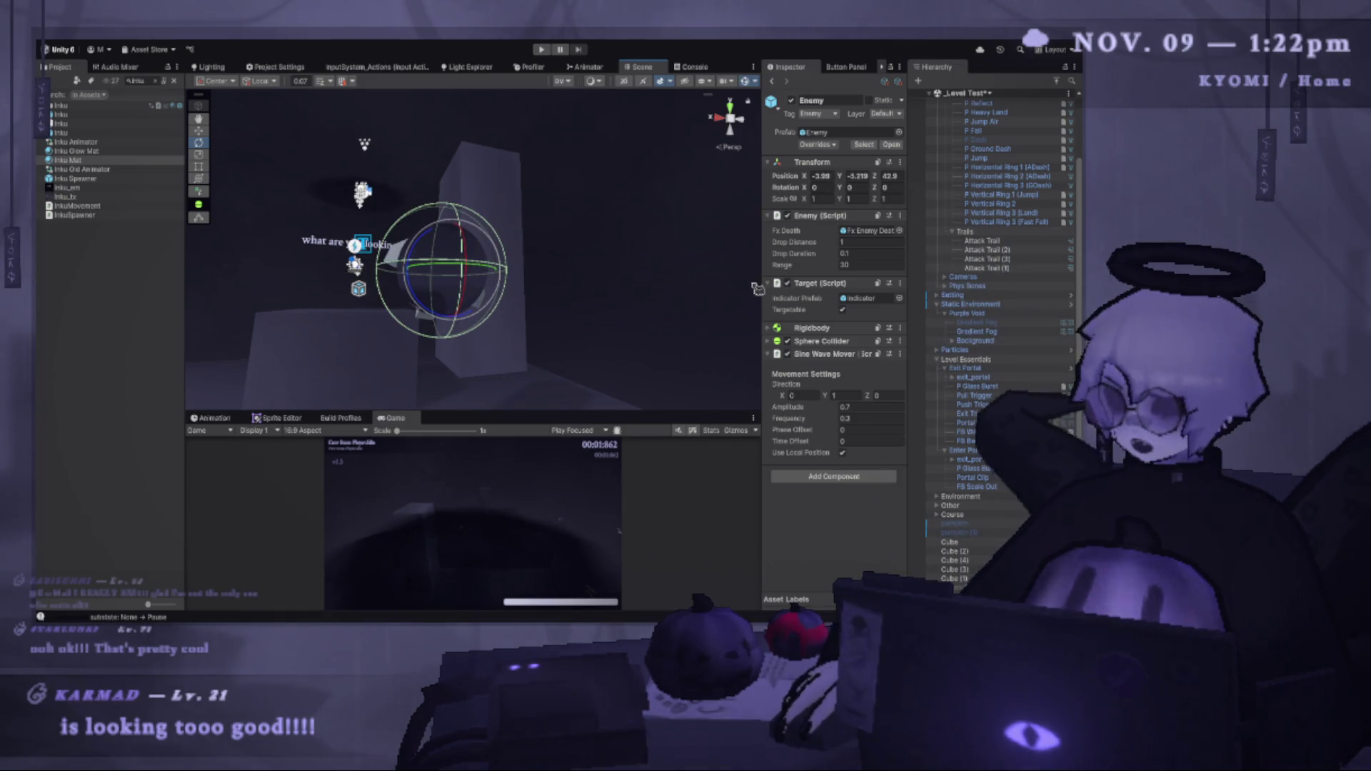
pyautogui.moveTo(504, 261)
pyautogui.mouseDown()
pyautogui.moveTo(459, 247)
pyautogui.moveTo(450, 271)
pyautogui.mouseUp()
pyautogui.hotkey('ctrl', 'z')
pyautogui.hotkey('ctrl', 'z')
pyautogui.hotkey('ctrl', 'z')
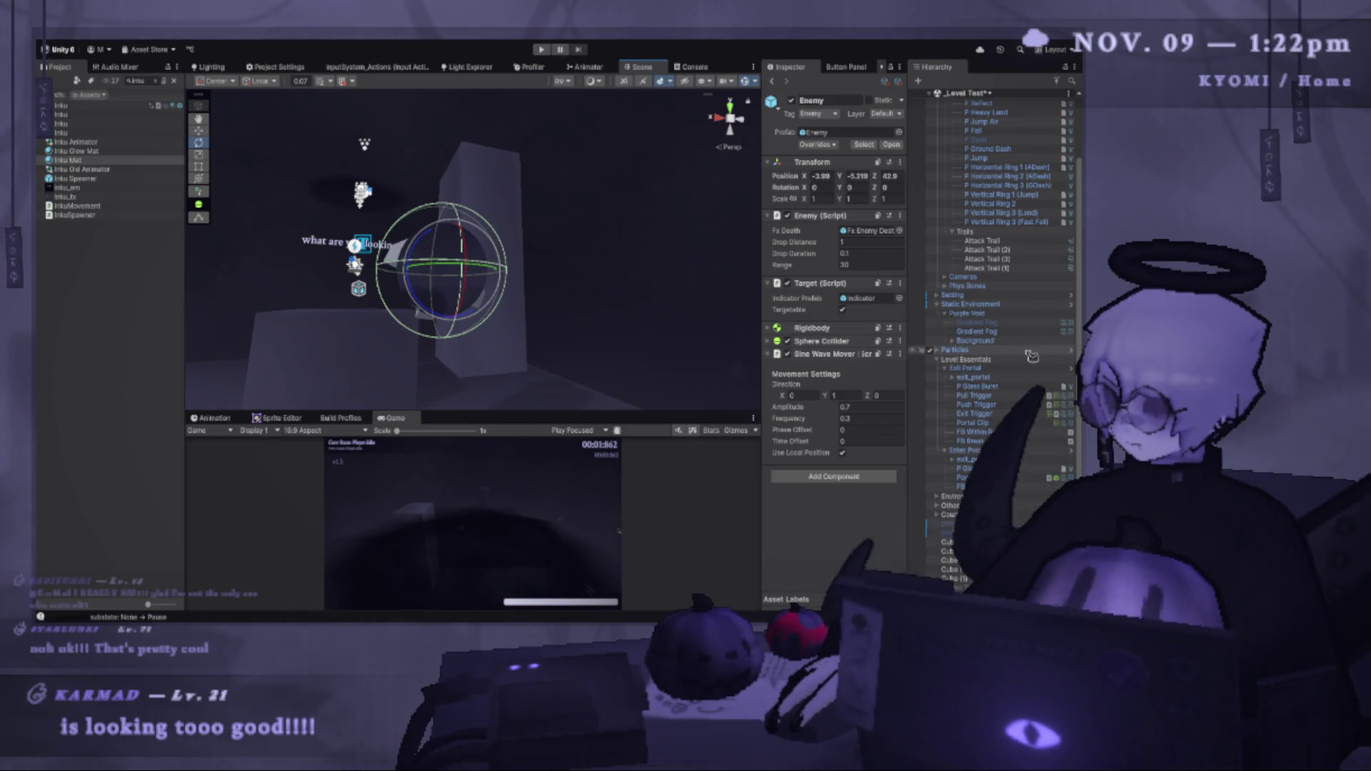
pyautogui.scroll(-3, 1000, 428)
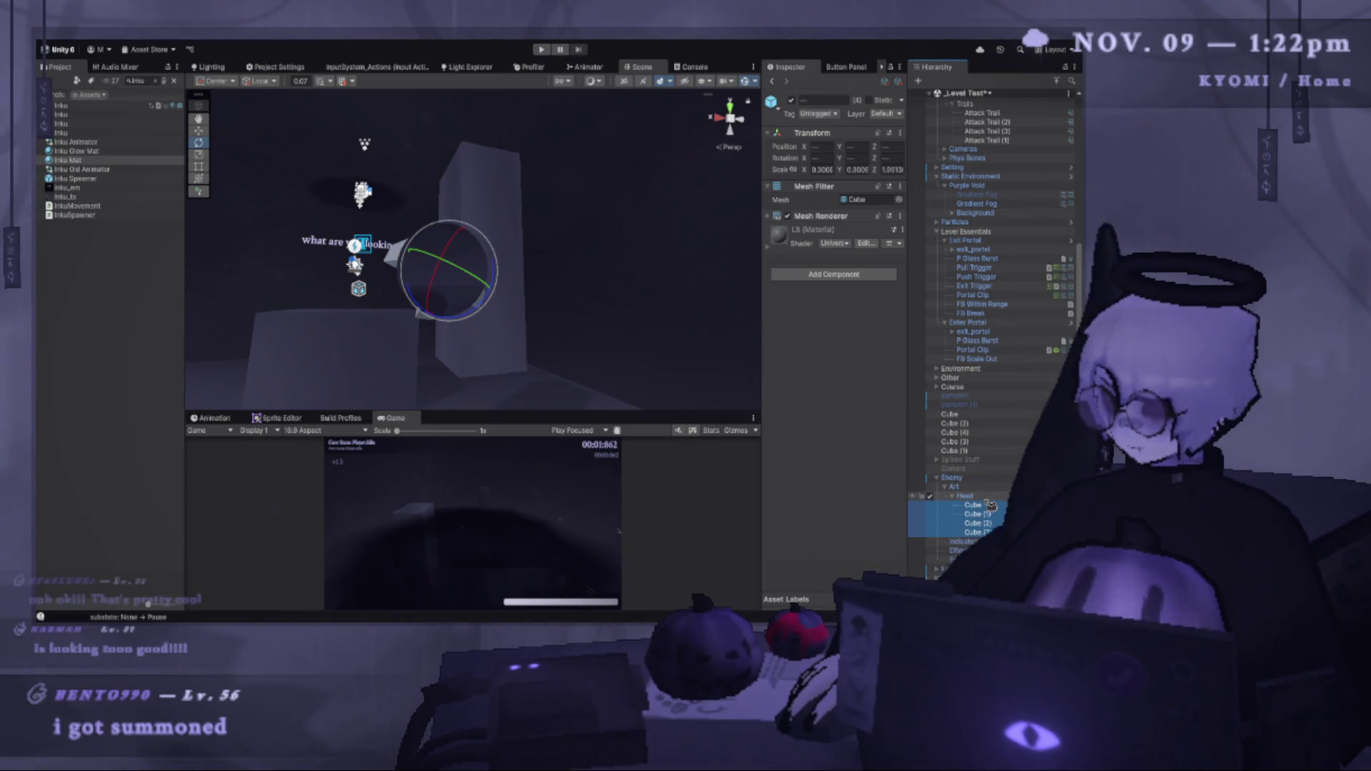
pyautogui.click(952, 477)
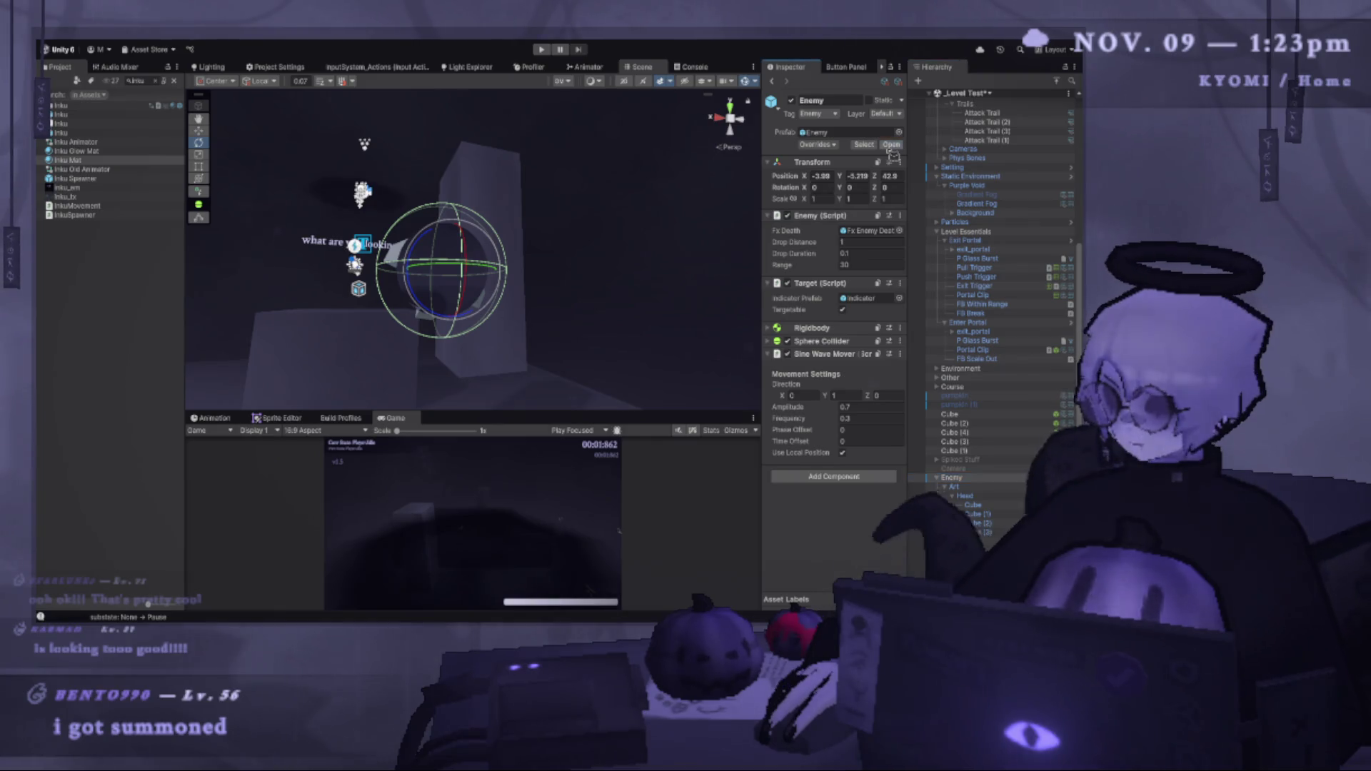
# Open the Enemy prefab and move the four cubes out of Head directly into Art.
pyautogui.click(891, 145)
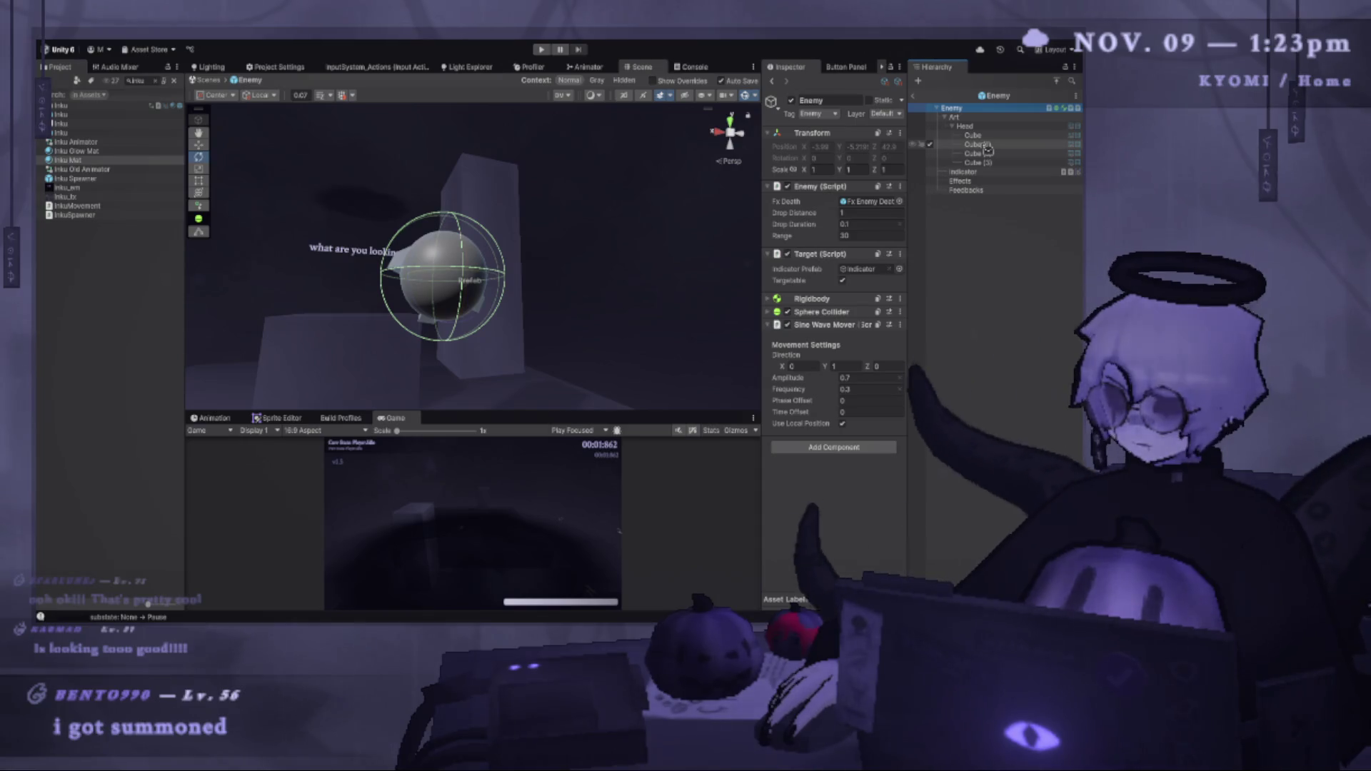
pyautogui.click(973, 135)
pyautogui.keyDown('shift'); pyautogui.click(978, 163); pyautogui.keyUp('shift')
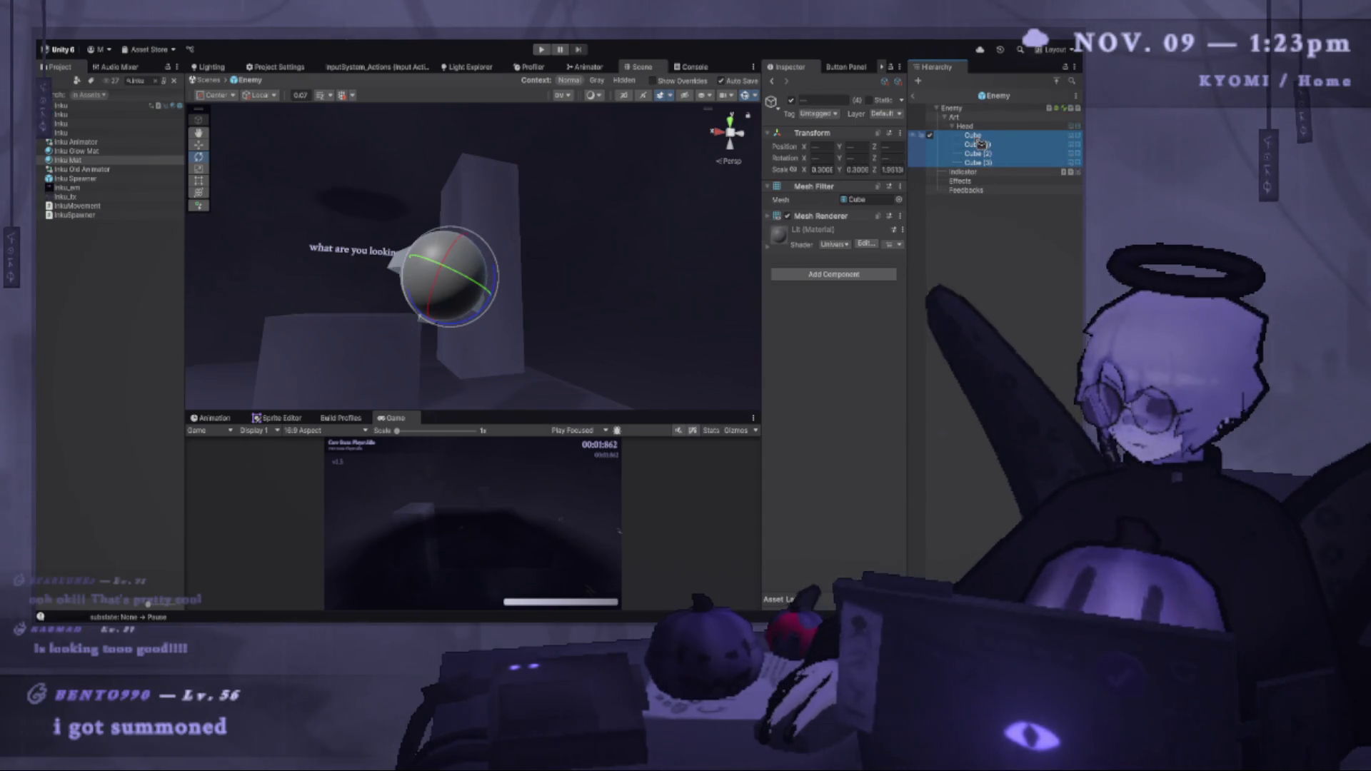
pyautogui.moveTo(965, 128); pyautogui.dragTo(975, 136)
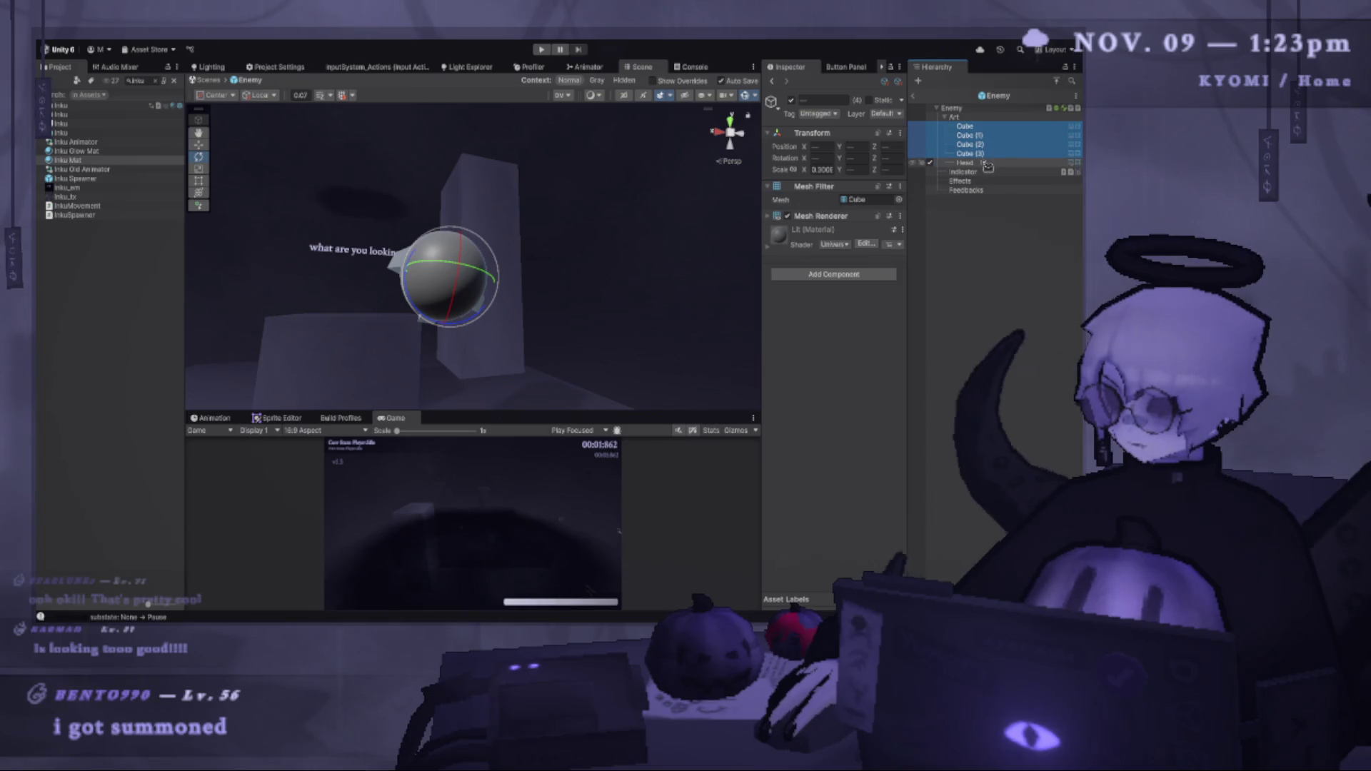
# Assign Inku Mat to the Head sphere and orbit to view the enemy's face and eyes.
pyautogui.click(972, 163)
pyautogui.click(137, 162)
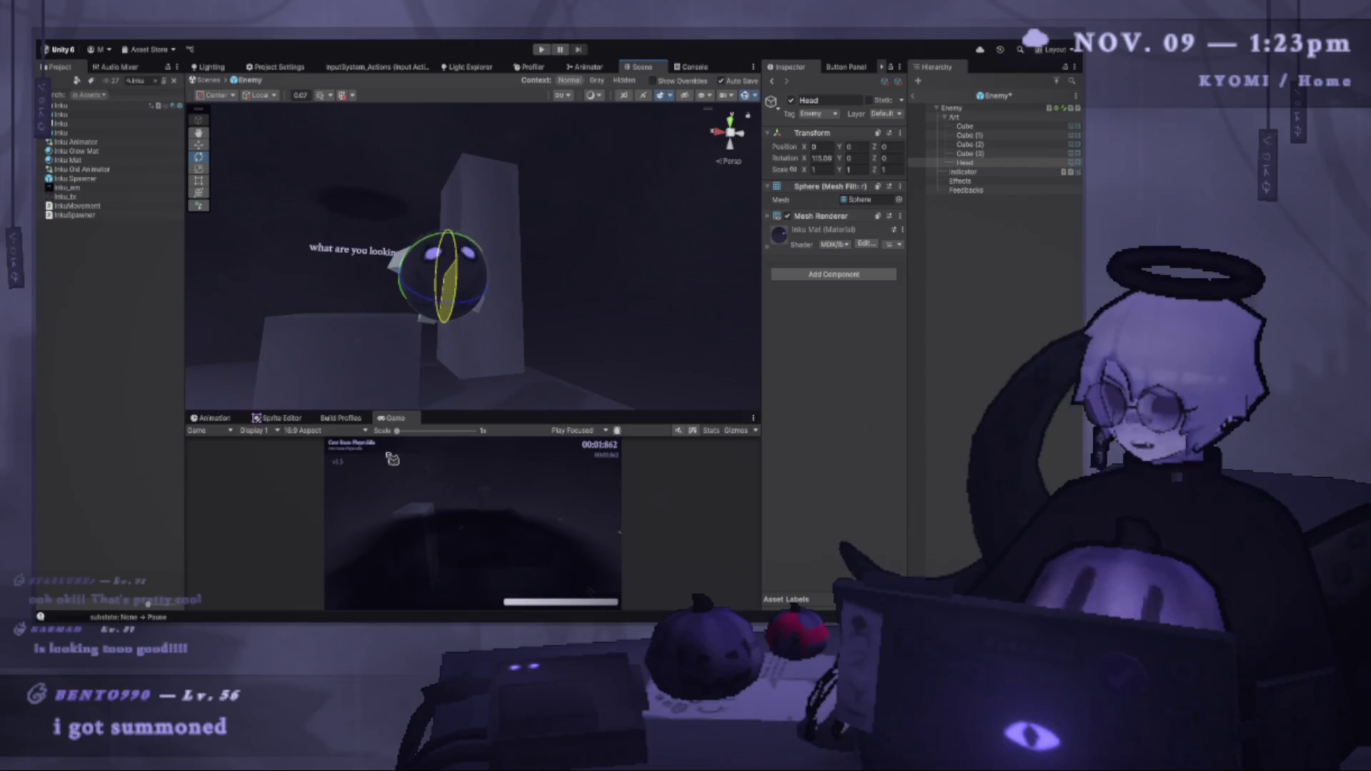
pyautogui.moveTo(400, 403); pyautogui.dragTo(365, 376)
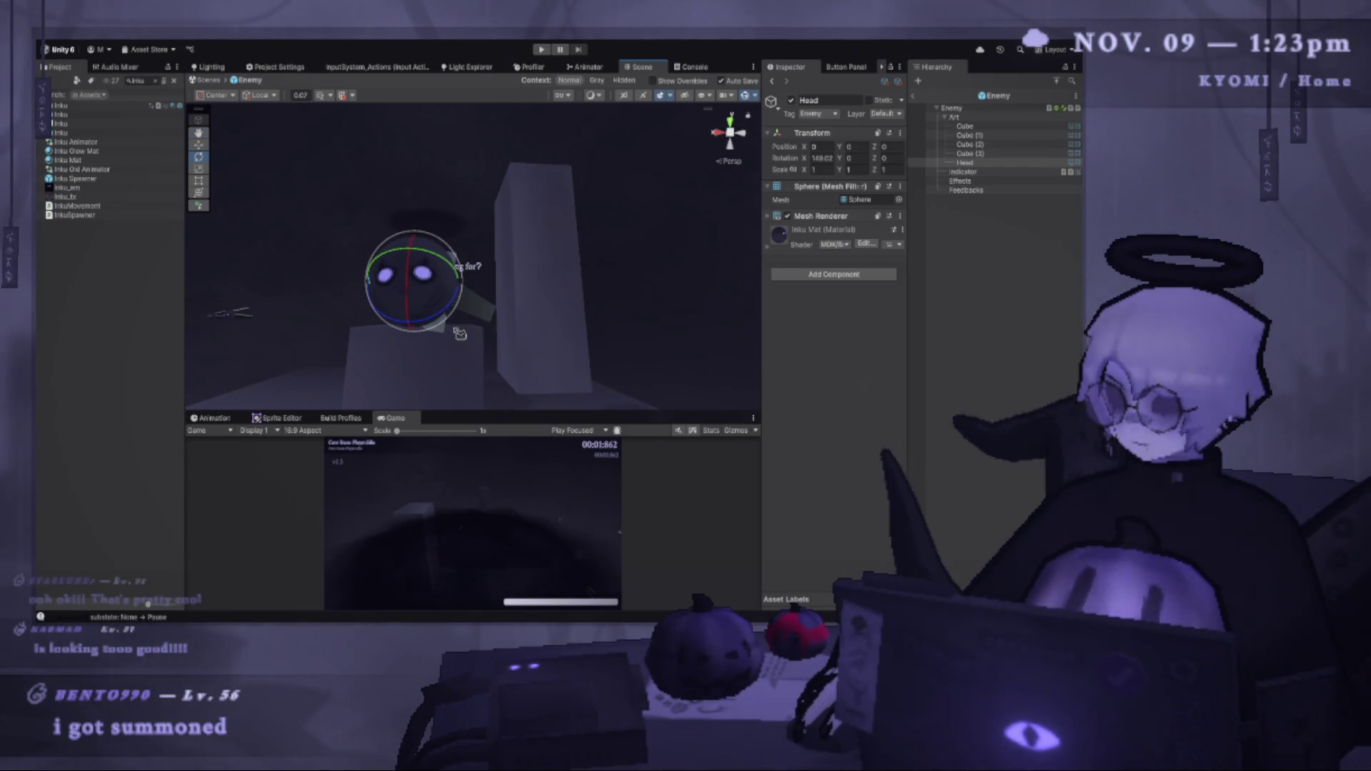
pyautogui.moveTo(538, 269)
pyautogui.mouseDown()
pyautogui.moveTo(538, 241)
pyautogui.moveTo(550, 336)
pyautogui.moveTo(539, 315)
pyautogui.moveTo(483, 315)
pyautogui.moveTo(618, 282)
pyautogui.moveTo(547, 295)
pyautogui.moveTo(509, 335)
pyautogui.mouseUp()
pyautogui.click(483, 315)
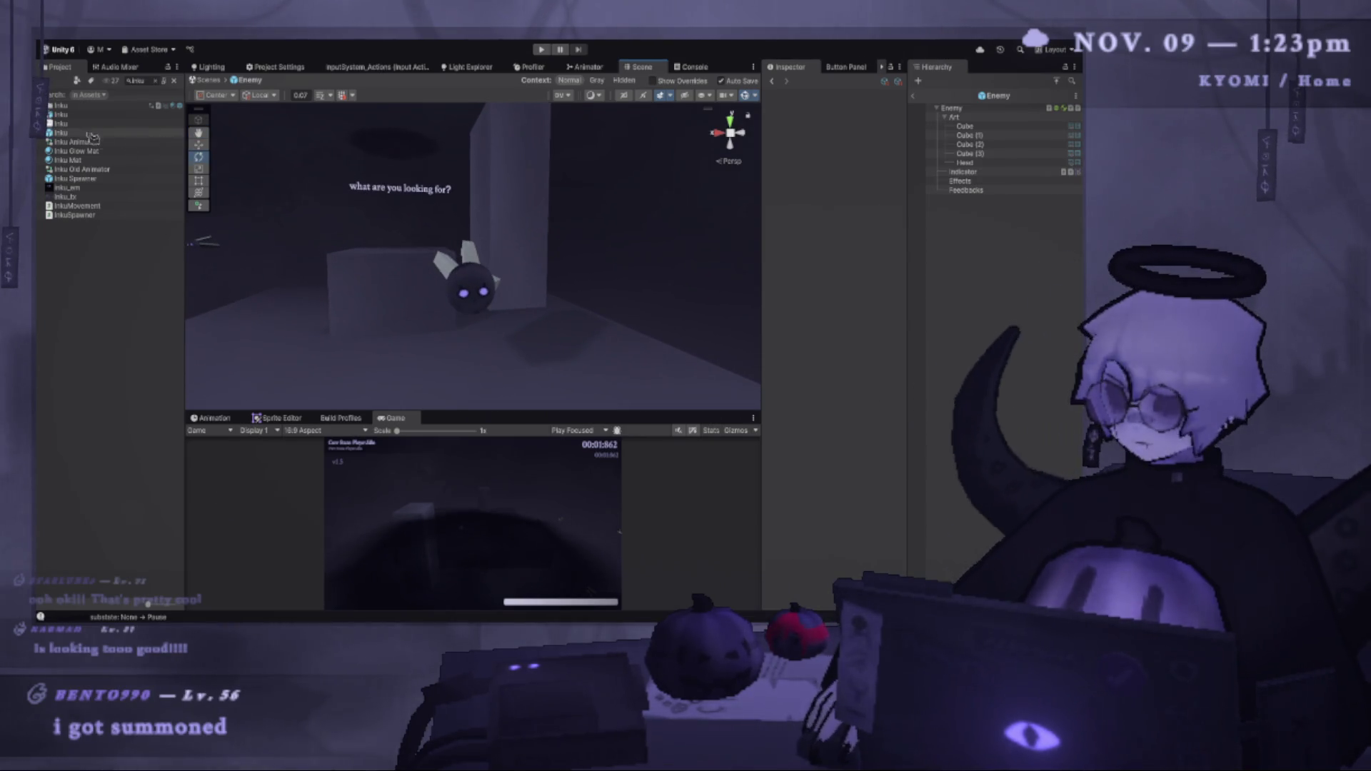
# Drag Inku Mat onto both ear cubes, then return from the prefab to the _Level Test scene.
pyautogui.moveTo(93, 137); pyautogui.dragTo(163, 138)
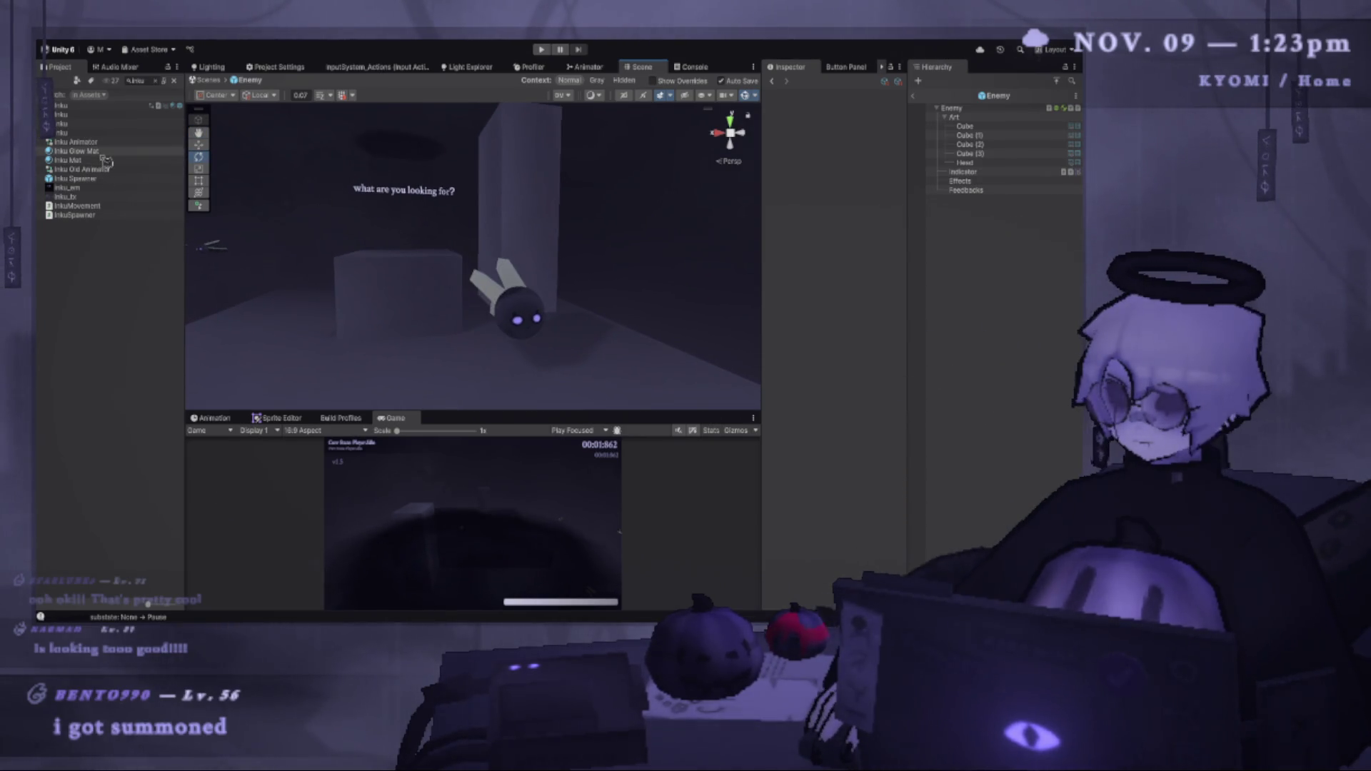
pyautogui.moveTo(107, 162); pyautogui.dragTo(517, 305)
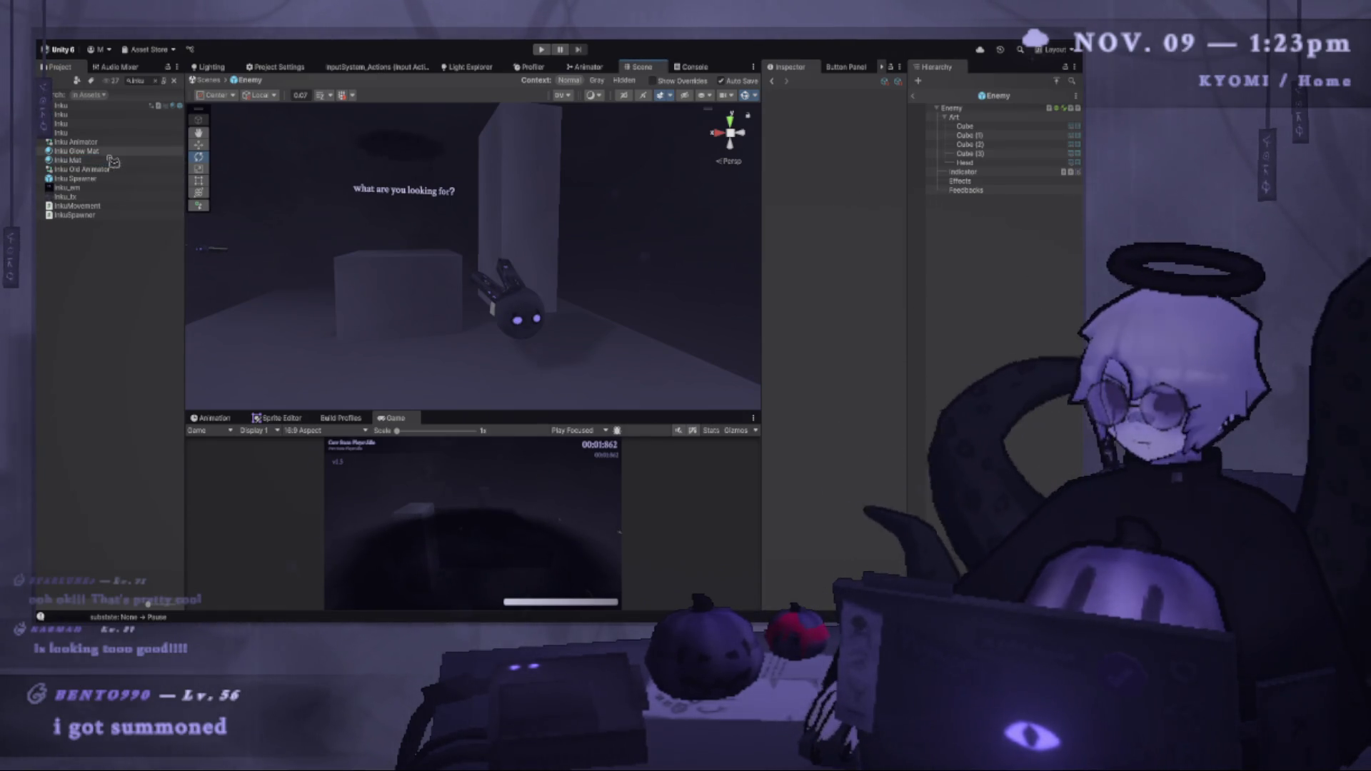
pyautogui.moveTo(91, 162)
pyautogui.mouseDown()
pyautogui.moveTo(488, 315)
pyautogui.moveTo(281, 300)
pyautogui.moveTo(233, 257)
pyautogui.mouseUp()
pyautogui.moveTo(100, 190); pyautogui.dragTo(682, 338)
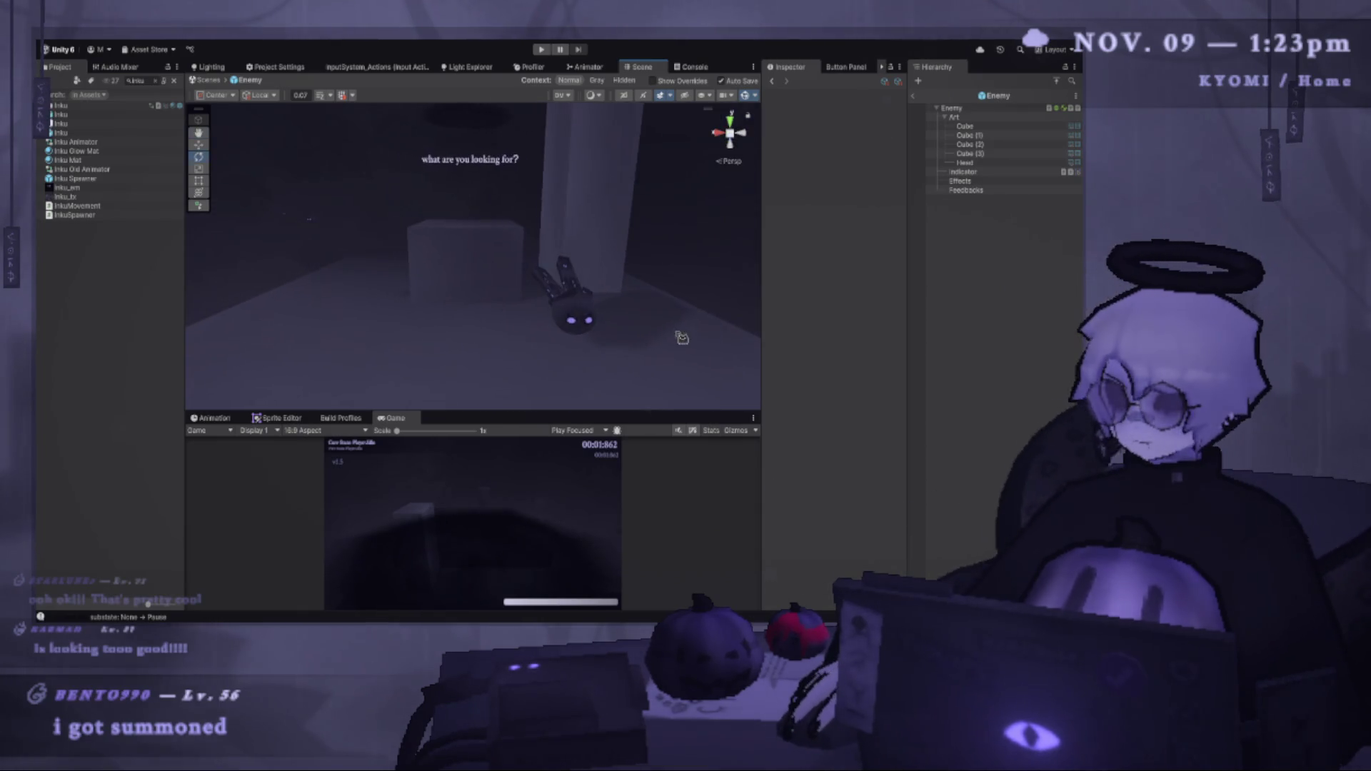
pyautogui.click(913, 95)
pyautogui.moveTo(543, 228); pyautogui.dragTo(463, 237)
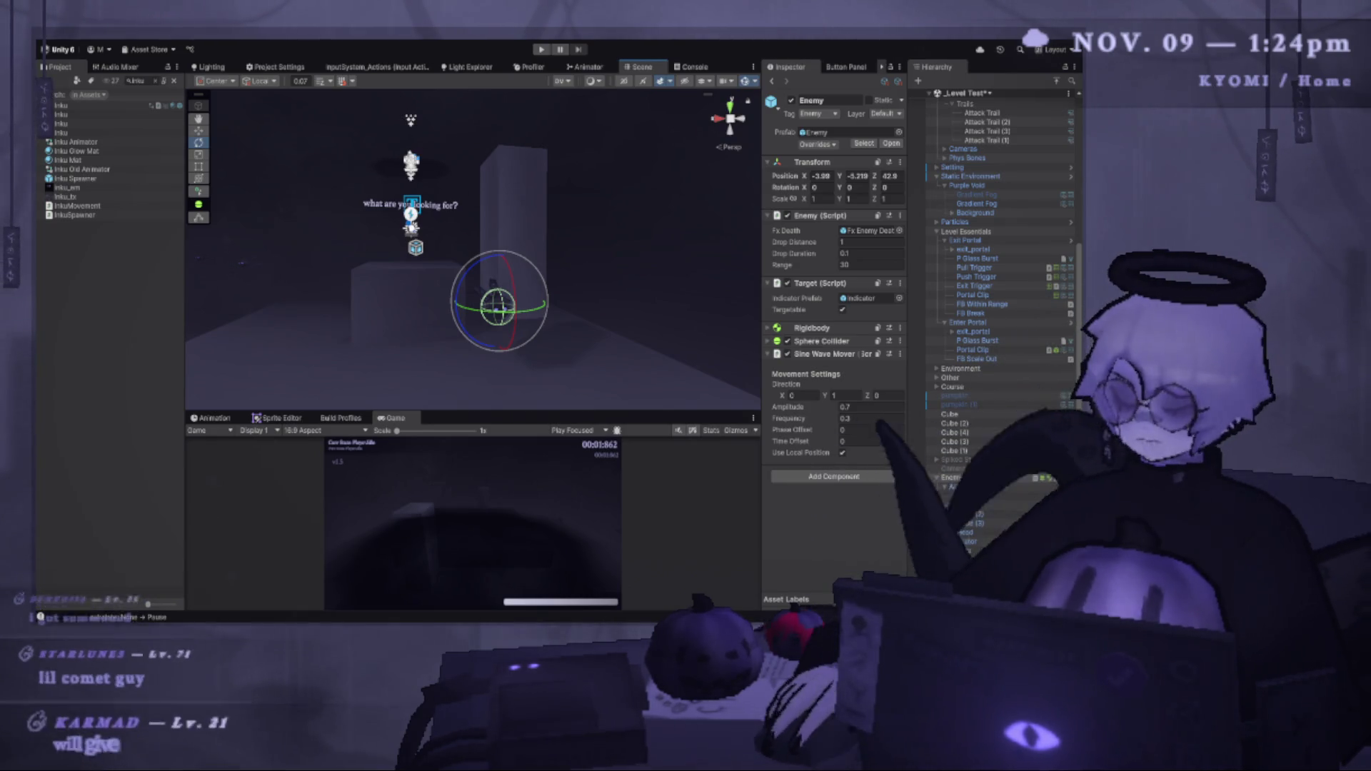
# Start a playtest, dash left, pause, then select the enemy's Head in an enlarged Scene view.
pyautogui.hotkey('ctrl', 'p')
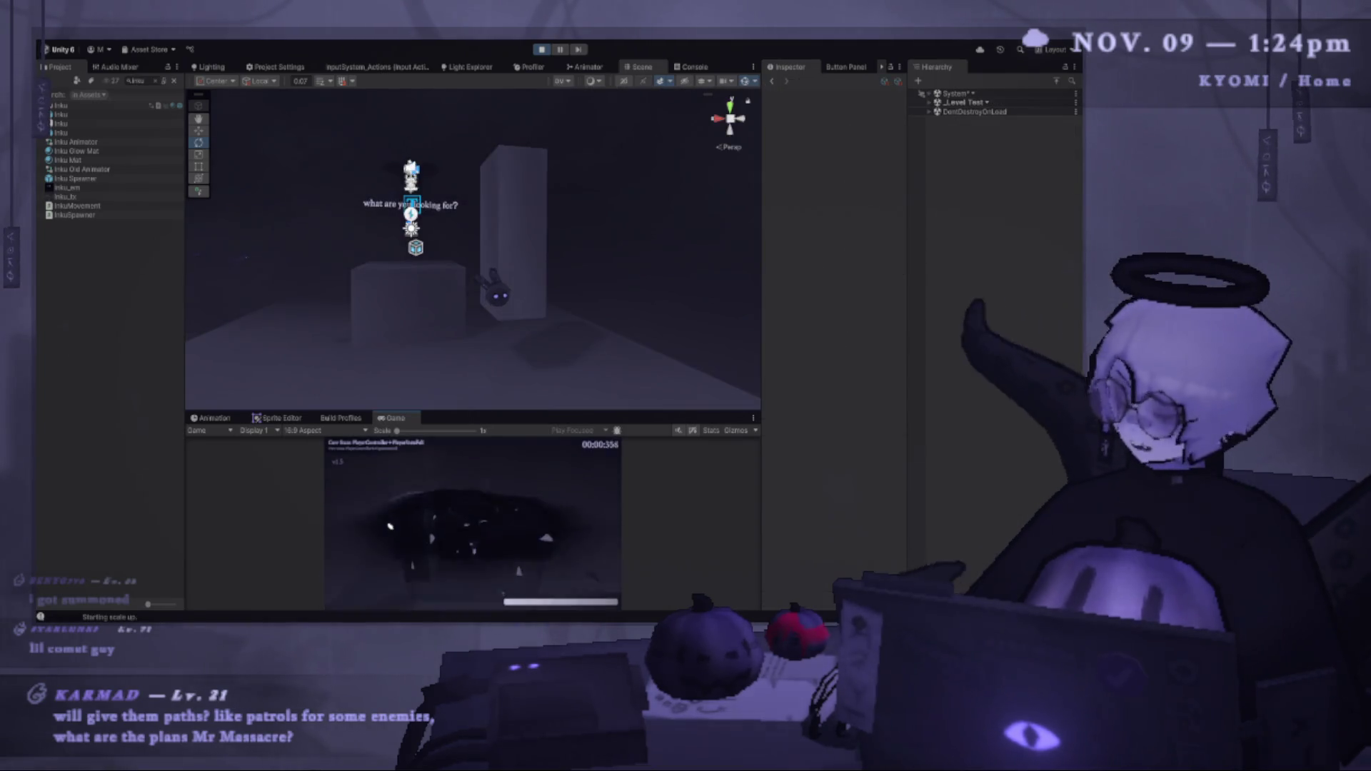
pyautogui.press('a')
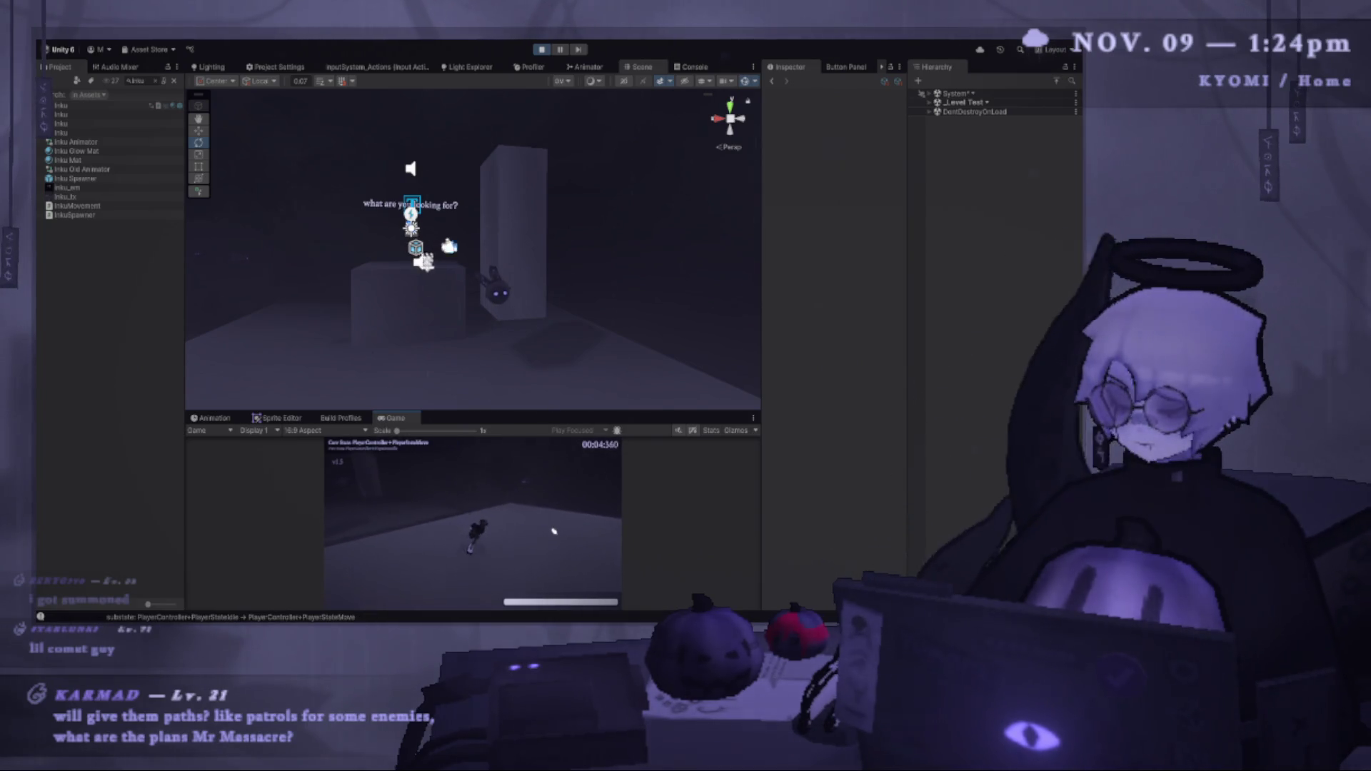
pyautogui.press('Escape')
pyautogui.moveTo(566, 410); pyautogui.dragTo(586, 590)
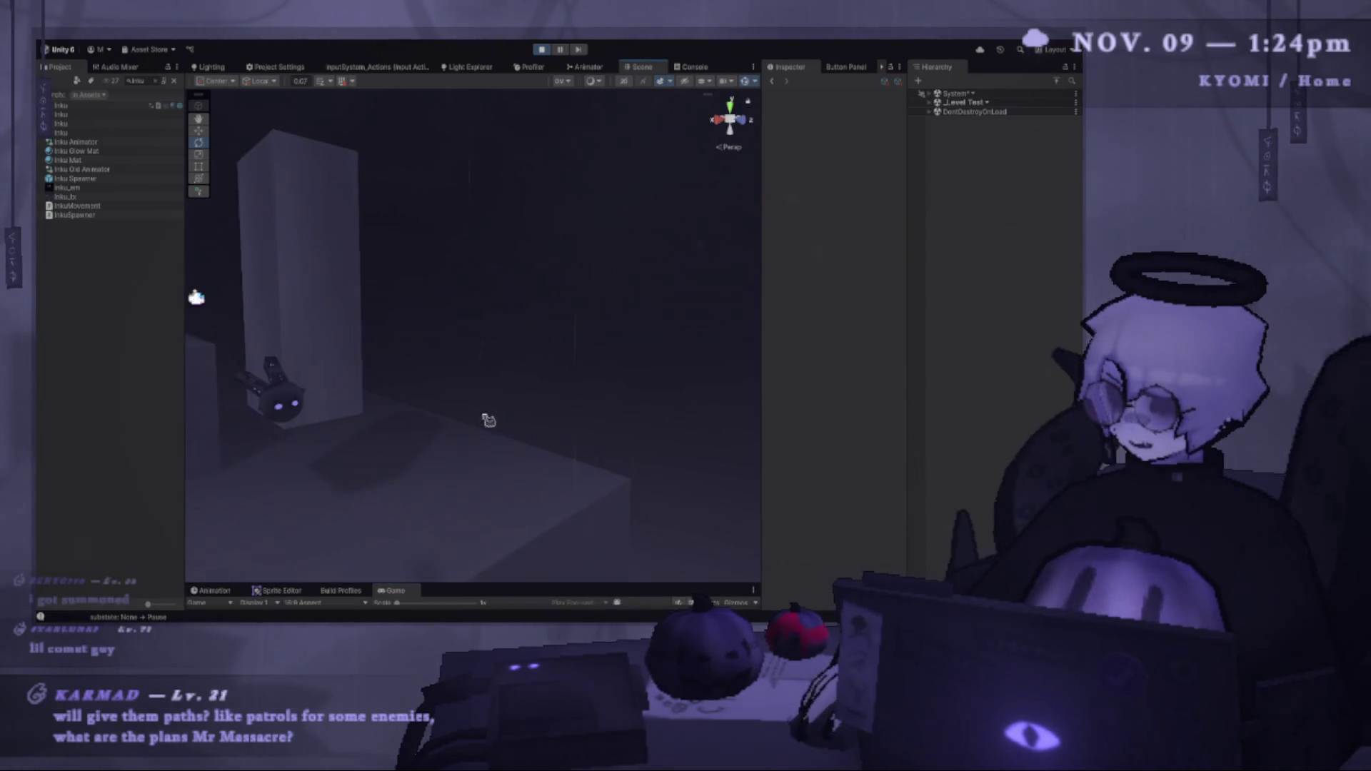
pyautogui.click(448, 346)
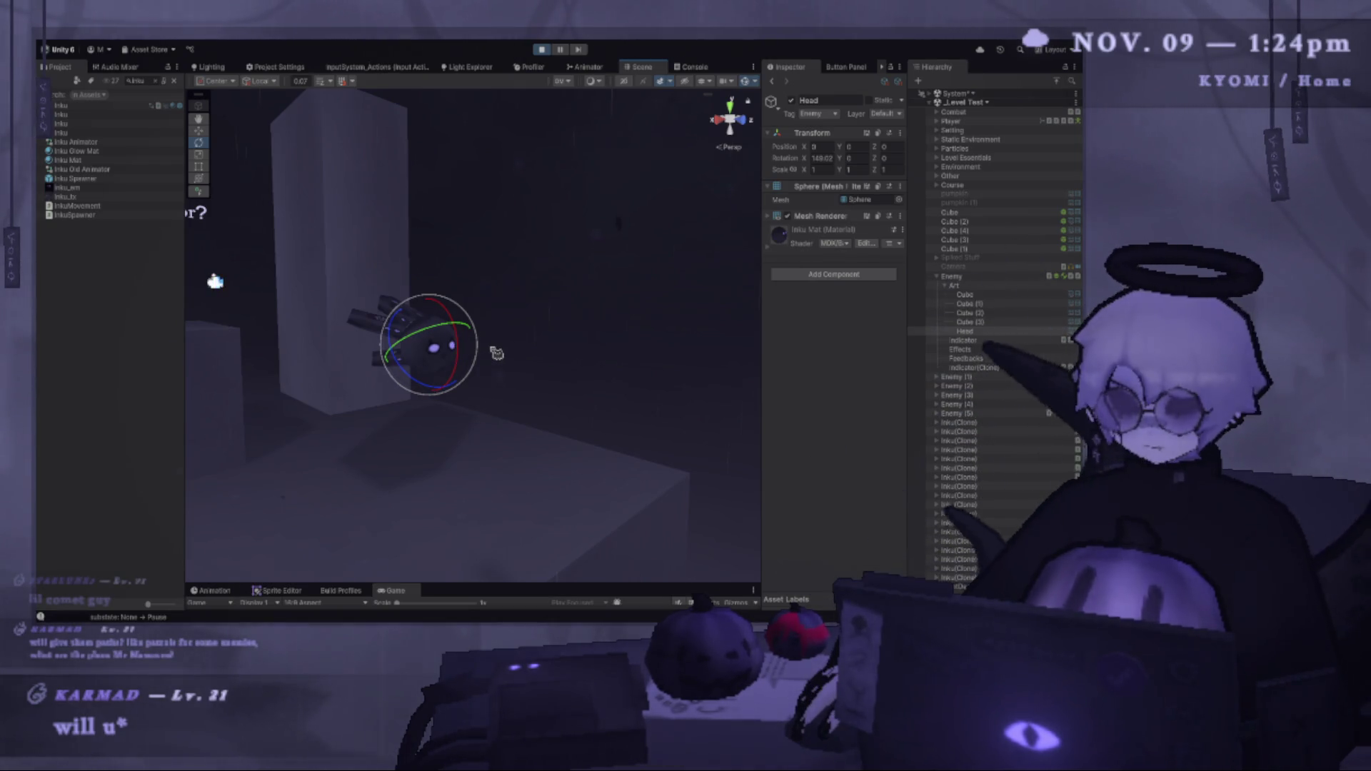
# Drag the enemy's Head to a new spot with the Move tool, then select the Enemy object.
pyautogui.moveTo(493, 340)
pyautogui.mouseDown()
pyautogui.moveTo(321, 407)
pyautogui.moveTo(398, 365)
pyautogui.moveTo(496, 276)
pyautogui.moveTo(582, 318)
pyautogui.moveTo(622, 385)
pyautogui.moveTo(556, 398)
pyautogui.mouseUp()
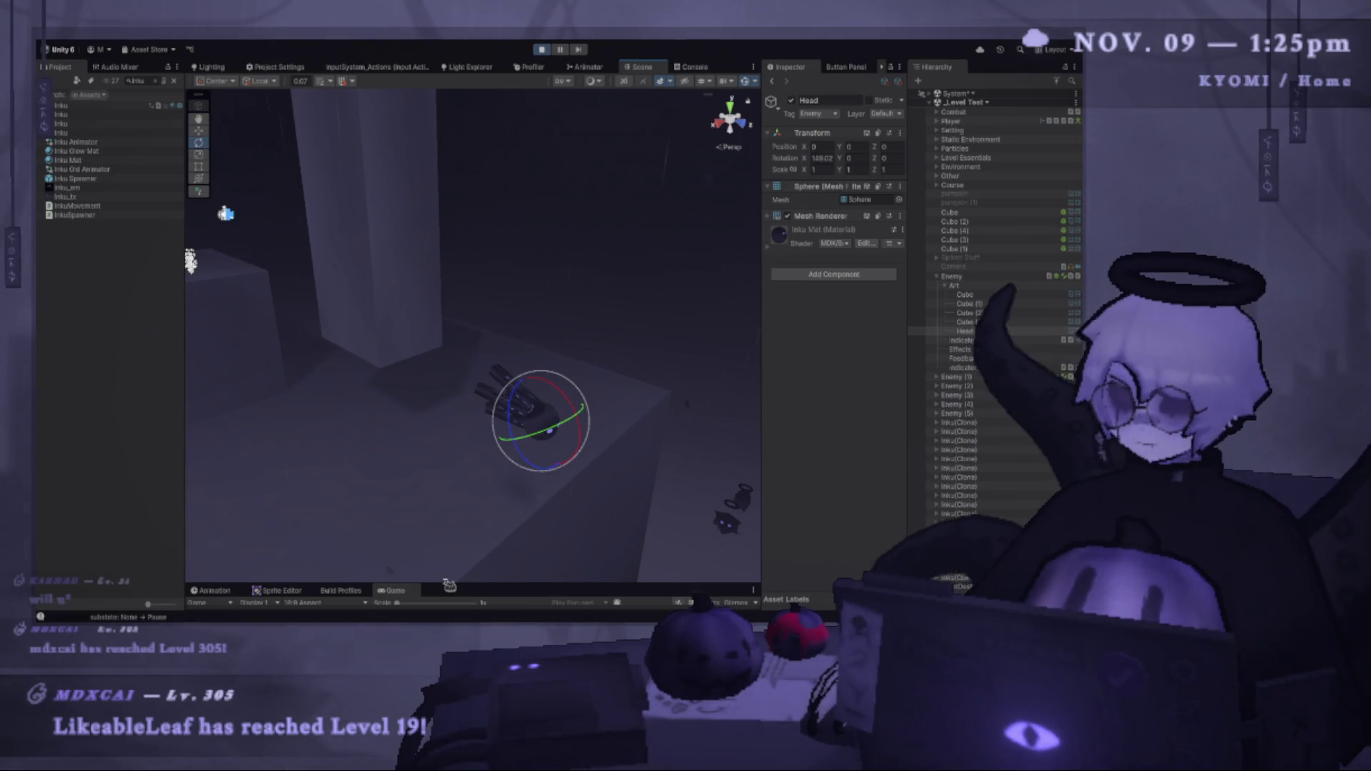
pyautogui.moveTo(439, 586)
pyautogui.mouseDown()
pyautogui.moveTo(440, 375)
pyautogui.moveTo(440, 500)
pyautogui.mouseUp()
pyautogui.moveTo(399, 277); pyautogui.dragTo(371, 271)
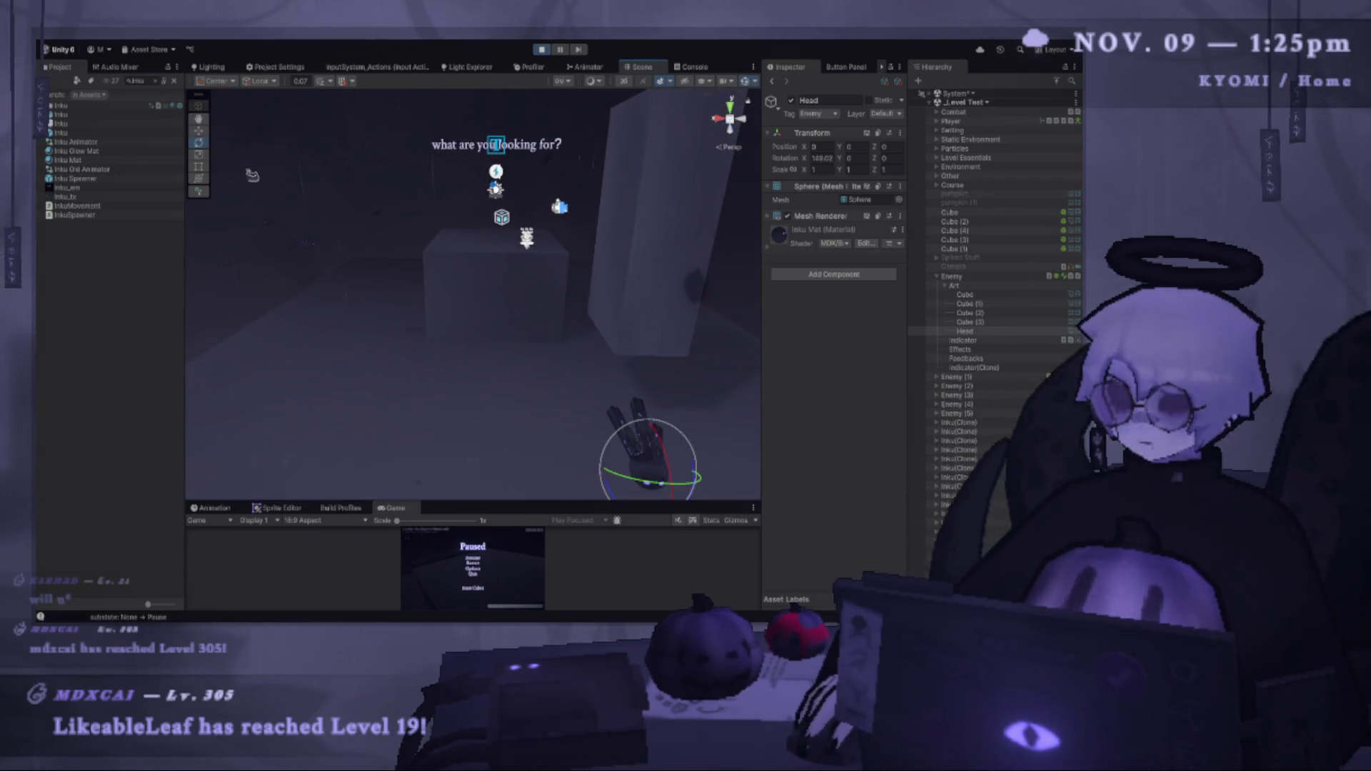
pyautogui.click(198, 130)
pyautogui.moveTo(458, 343); pyautogui.dragTo(520, 355)
pyautogui.moveTo(519, 416)
pyautogui.mouseDown()
pyautogui.moveTo(475, 294)
pyautogui.moveTo(404, 415)
pyautogui.moveTo(343, 289)
pyautogui.moveTo(399, 379)
pyautogui.mouseUp()
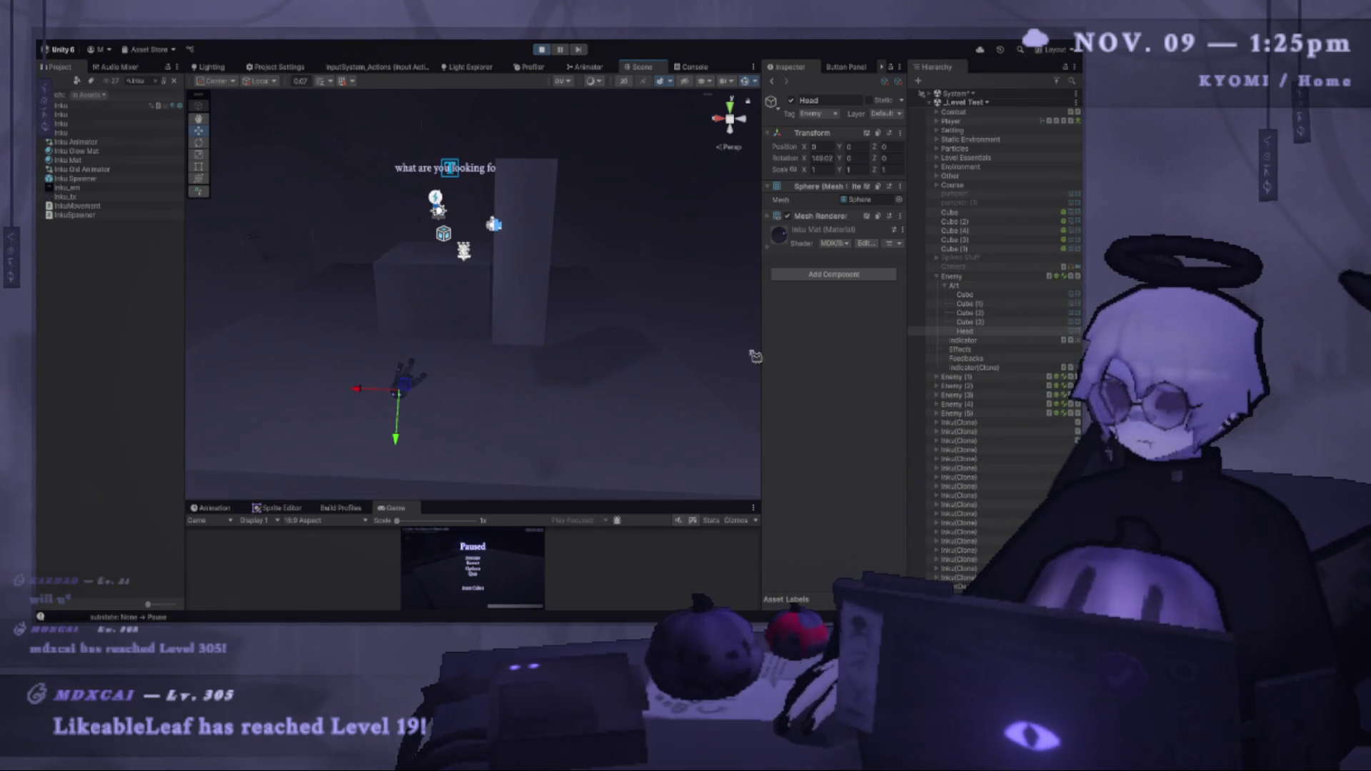
pyautogui.click(993, 276)
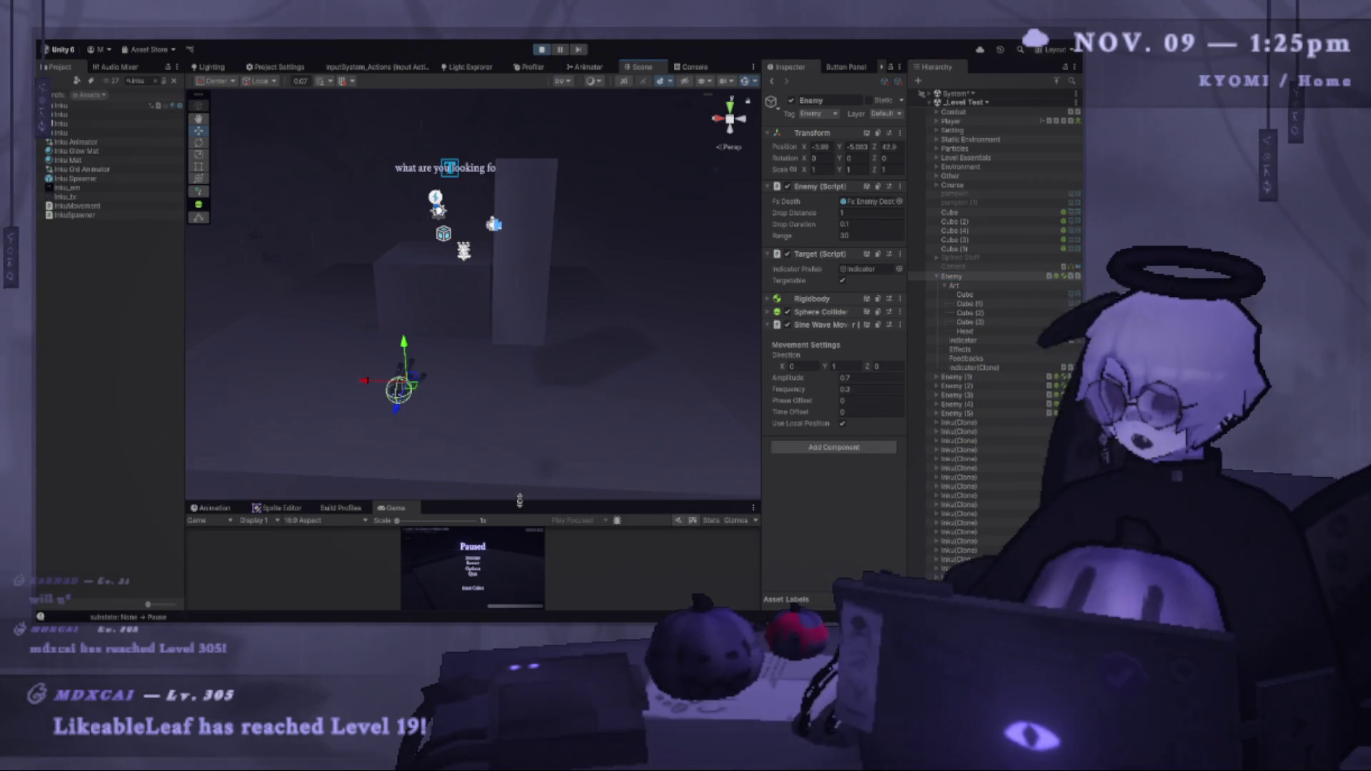
# Resume the game, restart the level, ground-dash and slash, then restart after falling.
pyautogui.moveTo(457, 502); pyautogui.dragTo(457, 230)
pyautogui.press('Escape')
pyautogui.press('r')
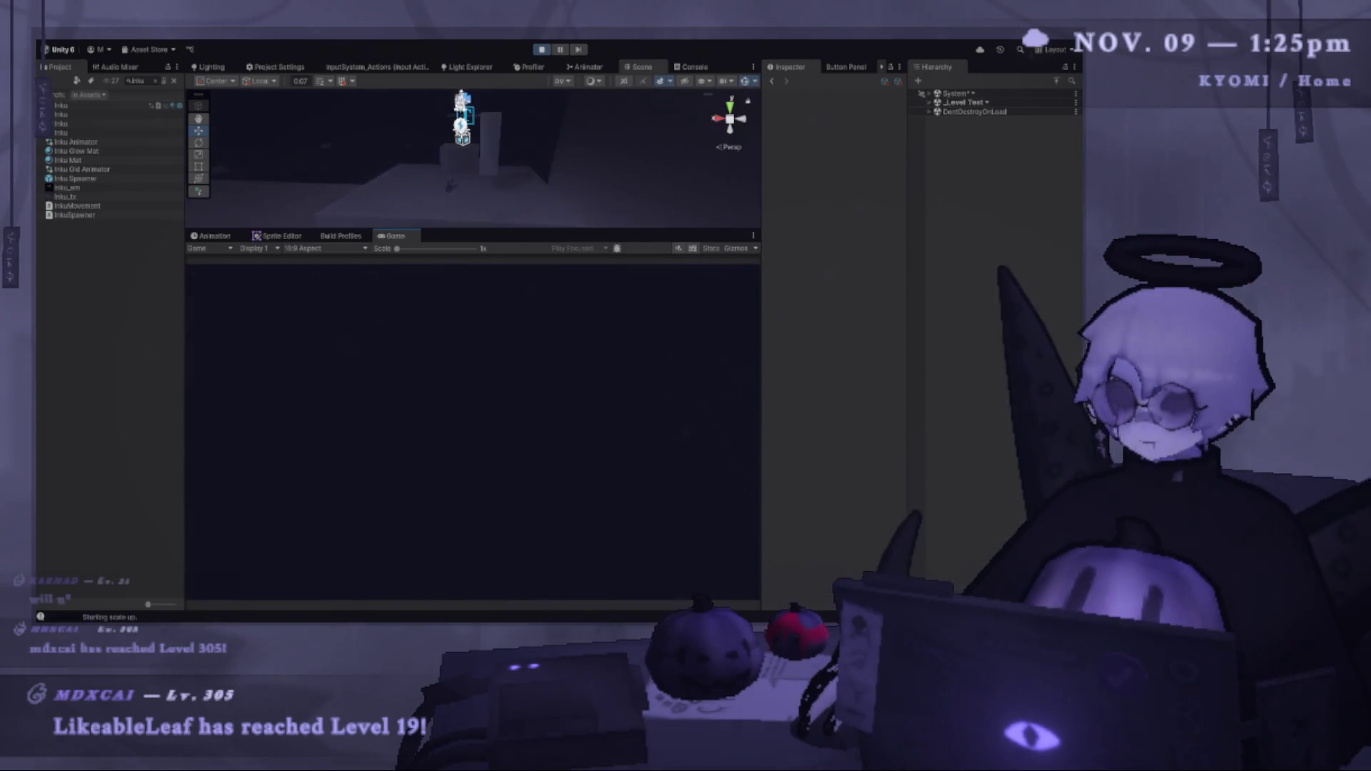
pyautogui.press('shift')
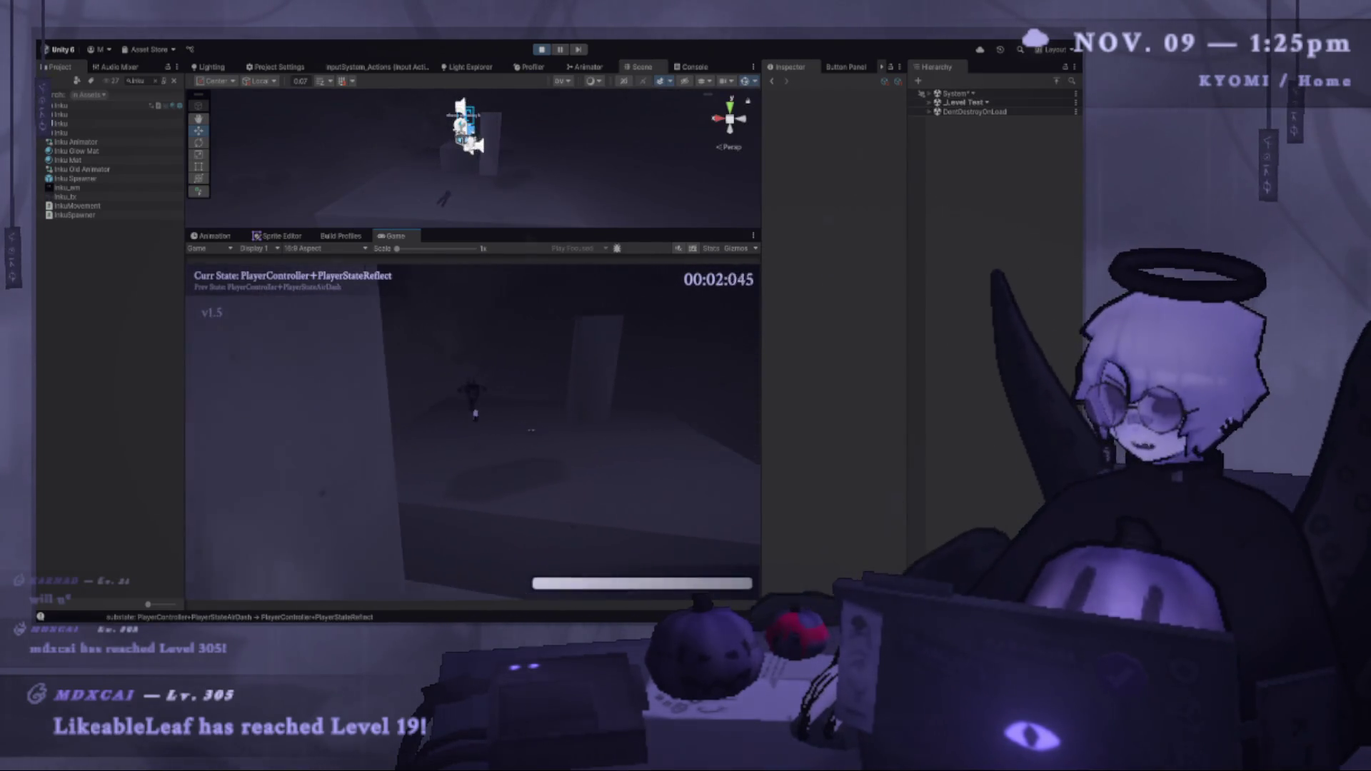
pyautogui.click(465, 406)
pyautogui.press('r')
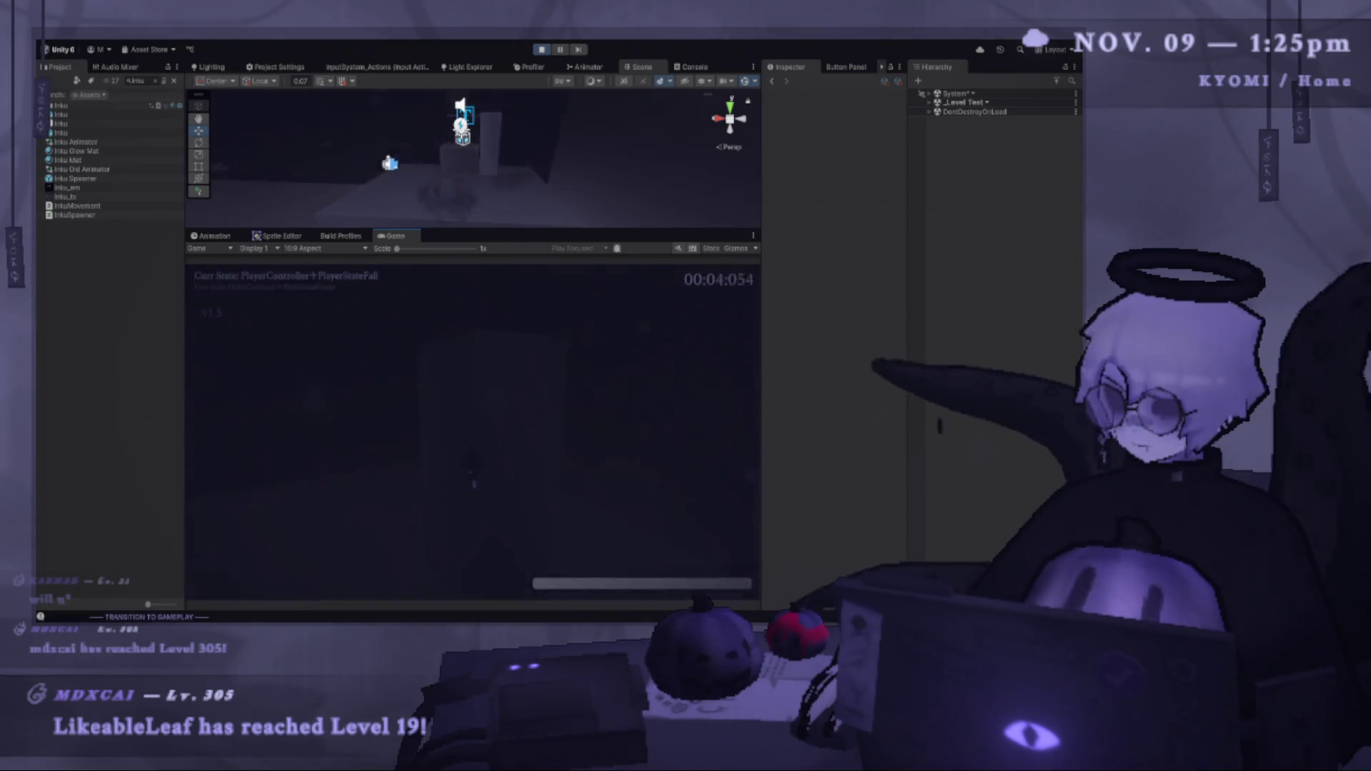
# Jump, air-dash and slash the target ring, then pause and stop the playtest.
pyautogui.press('space')
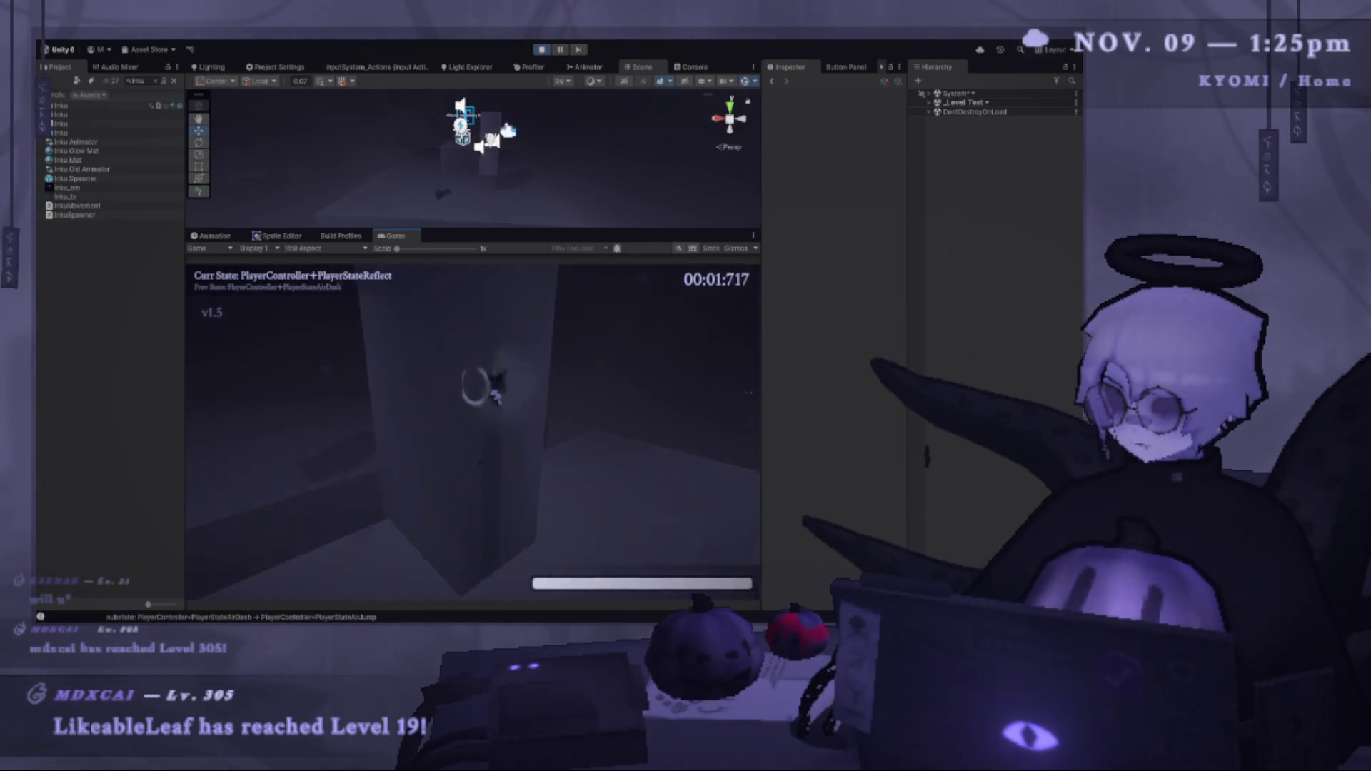
pyautogui.press('shift')
pyautogui.click(483, 413)
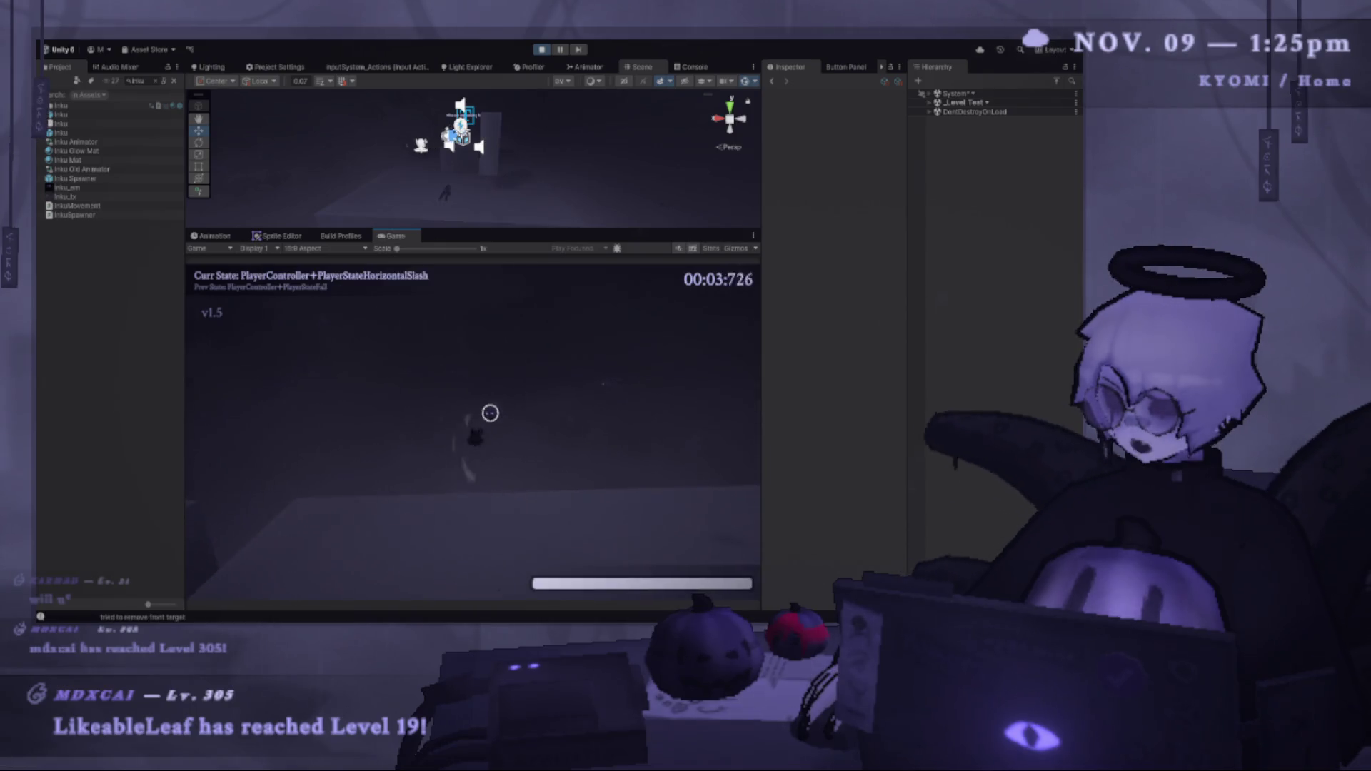
pyautogui.press('space')
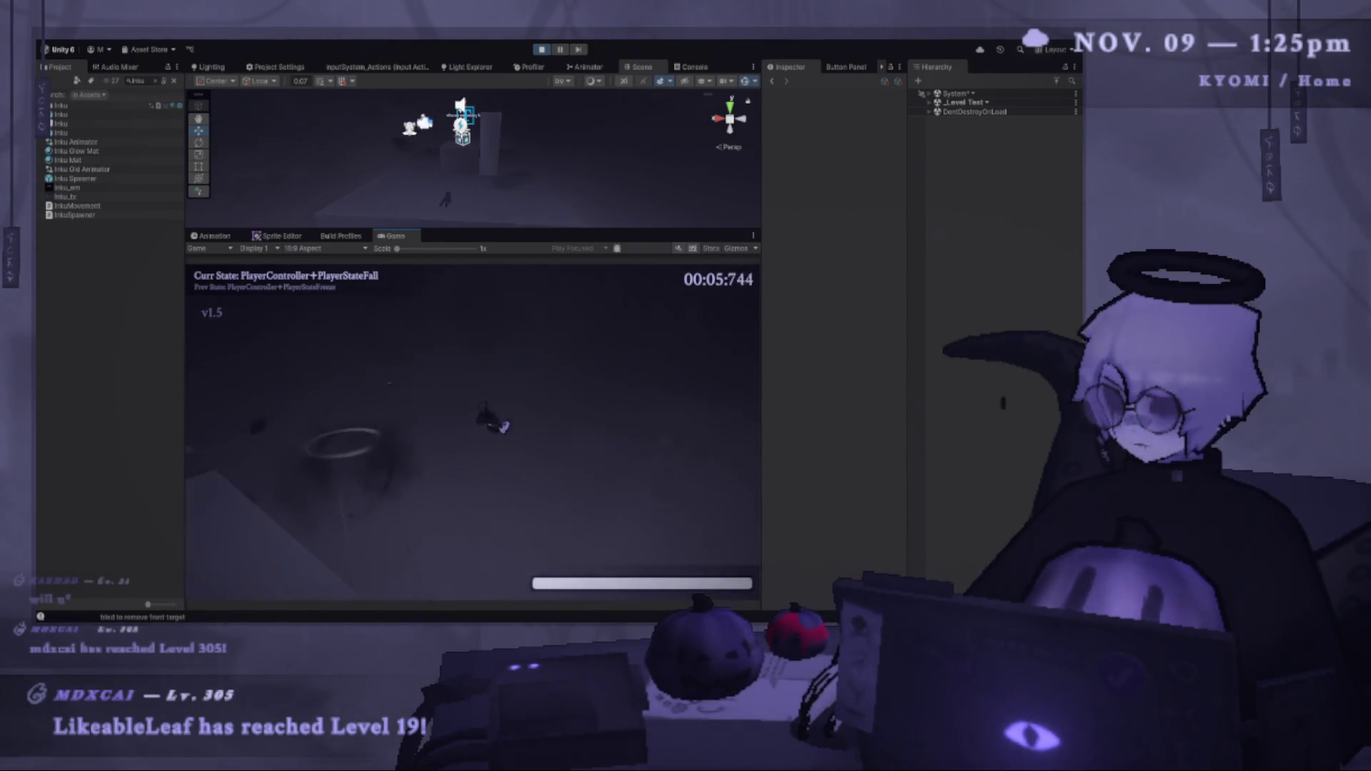
pyautogui.press('shift')
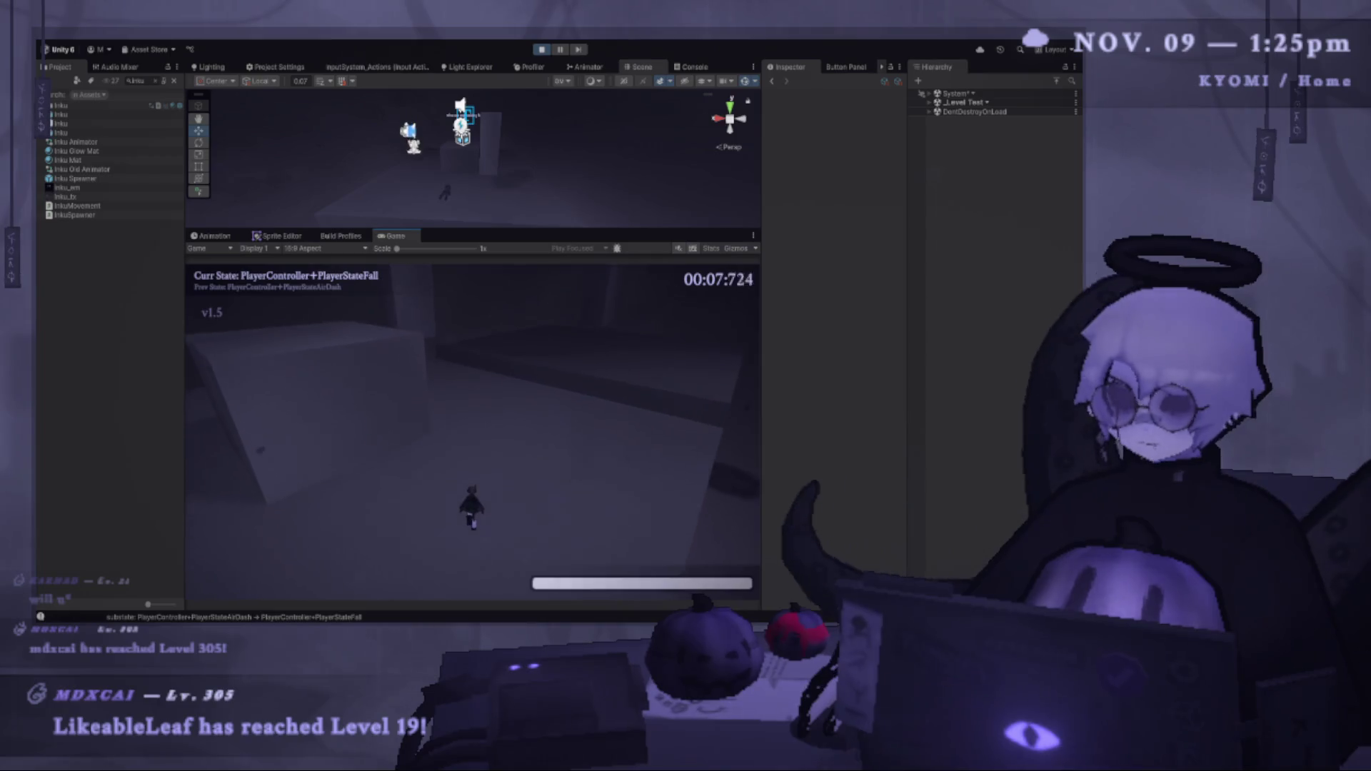
pyautogui.press('Escape')
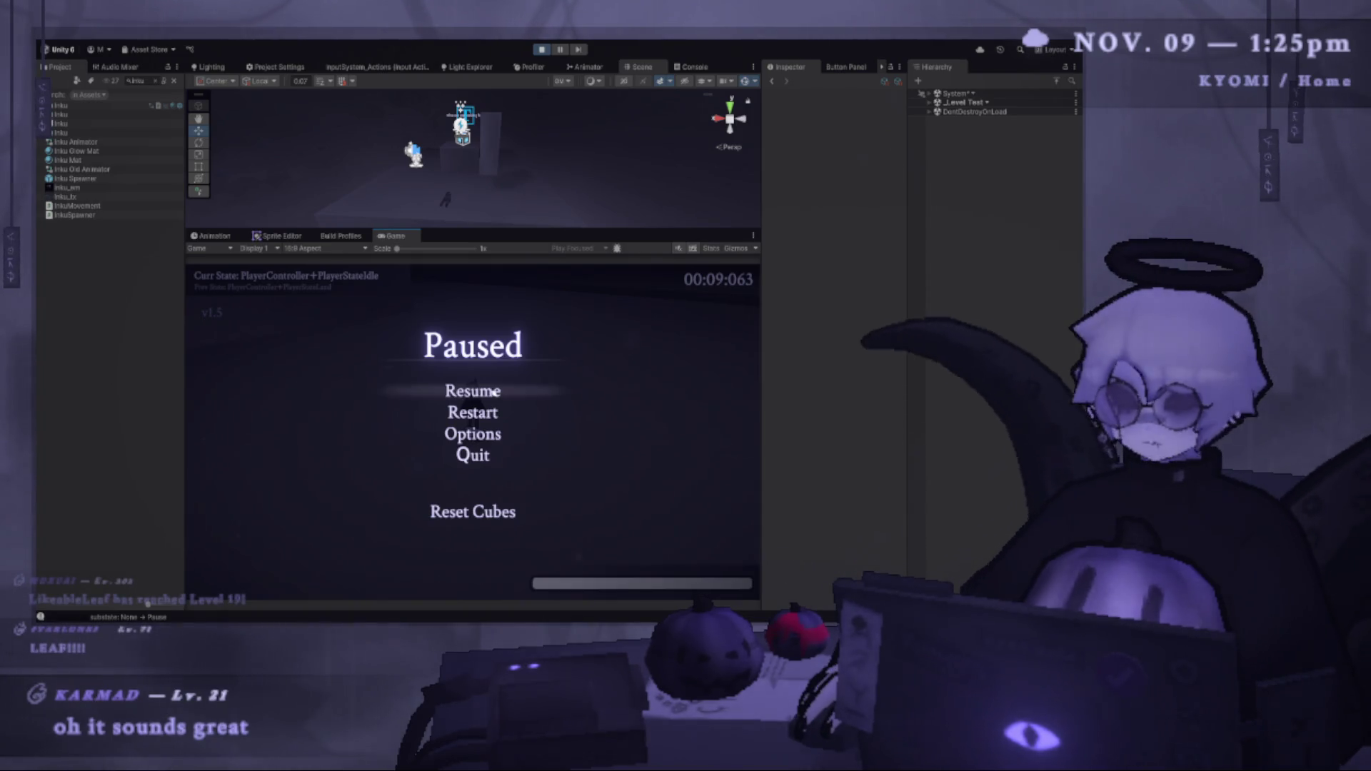
pyautogui.press('Escape')
pyautogui.press('Escape')
pyautogui.hotkey('ctrl', 'p')
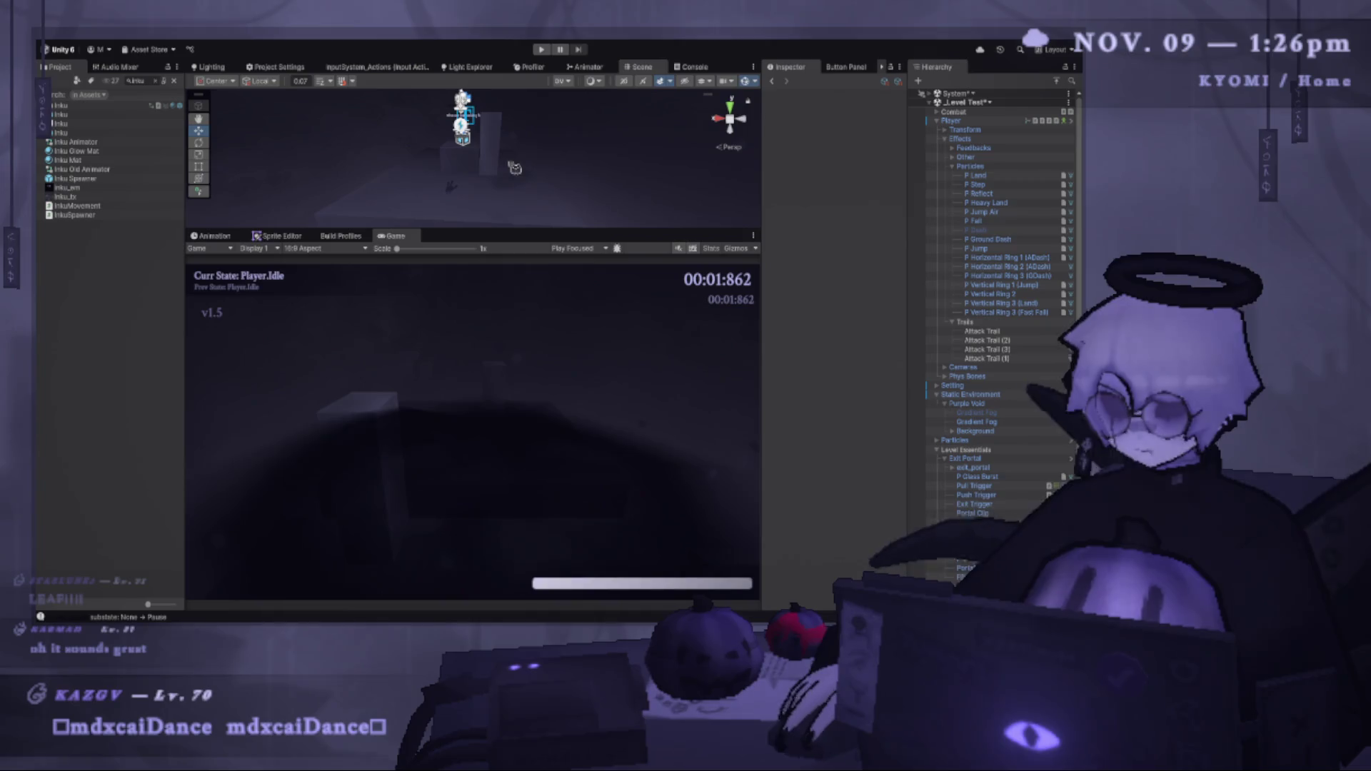
# Enlarge the Scene view over a smaller Game view and fly the scene camera into the level.
pyautogui.moveTo(457, 230); pyautogui.dragTo(457, 371)
pyautogui.moveTo(450, 289)
pyautogui.mouseDown()
pyautogui.moveTo(401, 224)
pyautogui.moveTo(419, 214)
pyautogui.mouseUp()
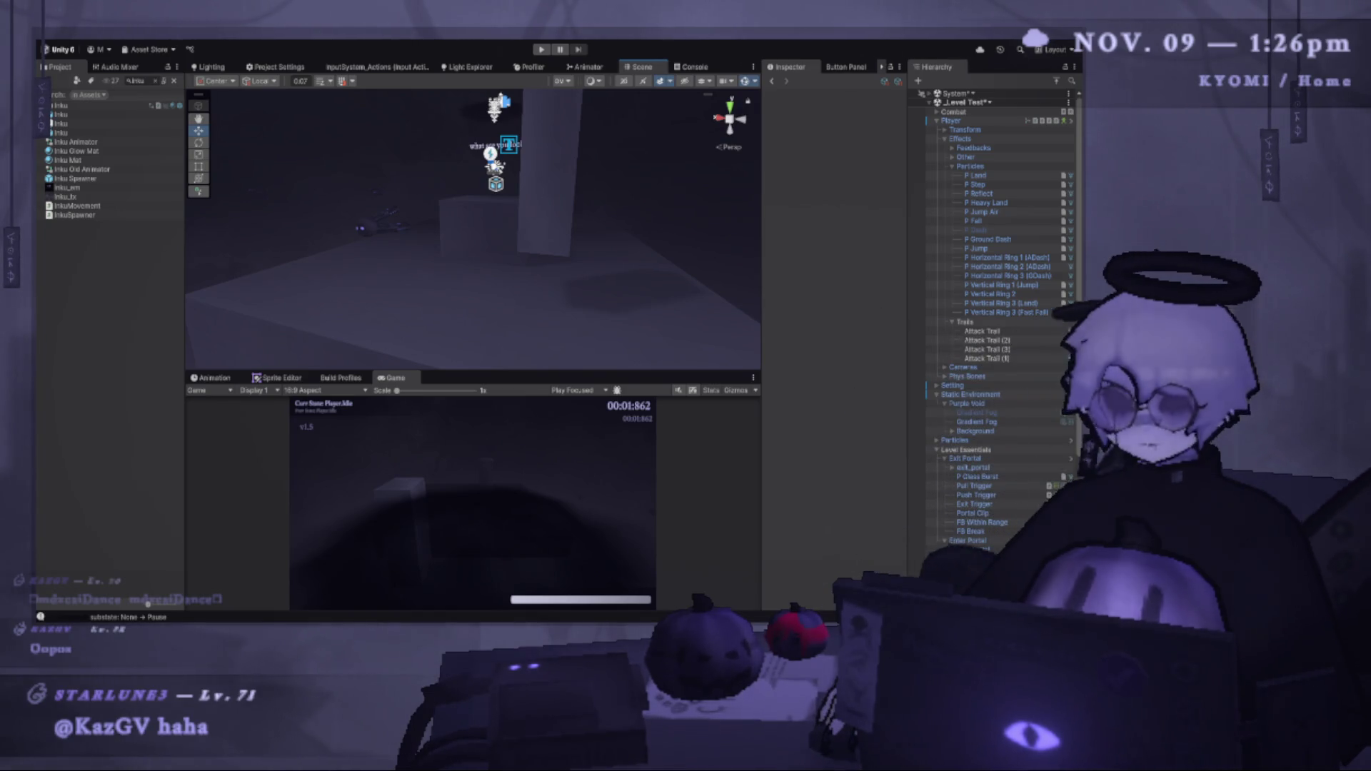
pyautogui.moveTo(460, 284); pyautogui.dragTo(409, 267)
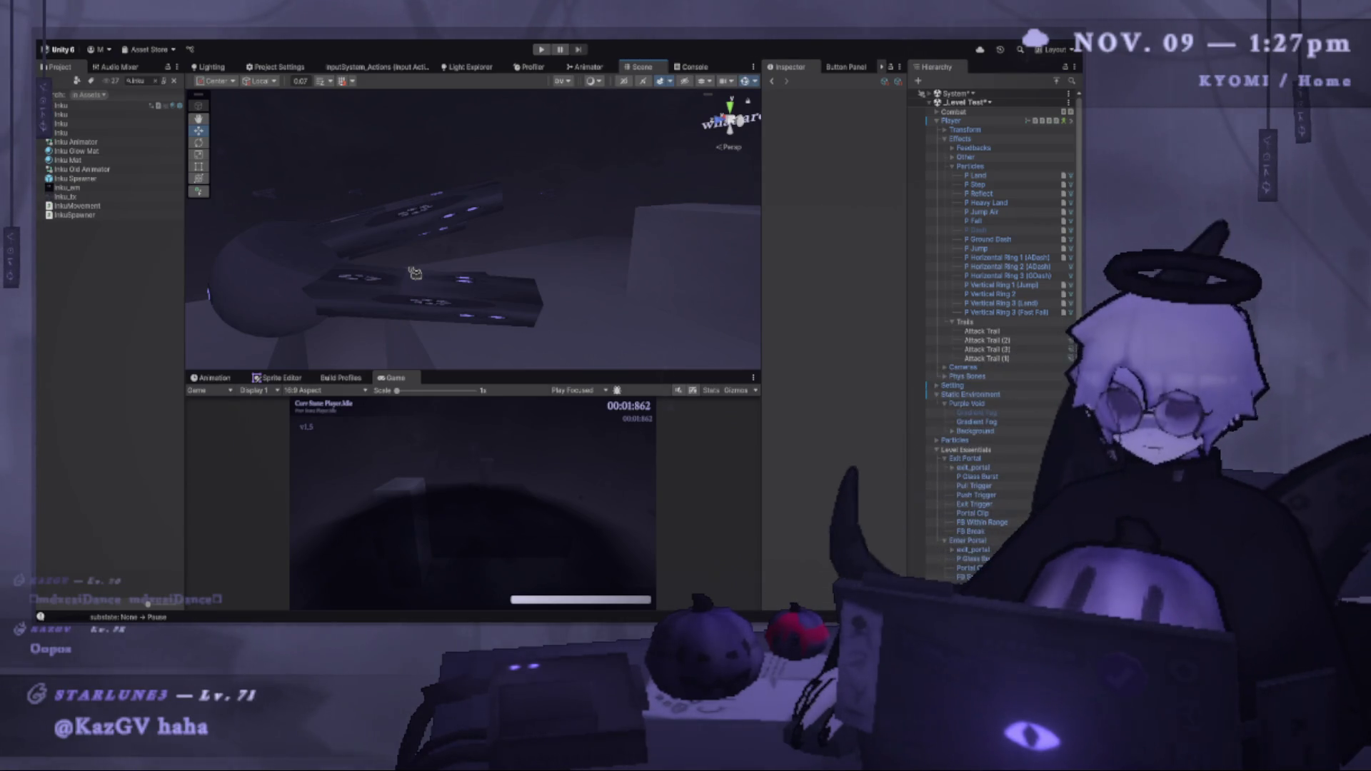
# Orbit the scene camera to frame the dark enemy with glowing eyes.
pyautogui.moveTo(404, 269)
pyautogui.mouseDown()
pyautogui.moveTo(354, 311)
pyautogui.moveTo(456, 285)
pyautogui.moveTo(450, 276)
pyautogui.moveTo(445, 300)
pyautogui.moveTo(471, 281)
pyautogui.mouseUp()
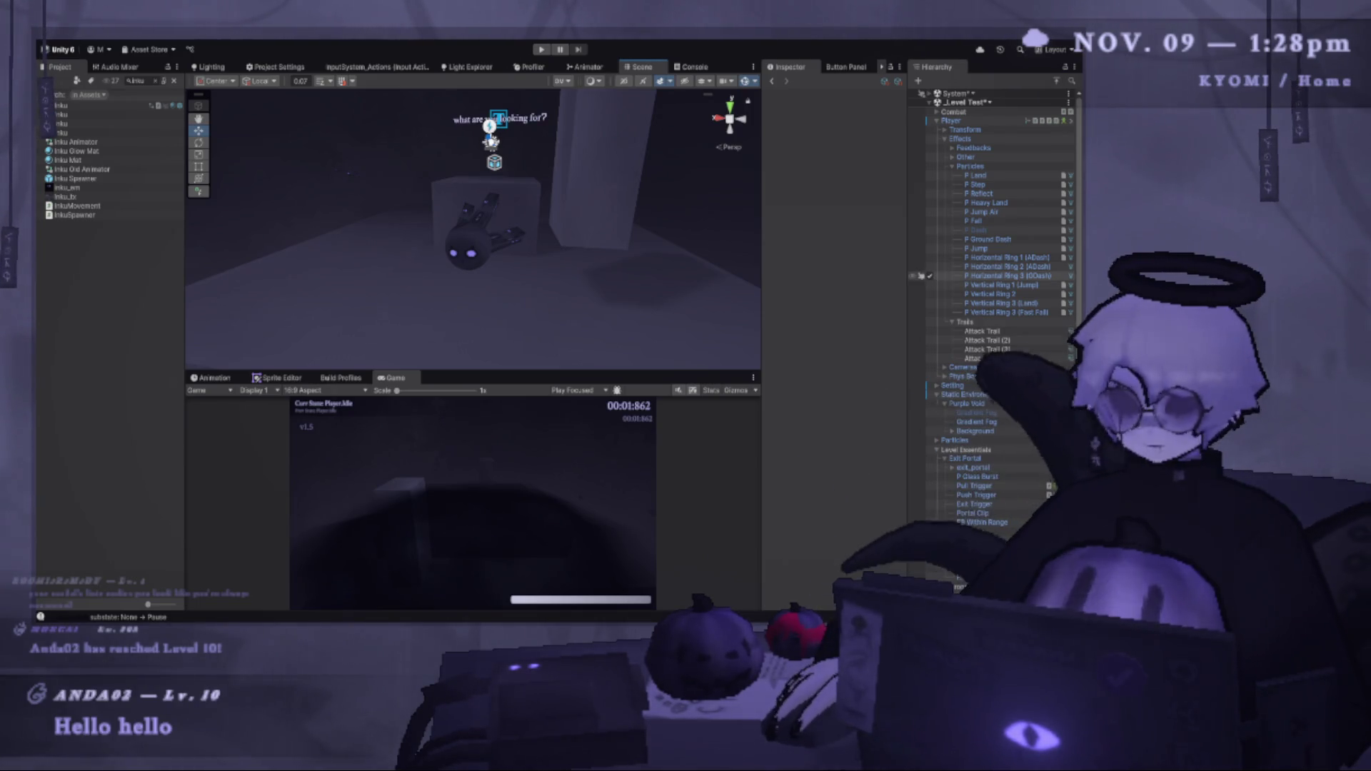
# Select the Enemy's Indicator child and scale it up to about 1.5445.
pyautogui.scroll(-5, 993, 300)
pyautogui.scroll(-5, 993, 300)
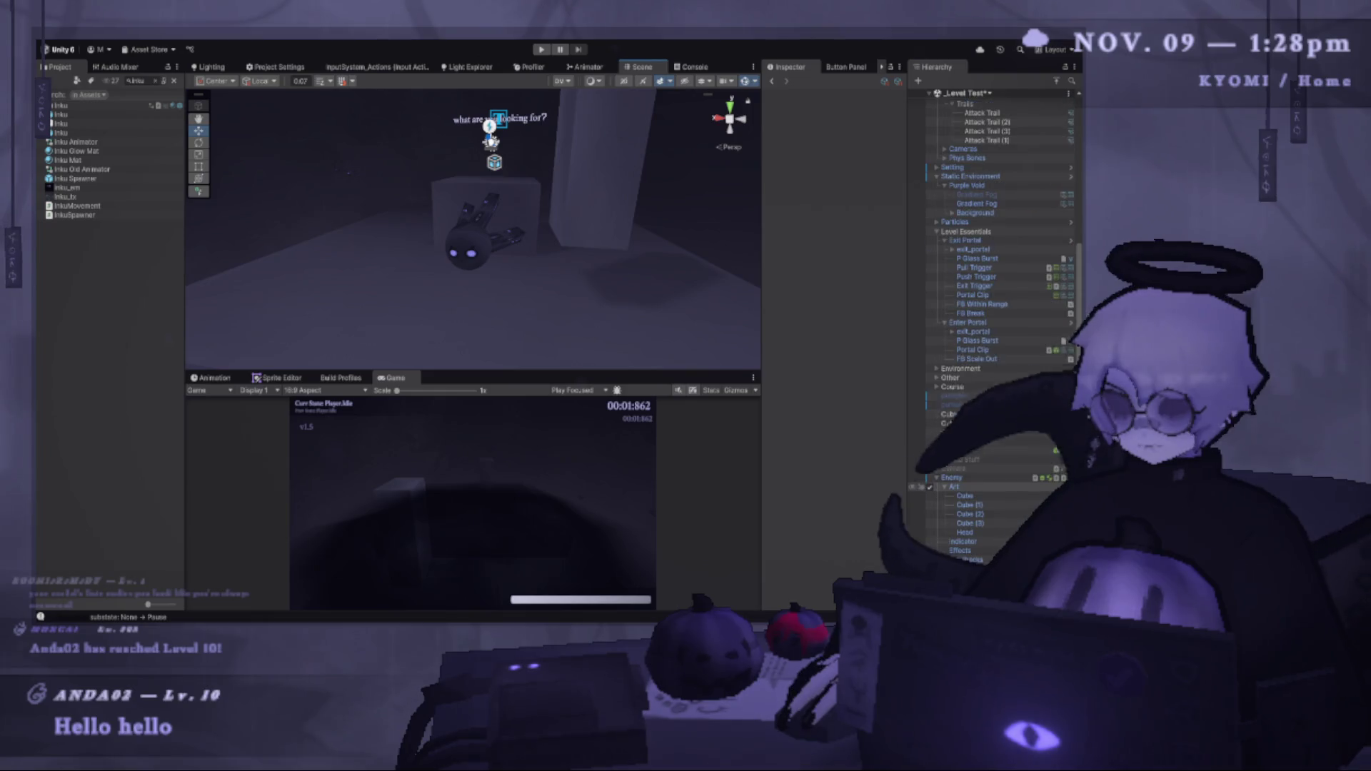
pyautogui.click(951, 477)
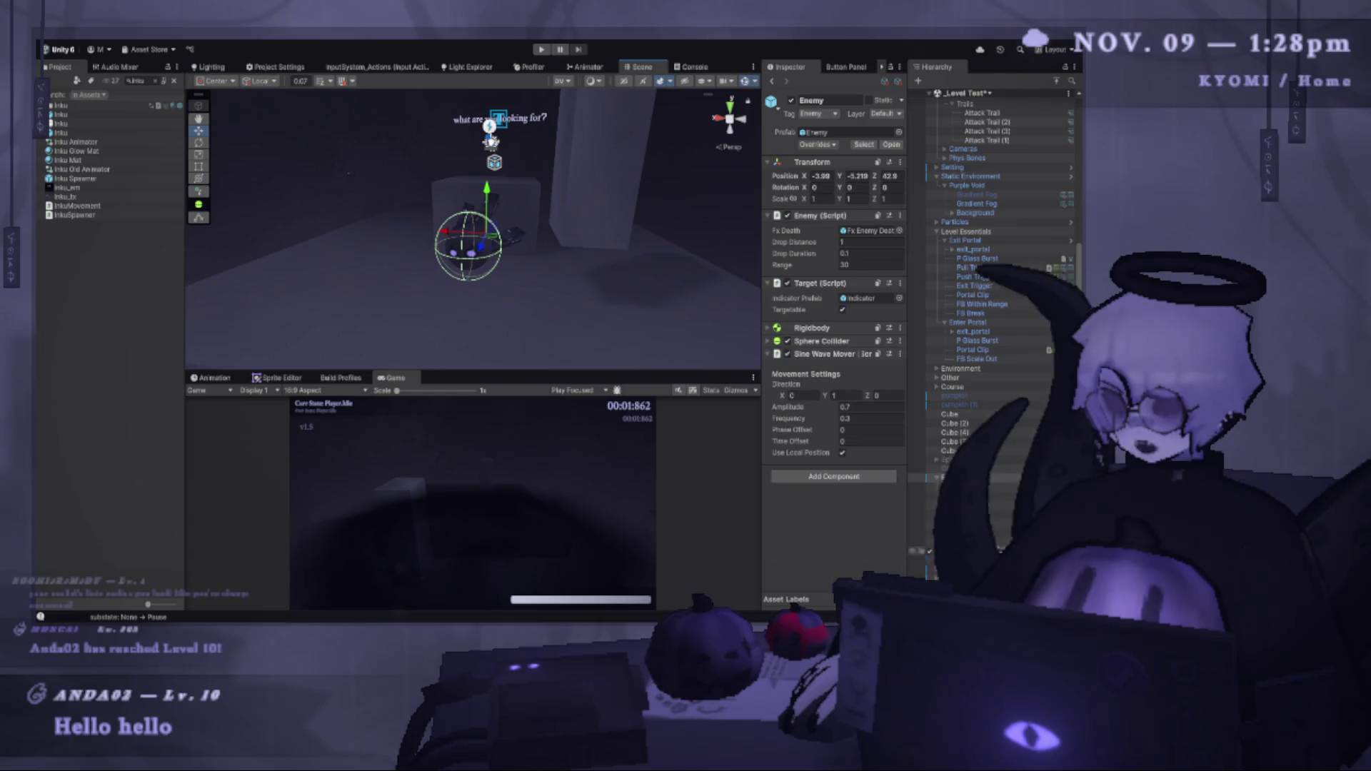
pyautogui.click(975, 542)
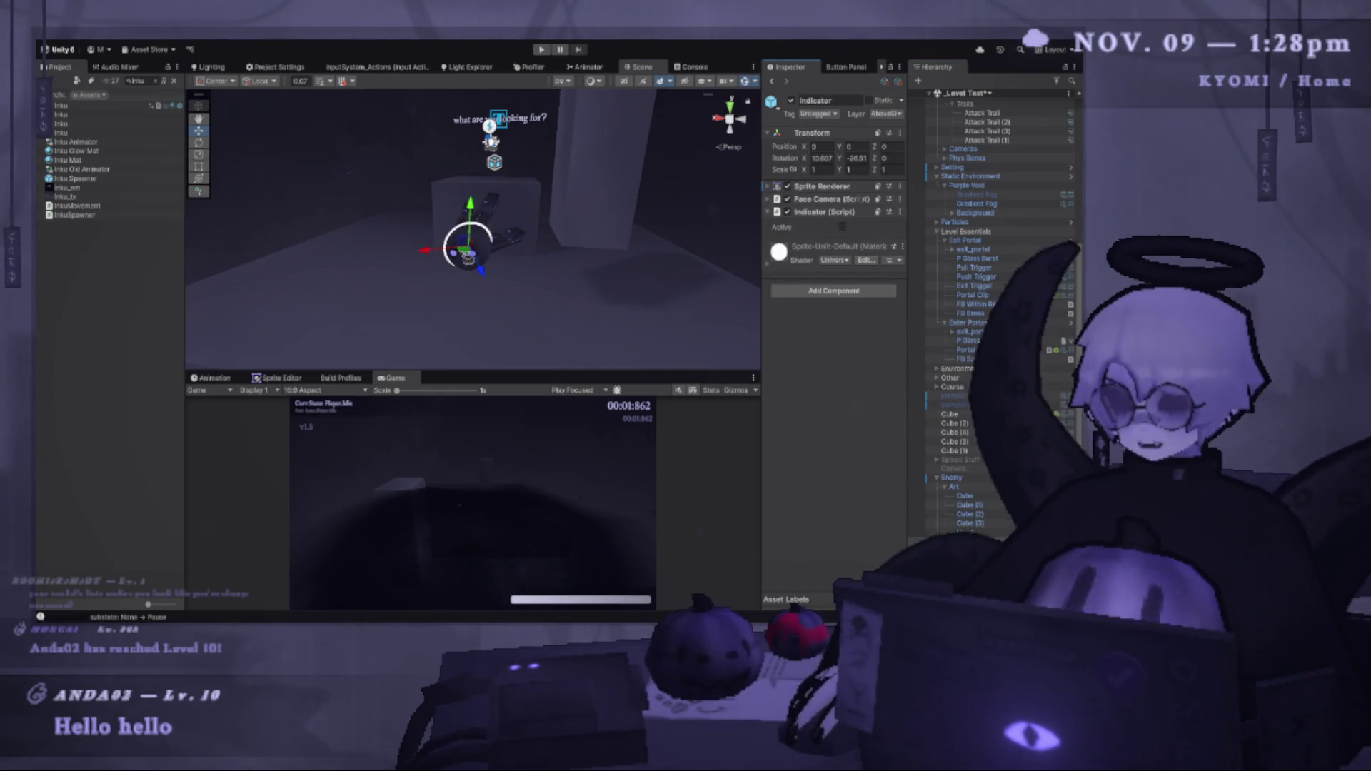
pyautogui.press('e')
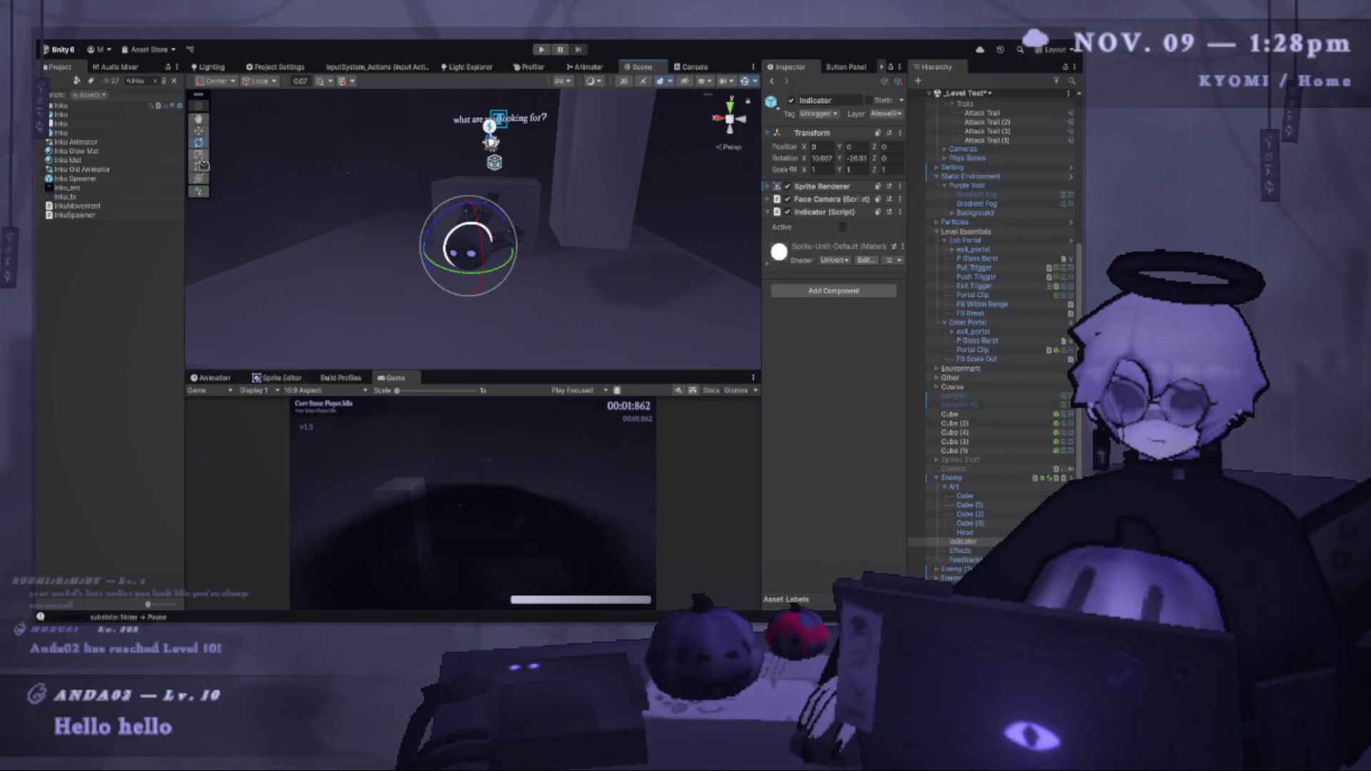
pyautogui.moveTo(483, 258); pyautogui.dragTo(509, 254)
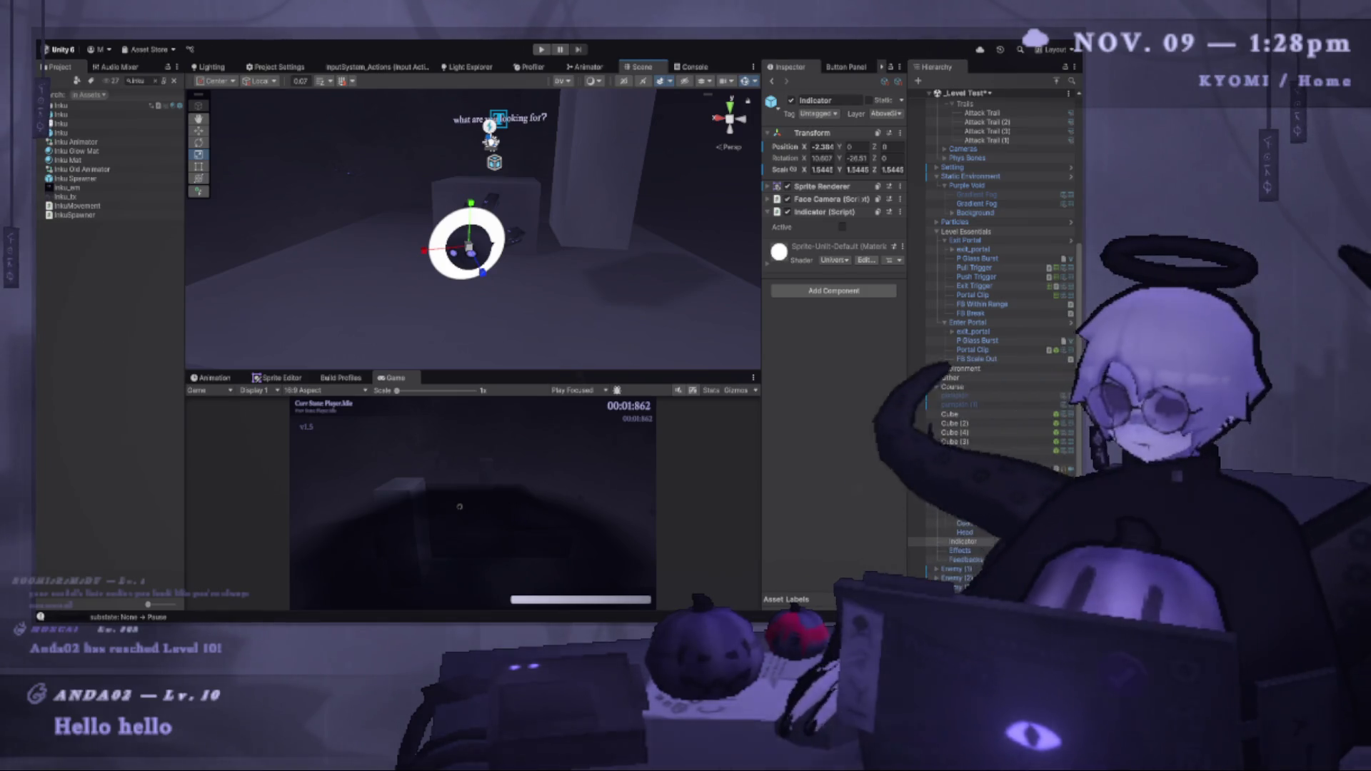
pyautogui.click(844, 187)
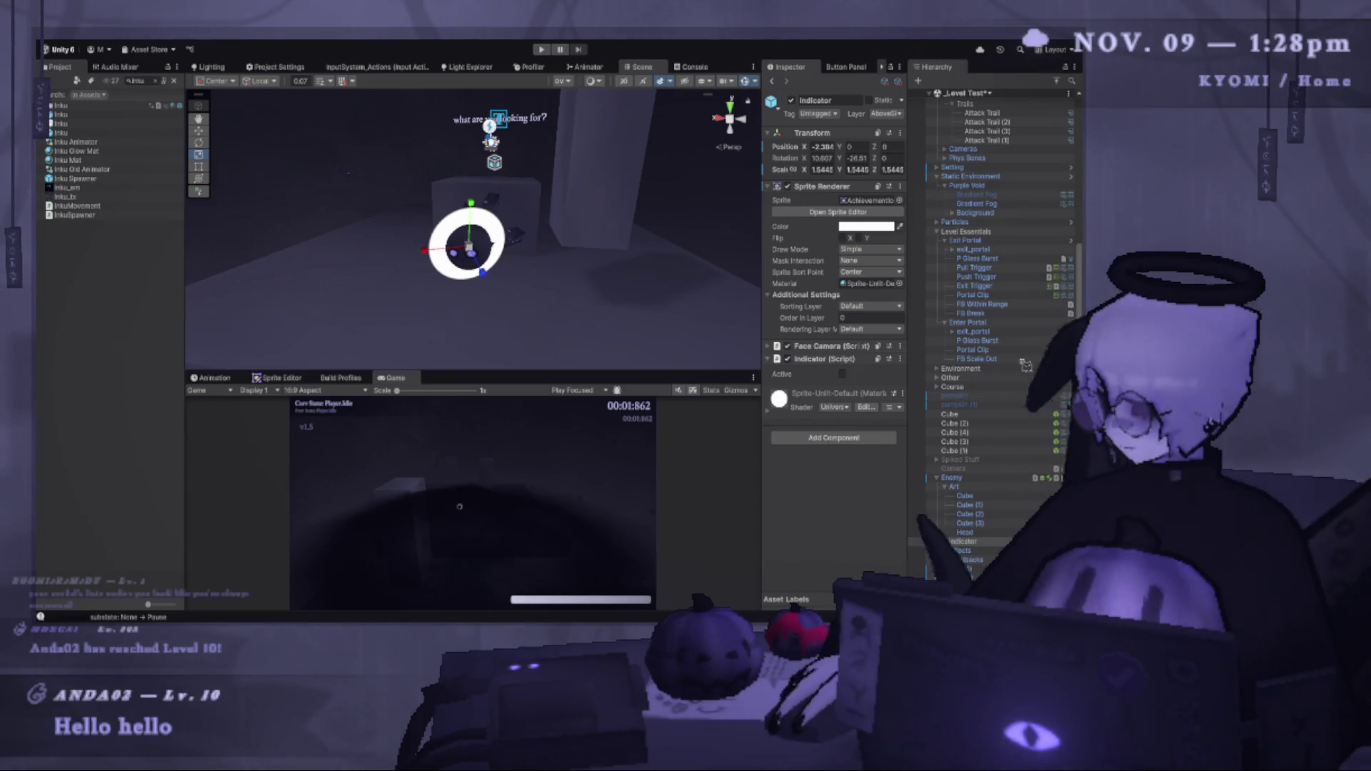
# Swap the Indicator's sprite to cloud_circle and scale it to about 5.3666.
pyautogui.hotkey('ctrl', 'z')
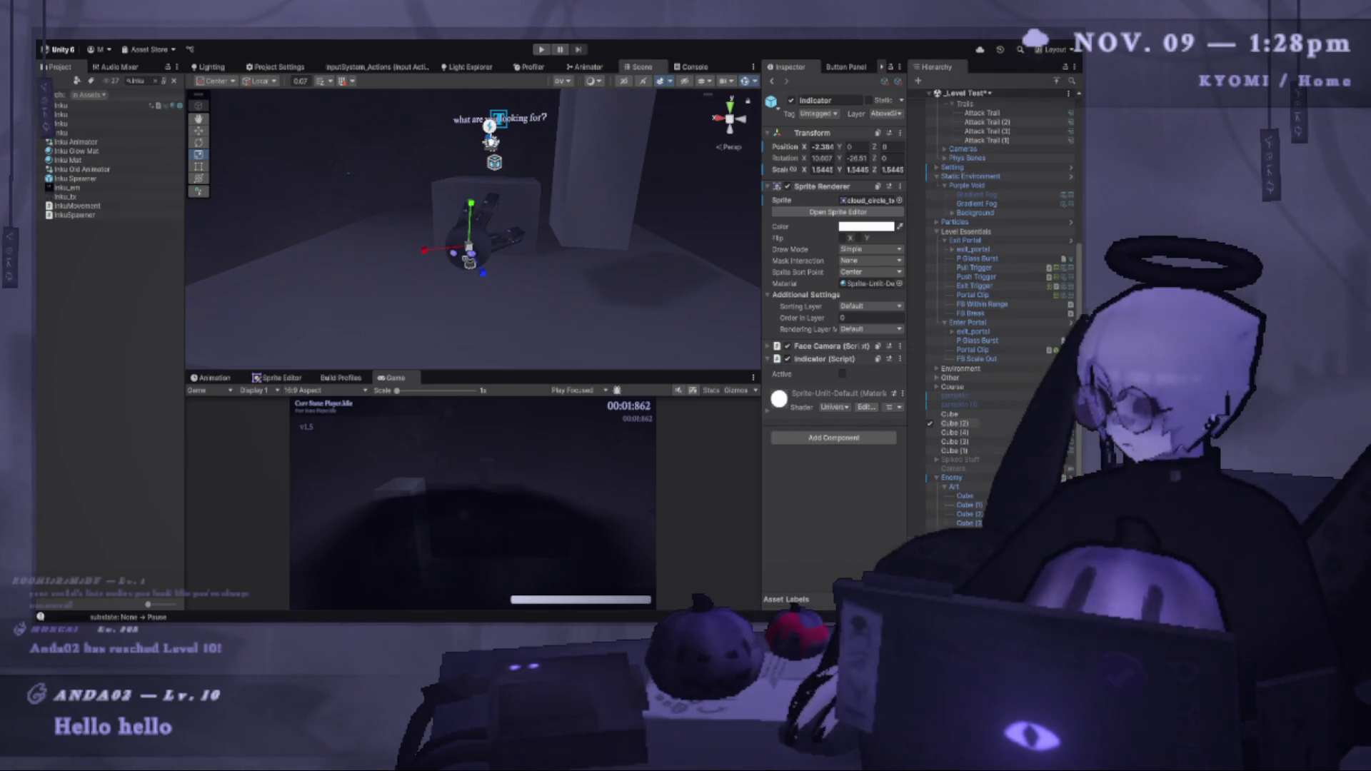
pyautogui.moveTo(470, 248); pyautogui.dragTo(640, 266)
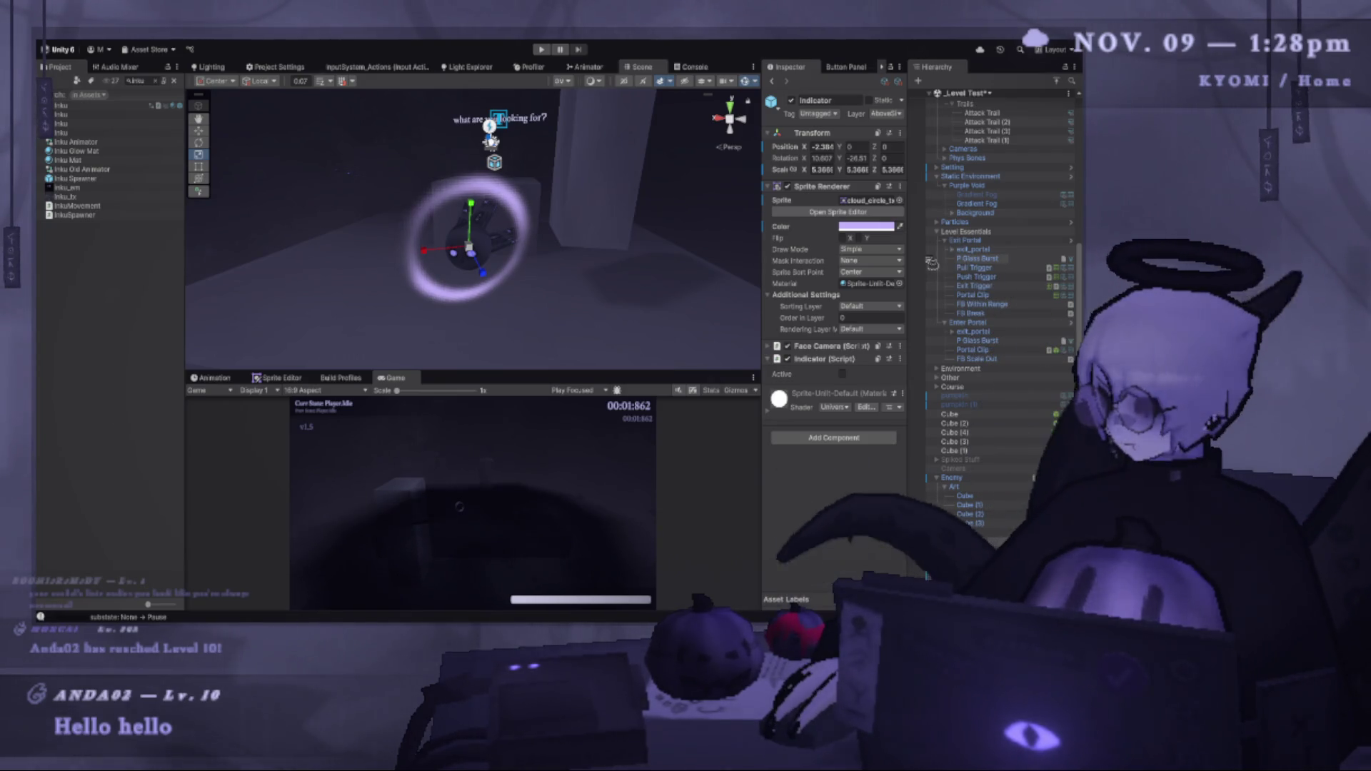
pyautogui.scroll(-3, 523, 281)
pyautogui.scroll(3, 523, 280)
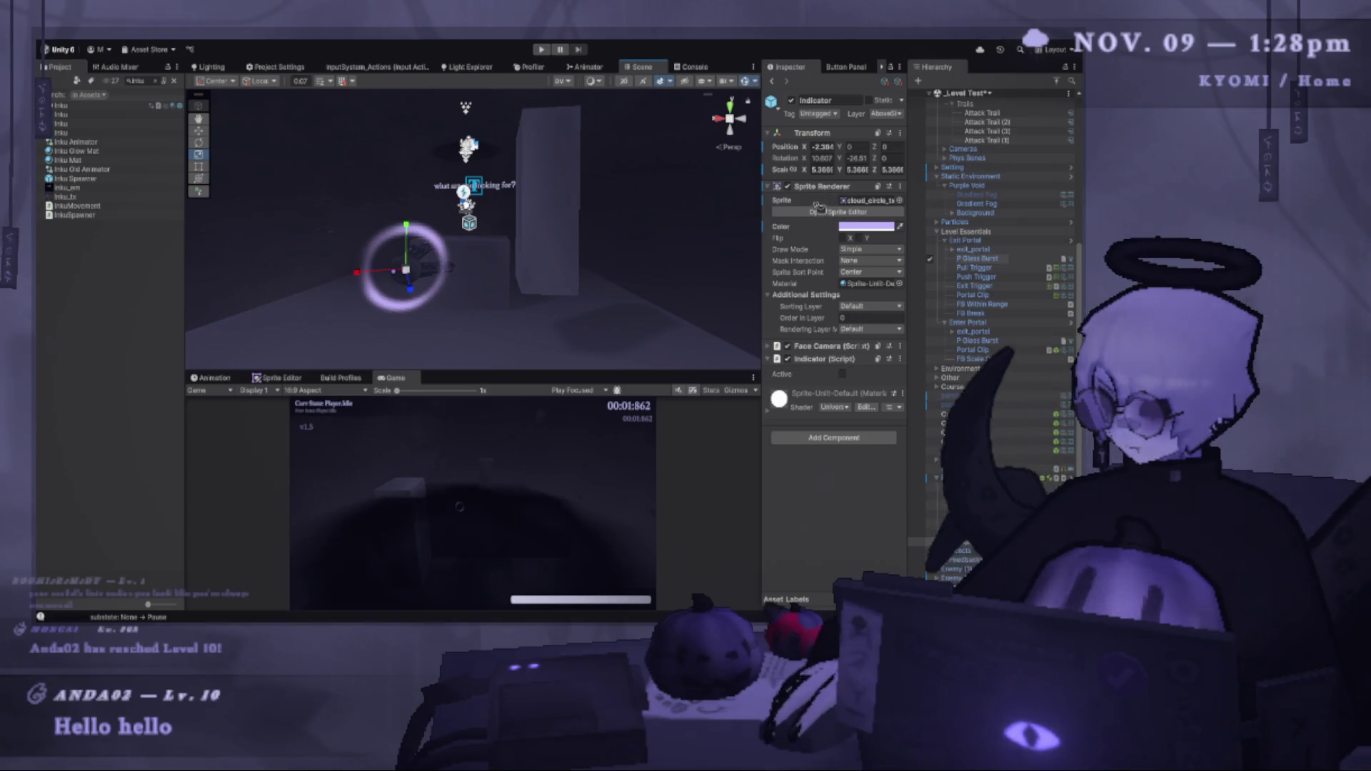
# Collapse and disable the Indicator's Sprite Renderer, and clear the Project search.
pyautogui.click(796, 187)
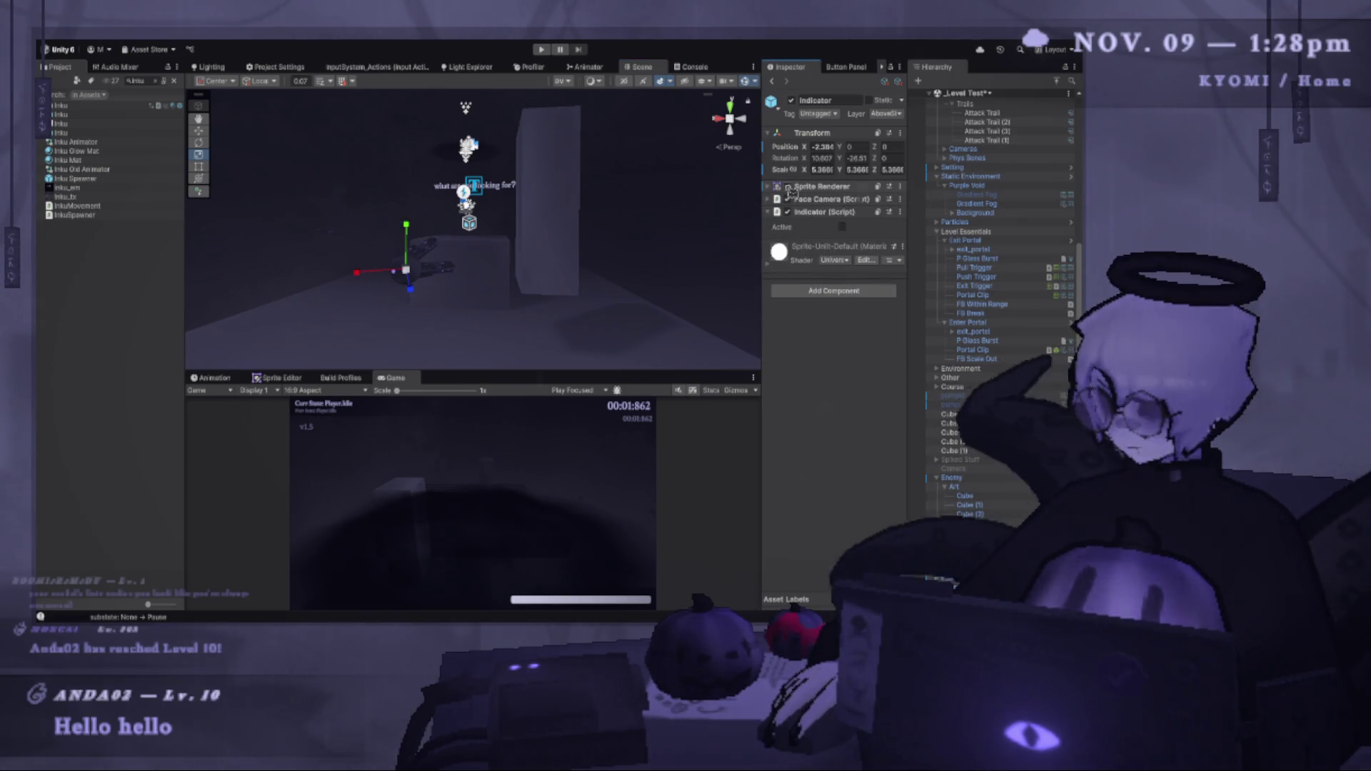
pyautogui.click(788, 186)
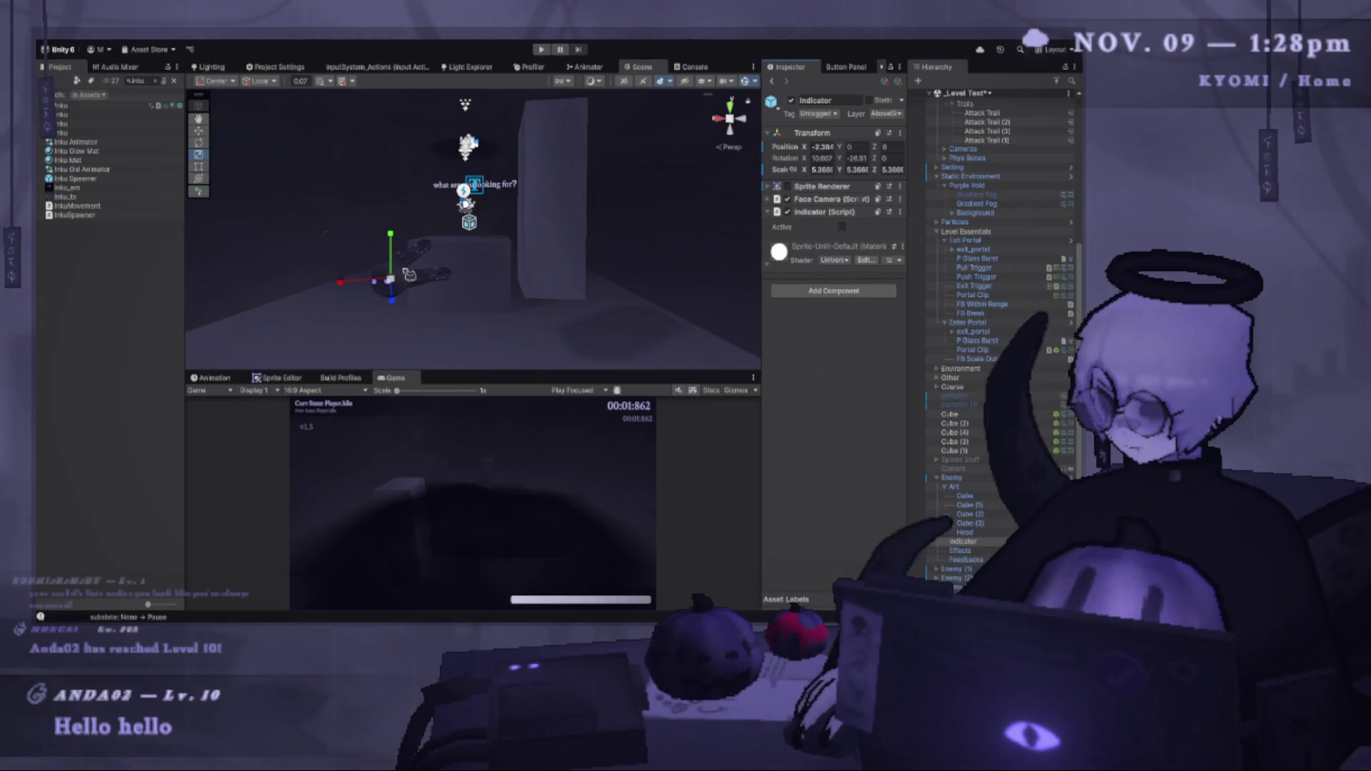
pyautogui.click(162, 83)
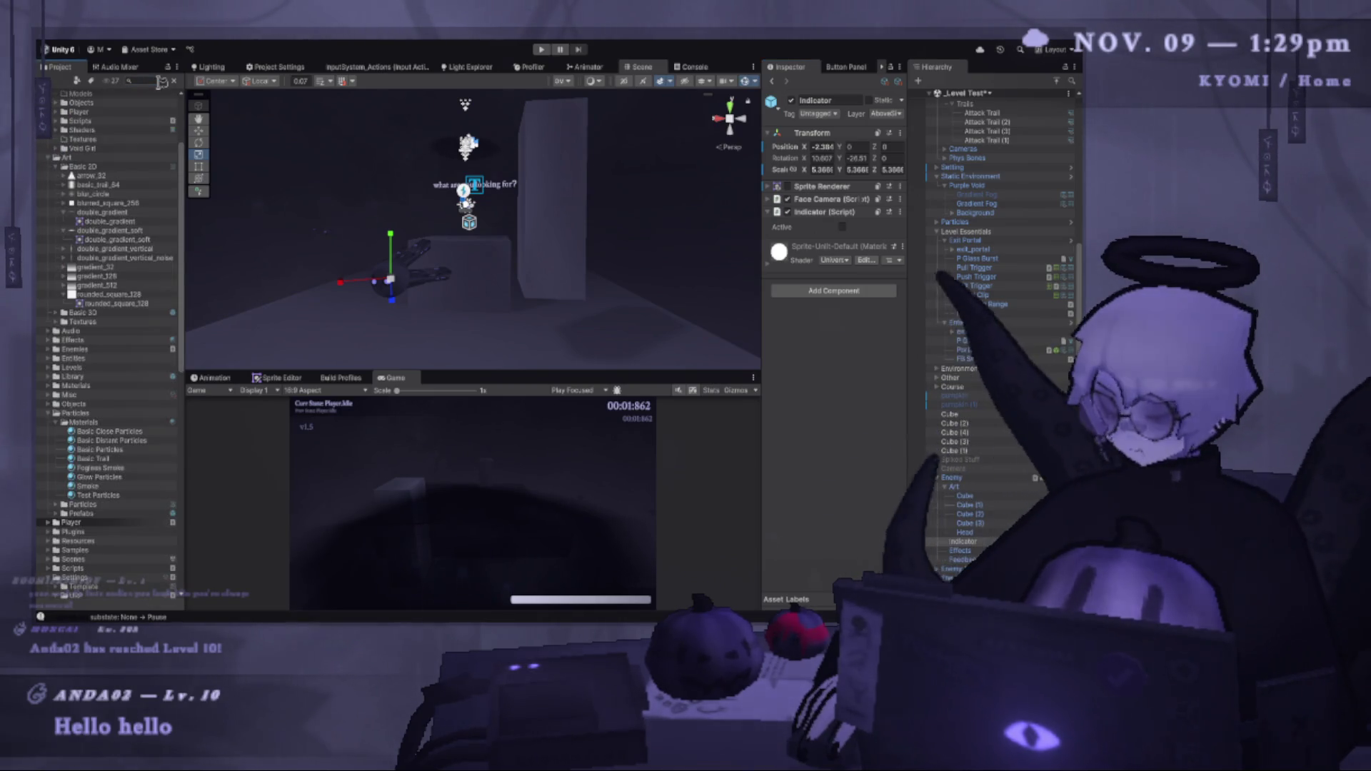
# Search for 'outline' and apply the outline material to the enemy sphere.
pyautogui.press('t')
pyautogui.press('e')
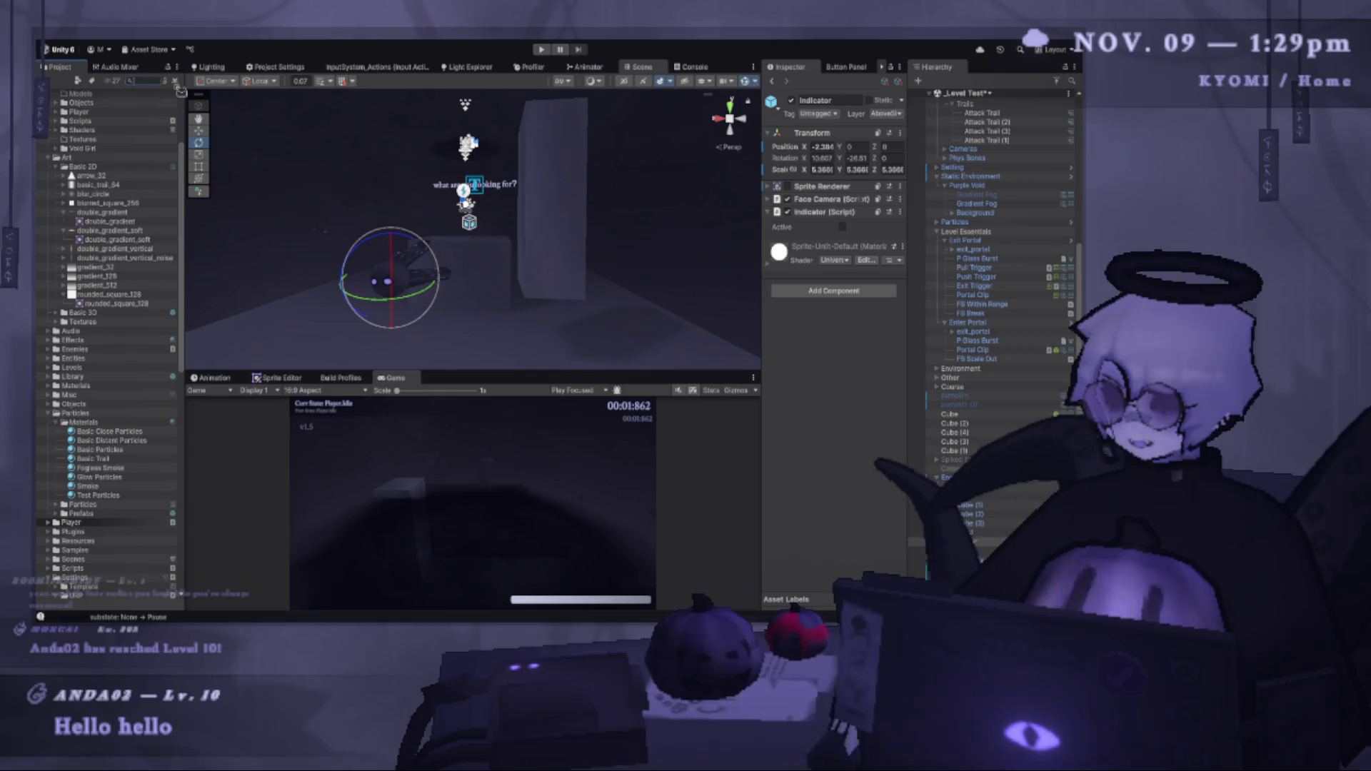
pyautogui.write('outline')
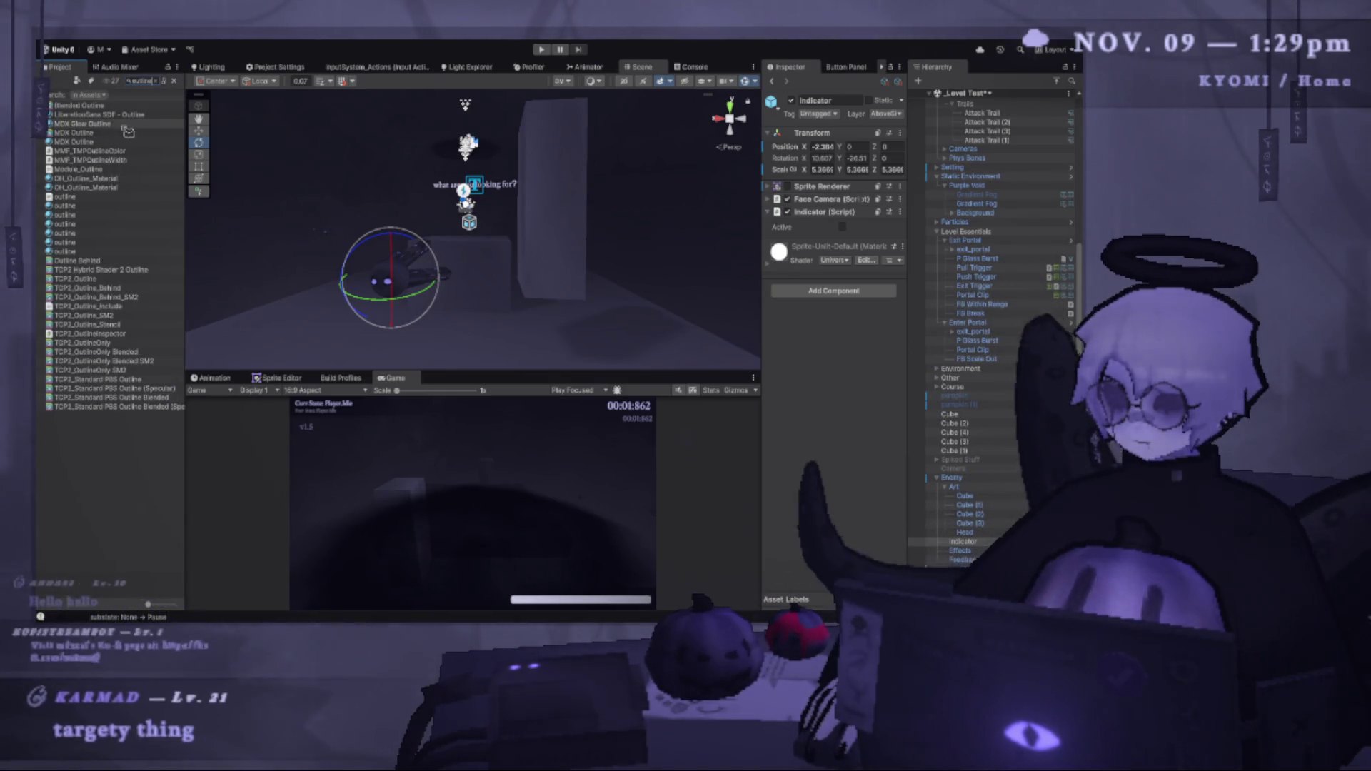
pyautogui.moveTo(119, 149)
pyautogui.mouseDown()
pyautogui.moveTo(399, 272)
pyautogui.moveTo(229, 205)
pyautogui.moveTo(469, 259)
pyautogui.mouseUp()
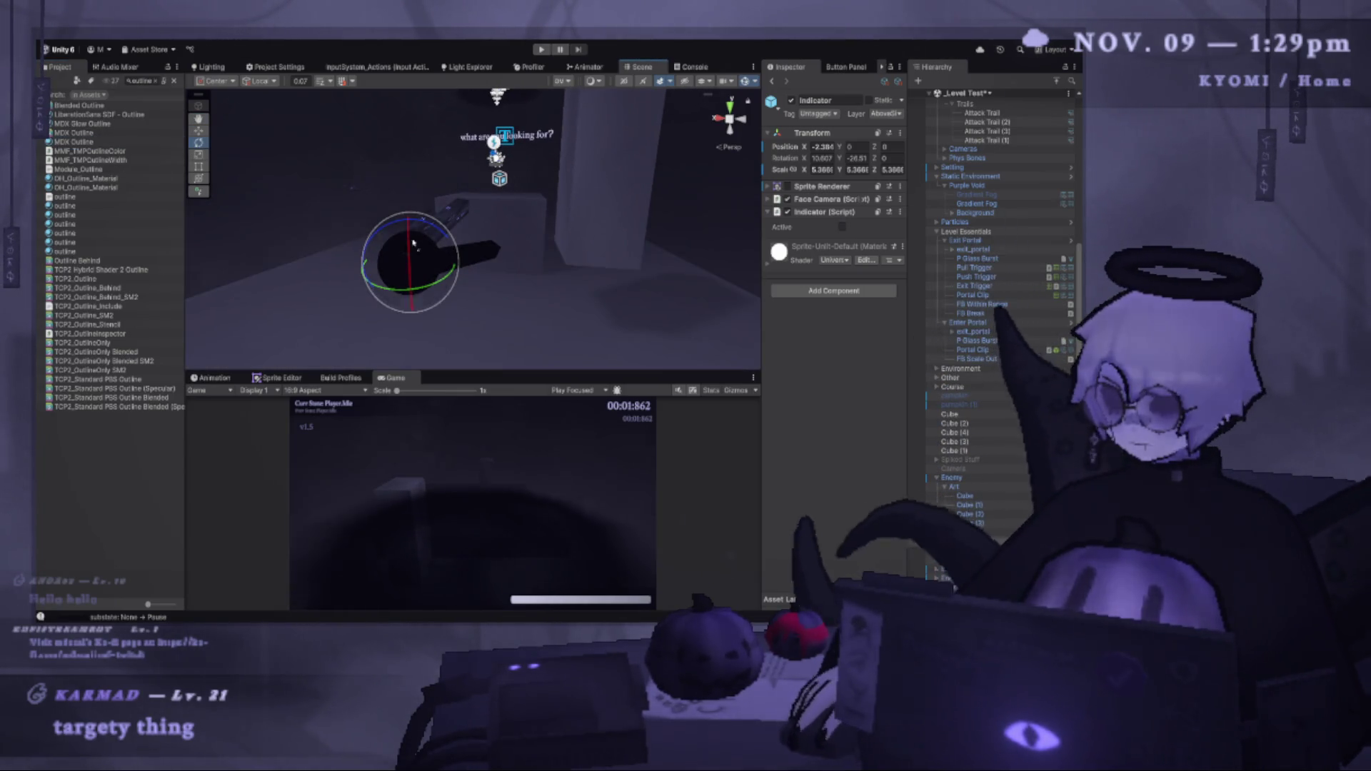
# Frame and orbit around the Indicator, then select Enemy and open its prefab for editing.
pyautogui.moveTo(413, 227); pyautogui.dragTo(271, 204)
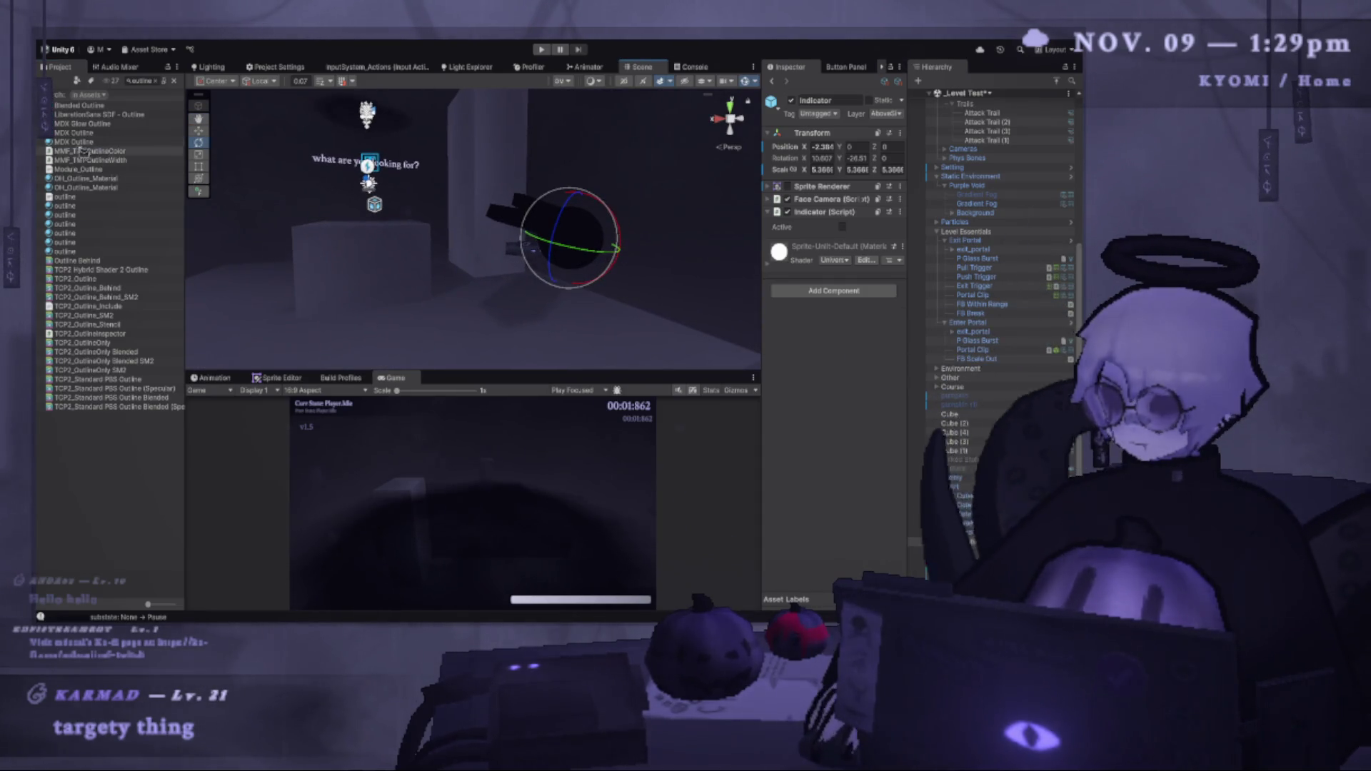
pyautogui.press('f')
pyautogui.moveTo(422, 214)
pyautogui.mouseDown()
pyautogui.moveTo(404, 194)
pyautogui.moveTo(371, 204)
pyautogui.mouseUp()
pyautogui.click(198, 130)
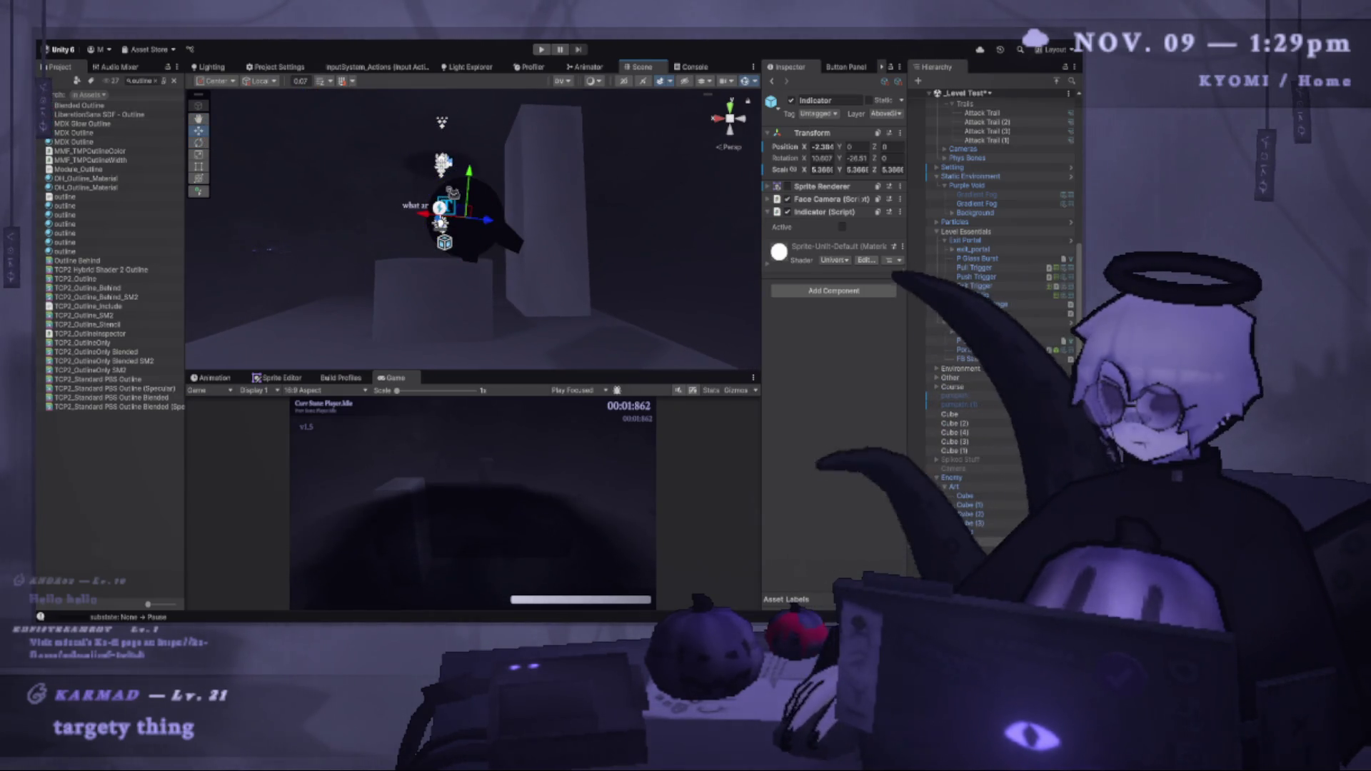
pyautogui.moveTo(480, 303); pyautogui.dragTo(468, 264)
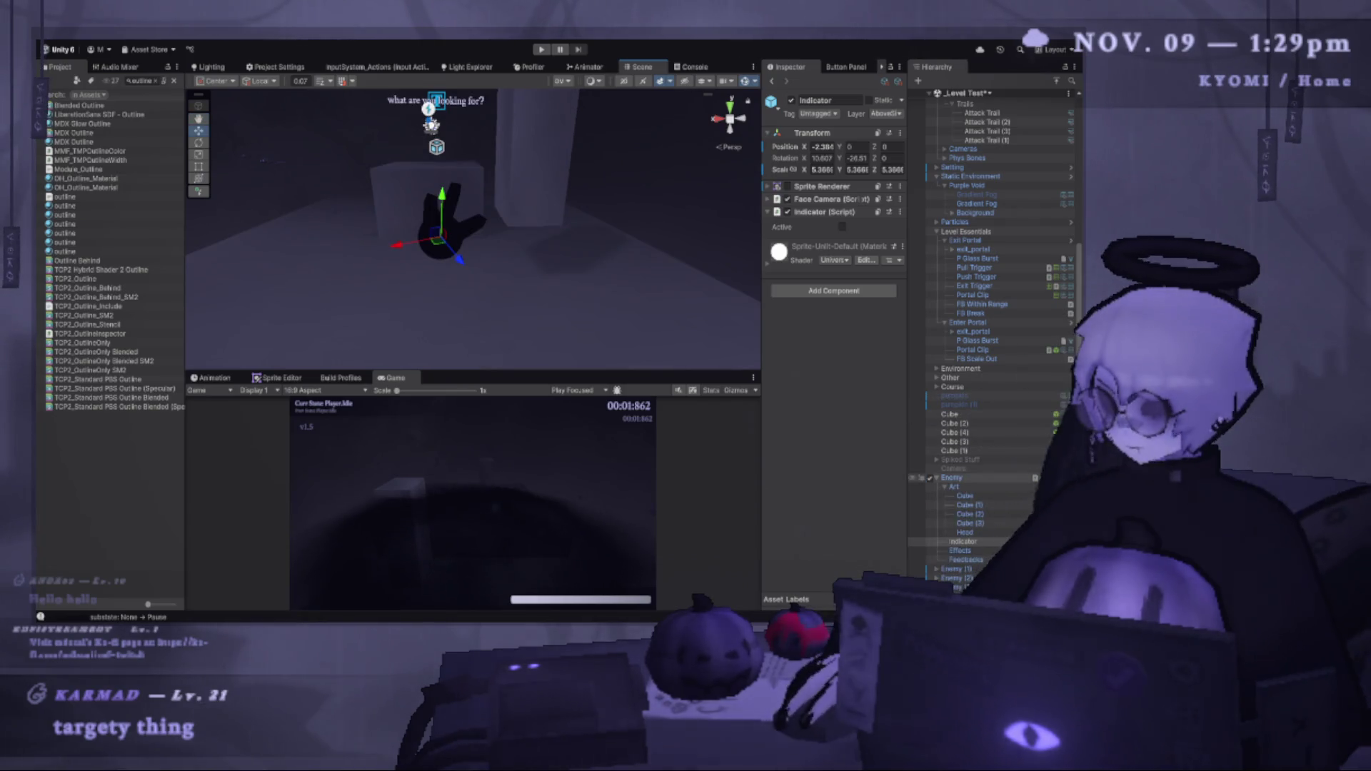
pyautogui.click(975, 478)
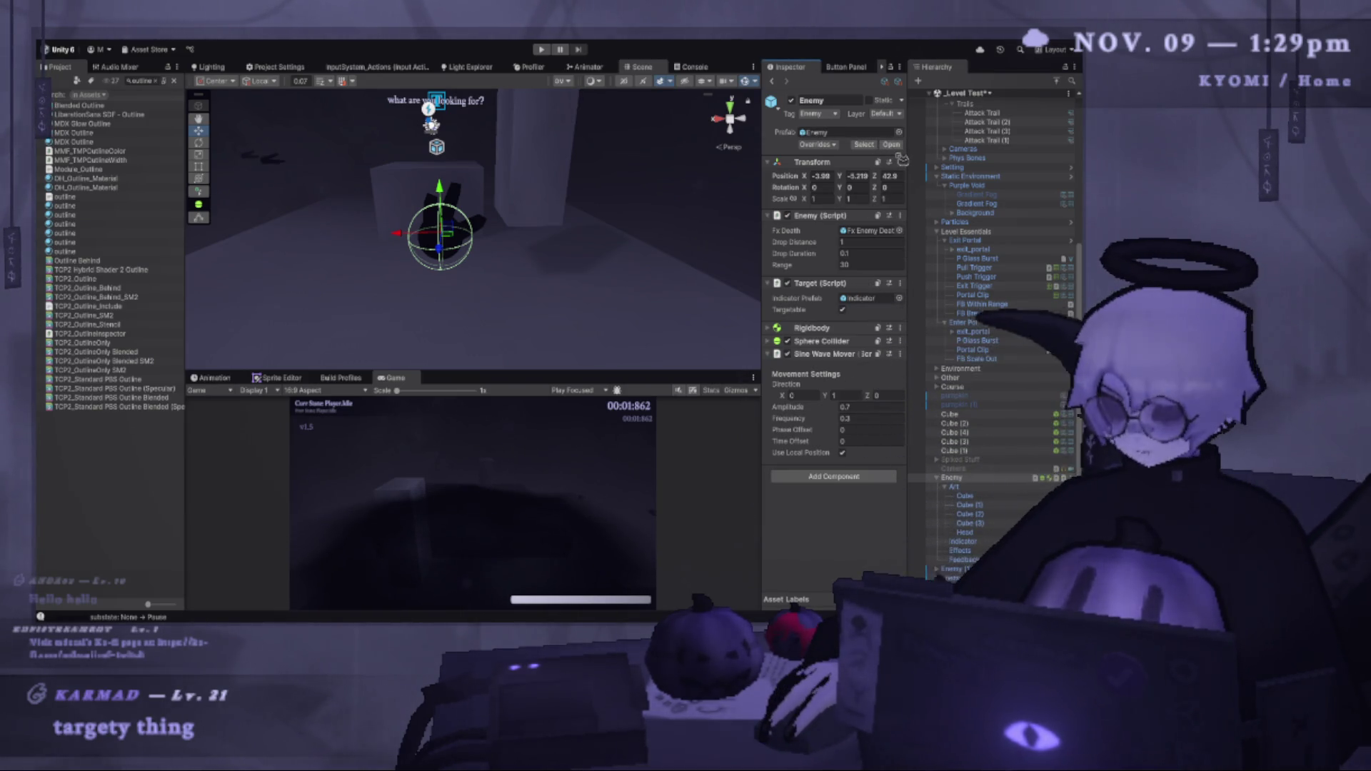
pyautogui.click(892, 145)
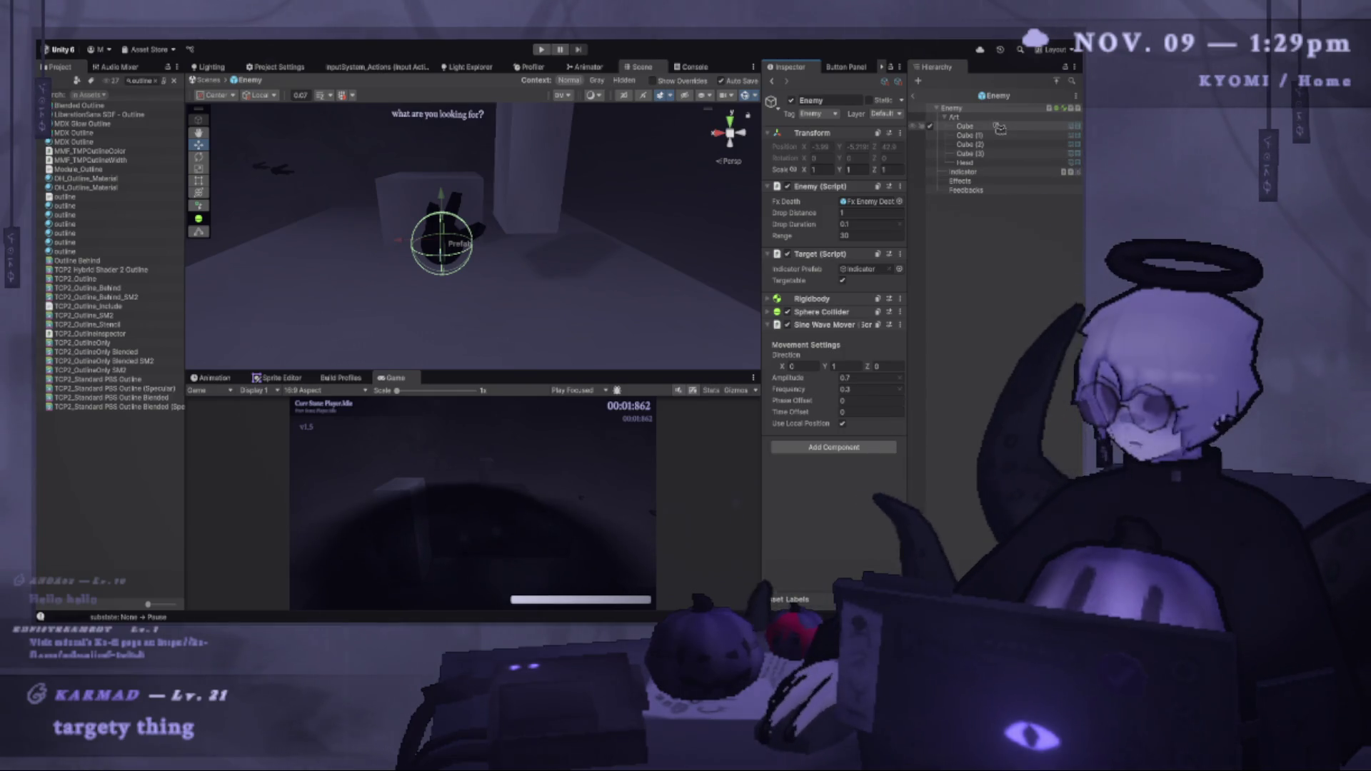
# Duplicate the enemy's Head sphere and give the copy the Inku Mat material.
pyautogui.click(965, 162)
pyautogui.press('f')
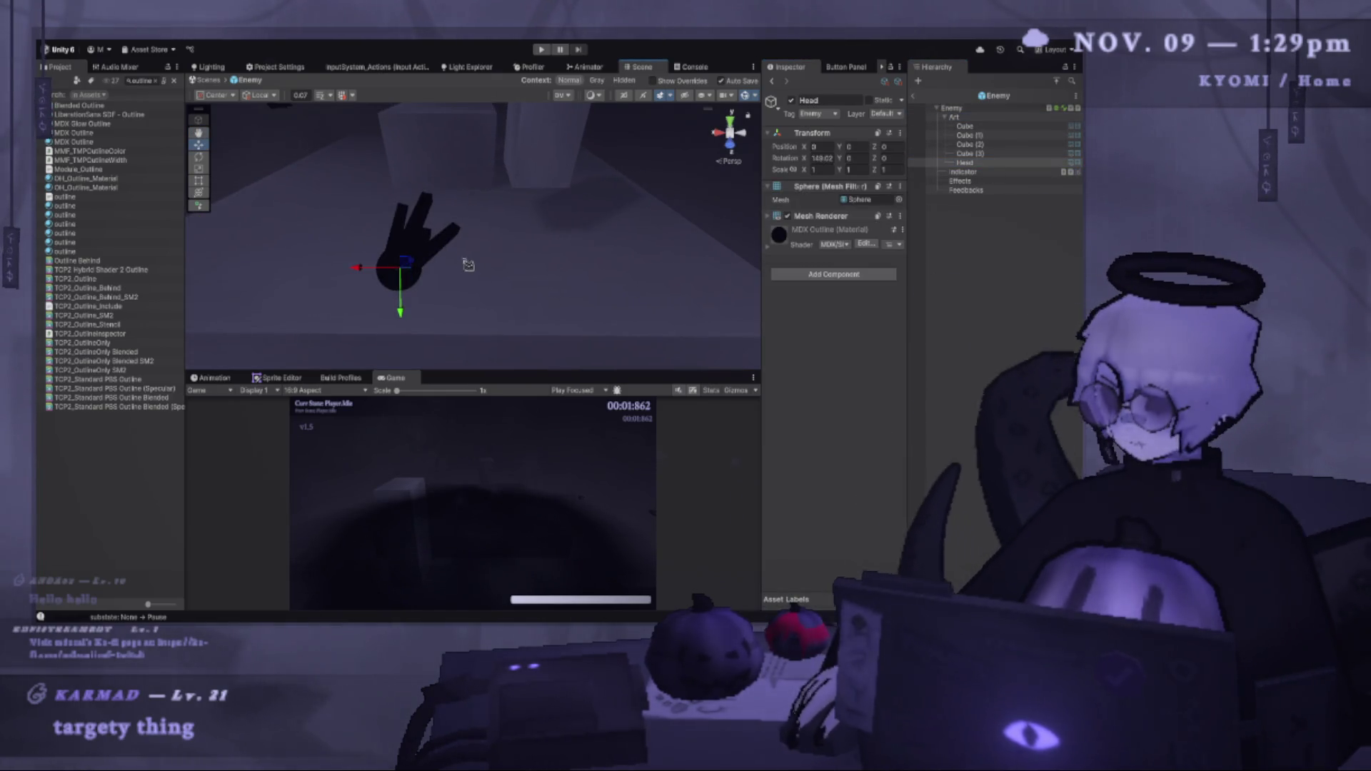
pyautogui.hotkey('ctrl', 'd')
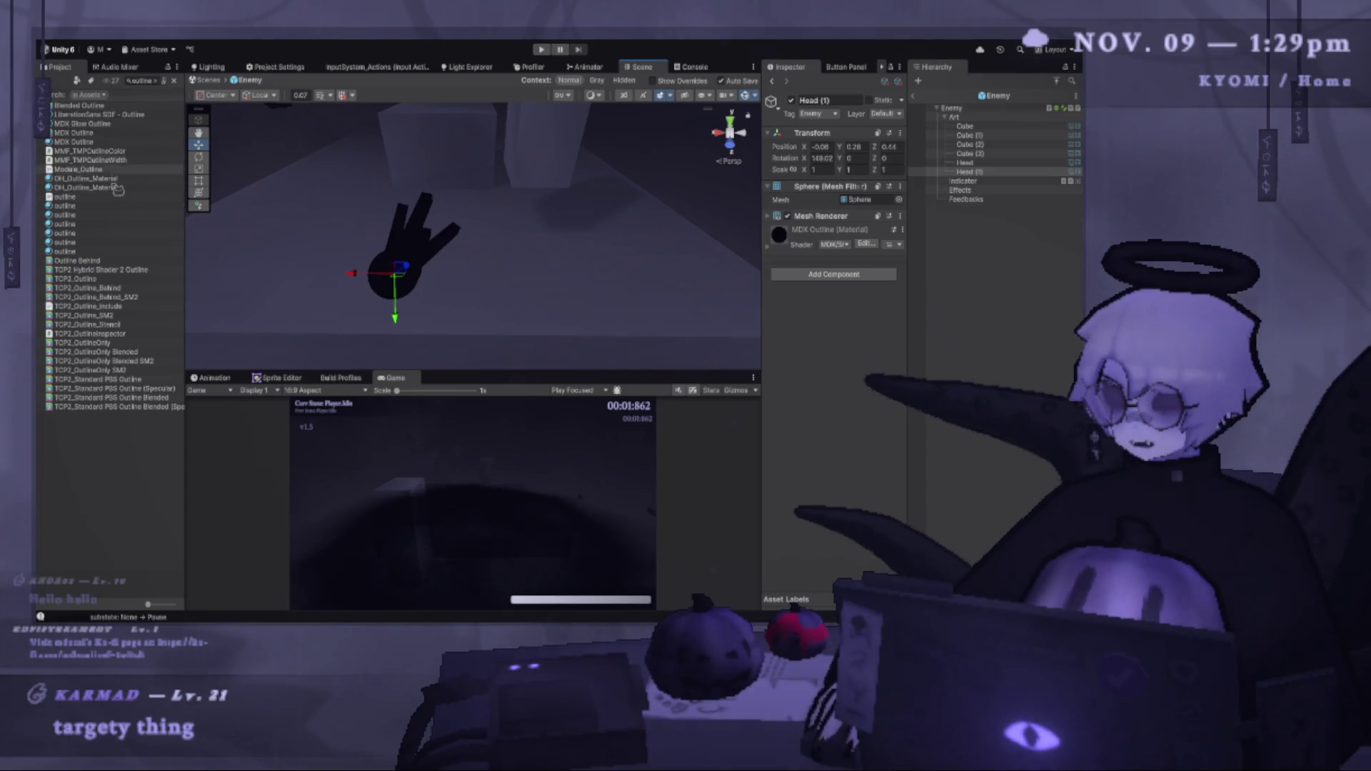
pyautogui.click(166, 80)
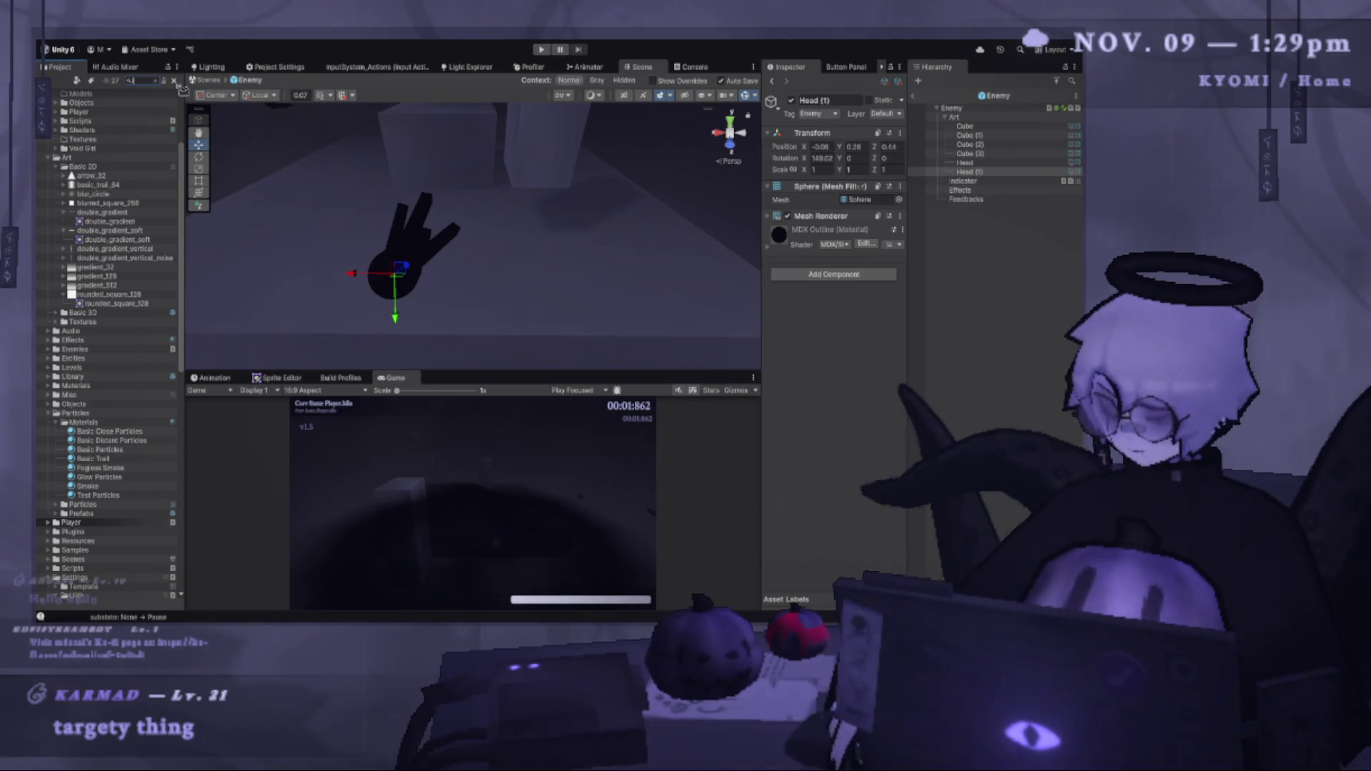
pyautogui.write('inku')
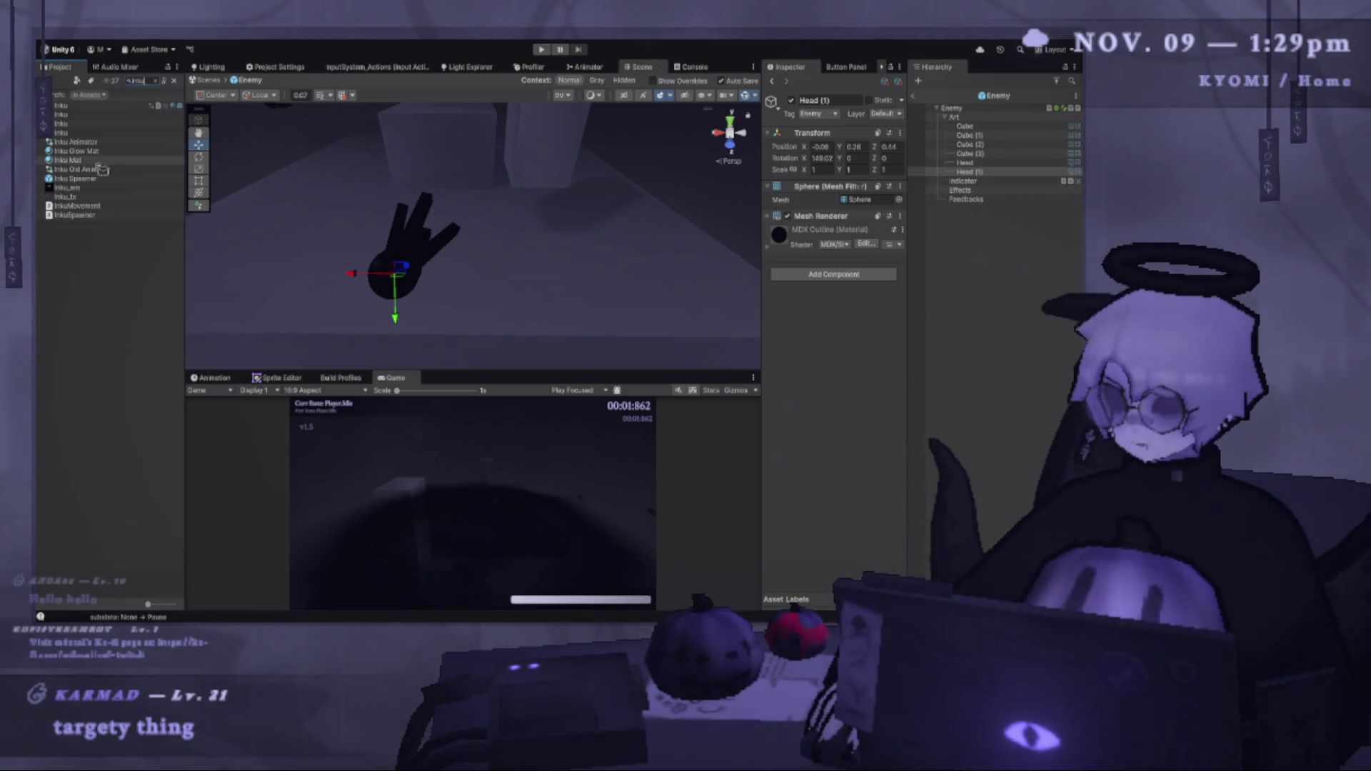
pyautogui.moveTo(99, 163)
pyautogui.mouseDown()
pyautogui.moveTo(396, 268)
pyautogui.moveTo(464, 209)
pyautogui.mouseUp()
# Shrink Head (1) to 0.6888 scale and nudge it into place at 0.05, -0.01, 0.59.
pyautogui.scroll(2, 465, 209)
pyautogui.press('r')
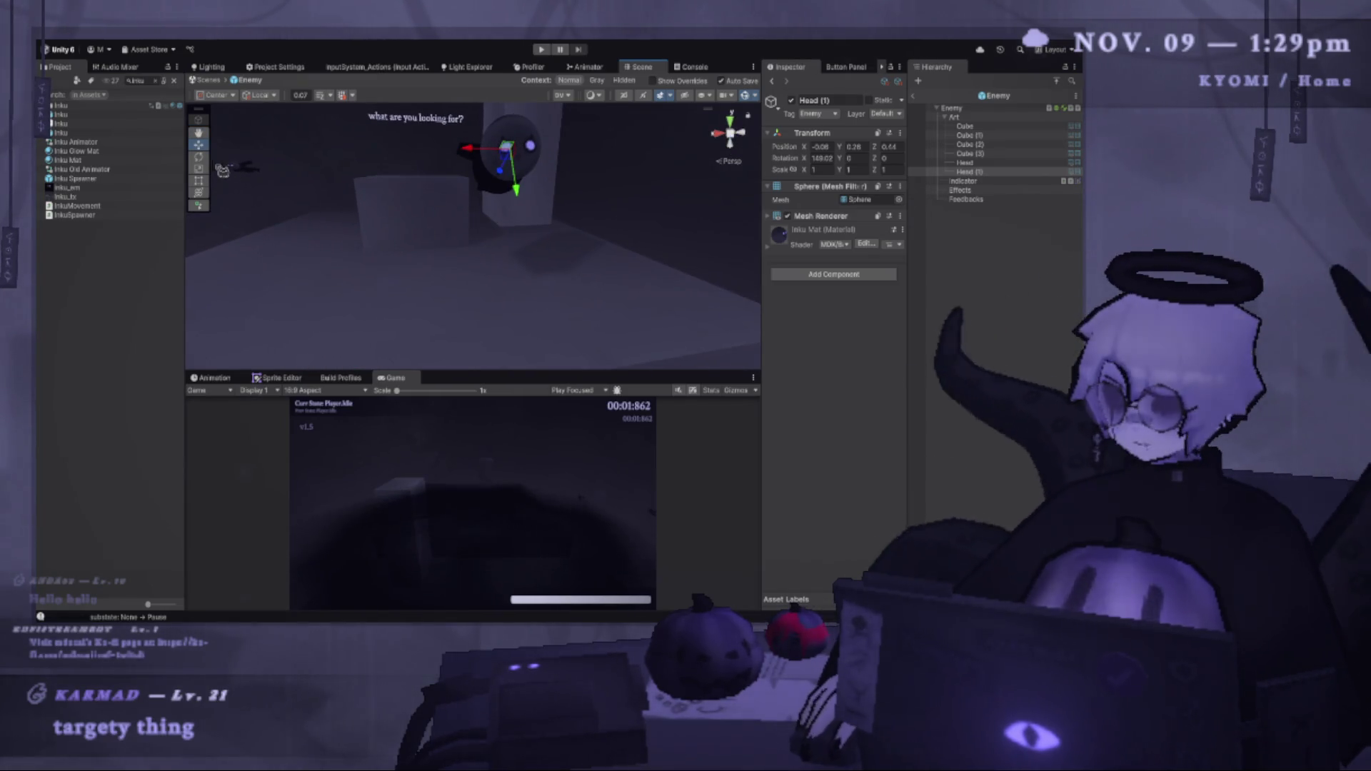
pyautogui.moveTo(516, 160); pyautogui.dragTo(475, 170)
pyautogui.moveTo(290, 188)
pyautogui.mouseDown()
pyautogui.moveTo(506, 204)
pyautogui.moveTo(520, 229)
pyautogui.mouseUp()
pyautogui.moveTo(430, 230); pyautogui.dragTo(426, 226)
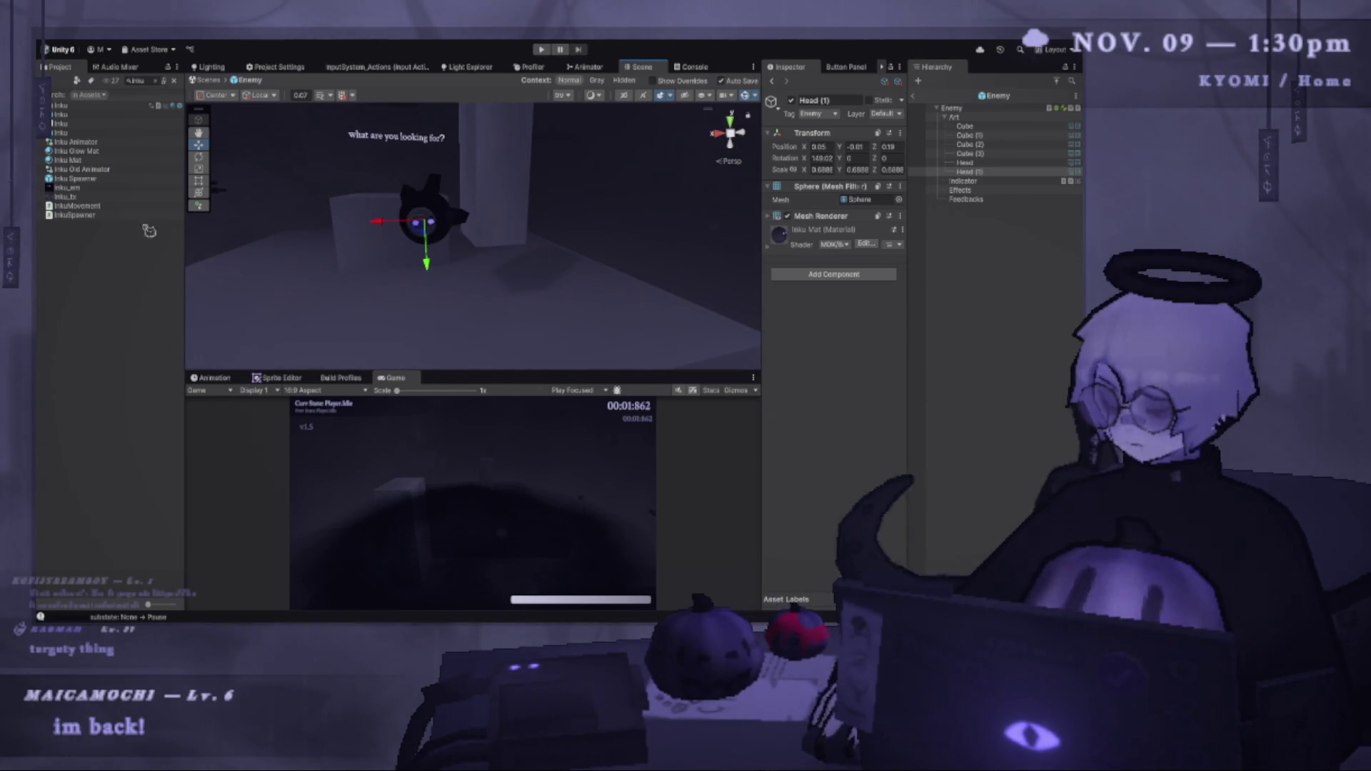
# Orbit the Scene view to a new angle, then start the playtest with Play.
pyautogui.click(199, 157)
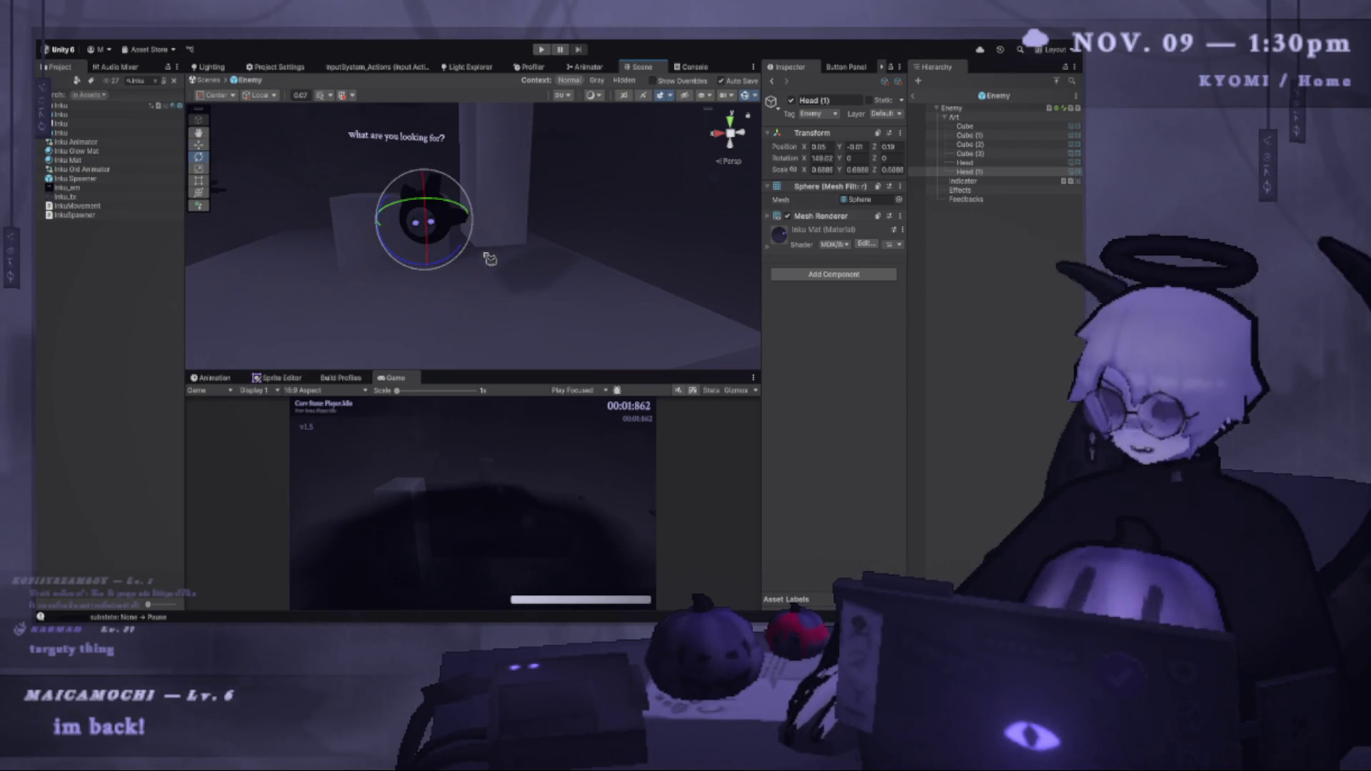
pyautogui.scroll(-5, 441, 237)
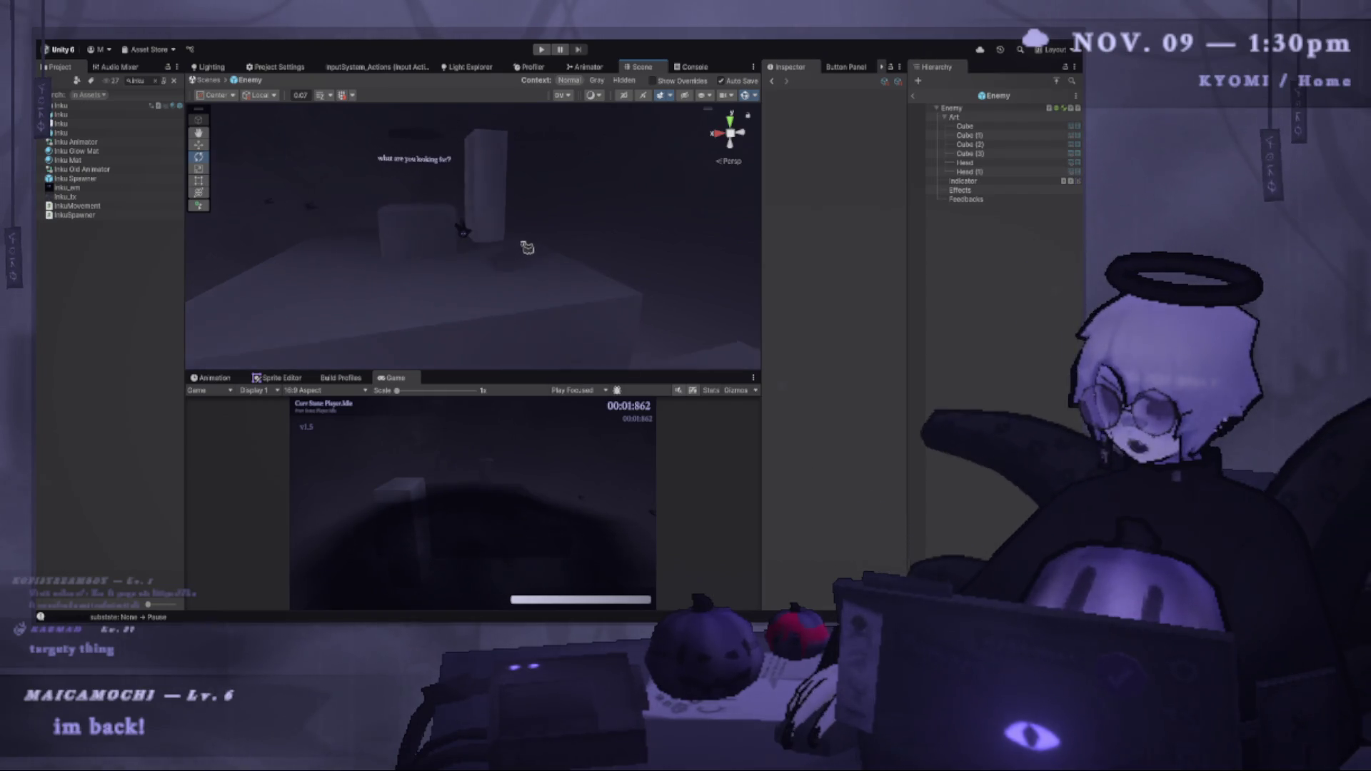
pyautogui.moveTo(527, 247)
pyautogui.mouseDown()
pyautogui.moveTo(422, 293)
pyautogui.moveTo(421, 310)
pyautogui.moveTo(443, 294)
pyautogui.moveTo(454, 210)
pyautogui.moveTo(518, 160)
pyautogui.mouseUp()
pyautogui.click(543, 50)
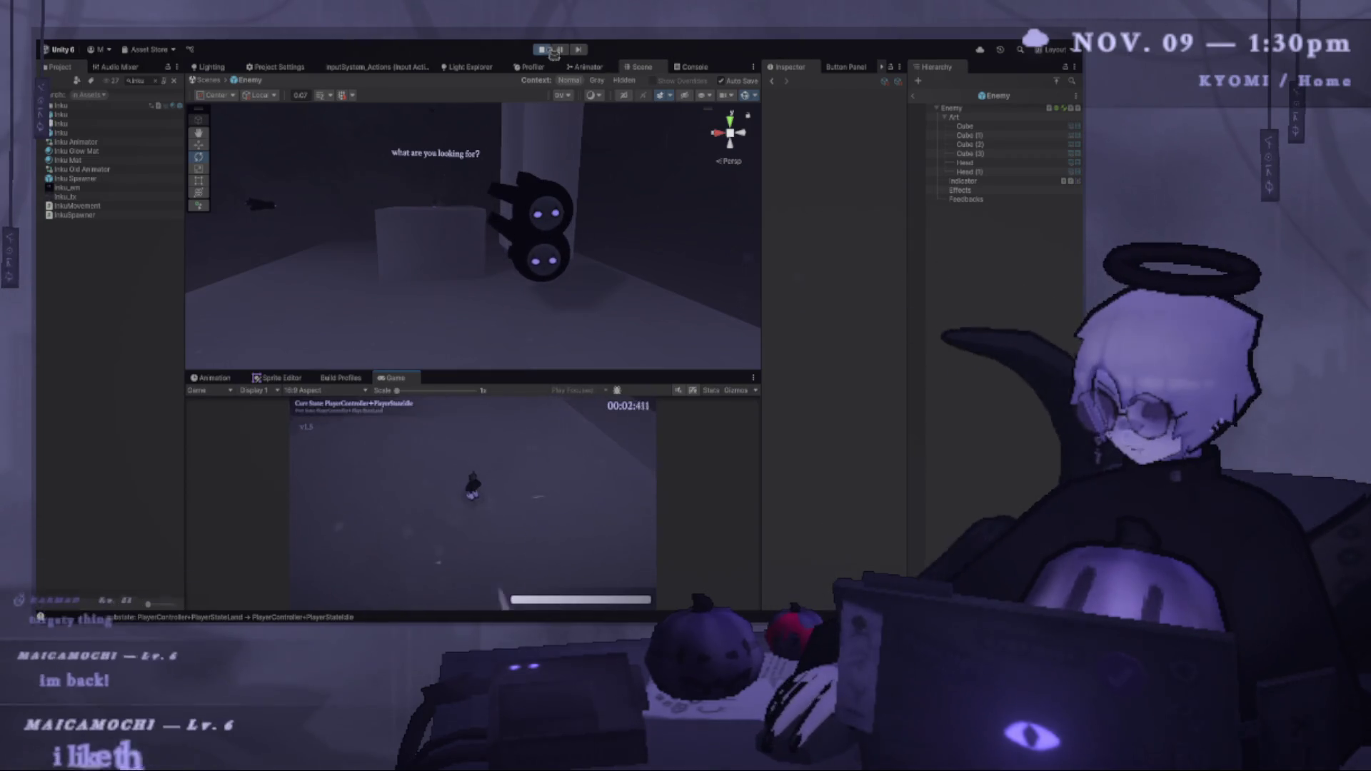
# Enlarge the game view, run, jump and dash the player around, then pause with Escape.
pyautogui.click(912, 95)
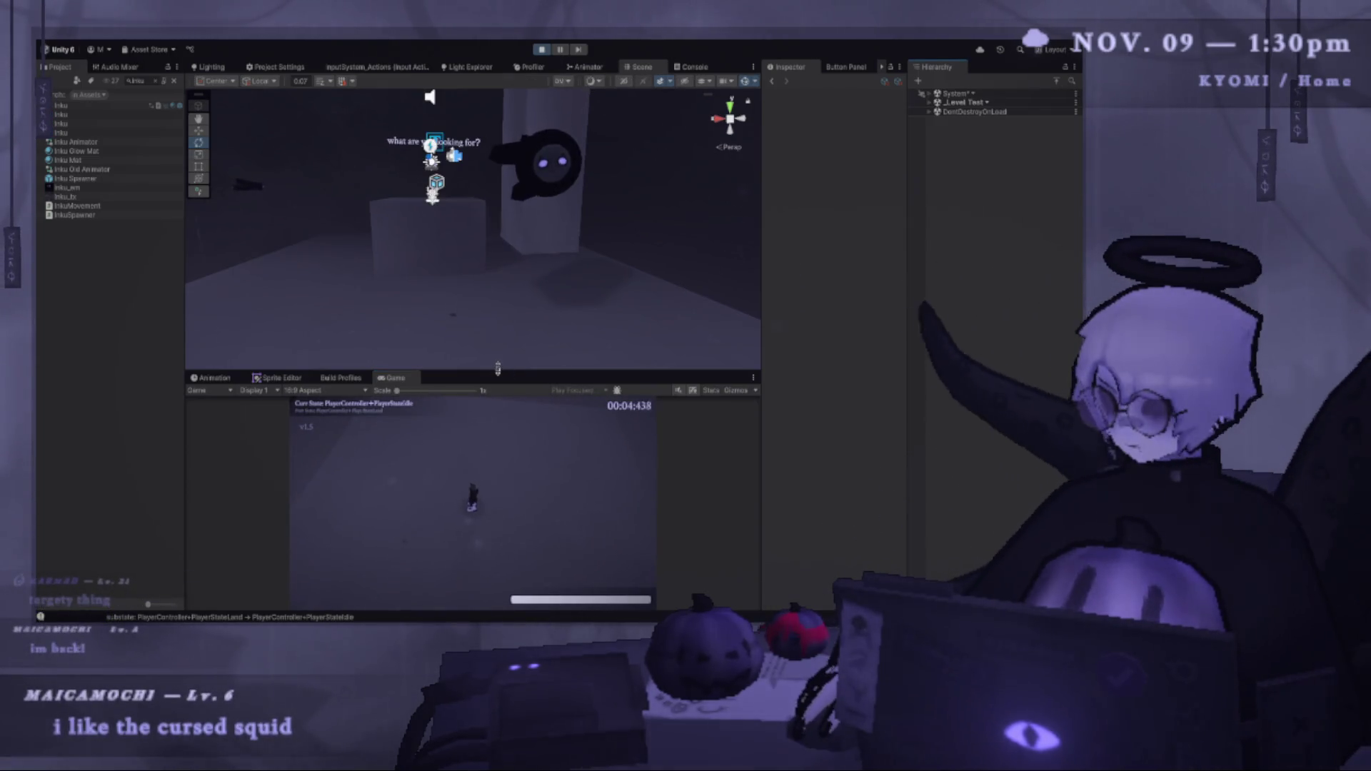
pyautogui.moveTo(471, 373); pyautogui.dragTo(472, 129)
pyautogui.press('w')
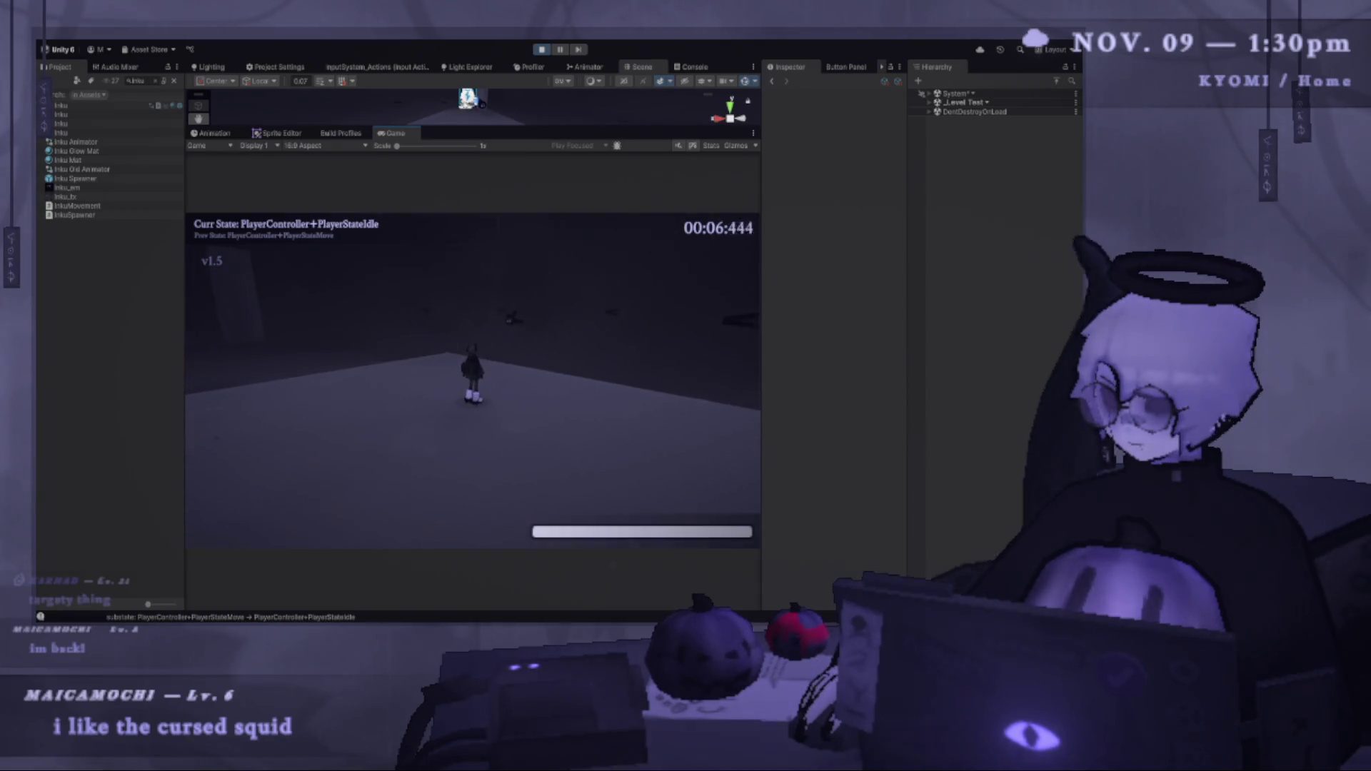
pyautogui.press('space')
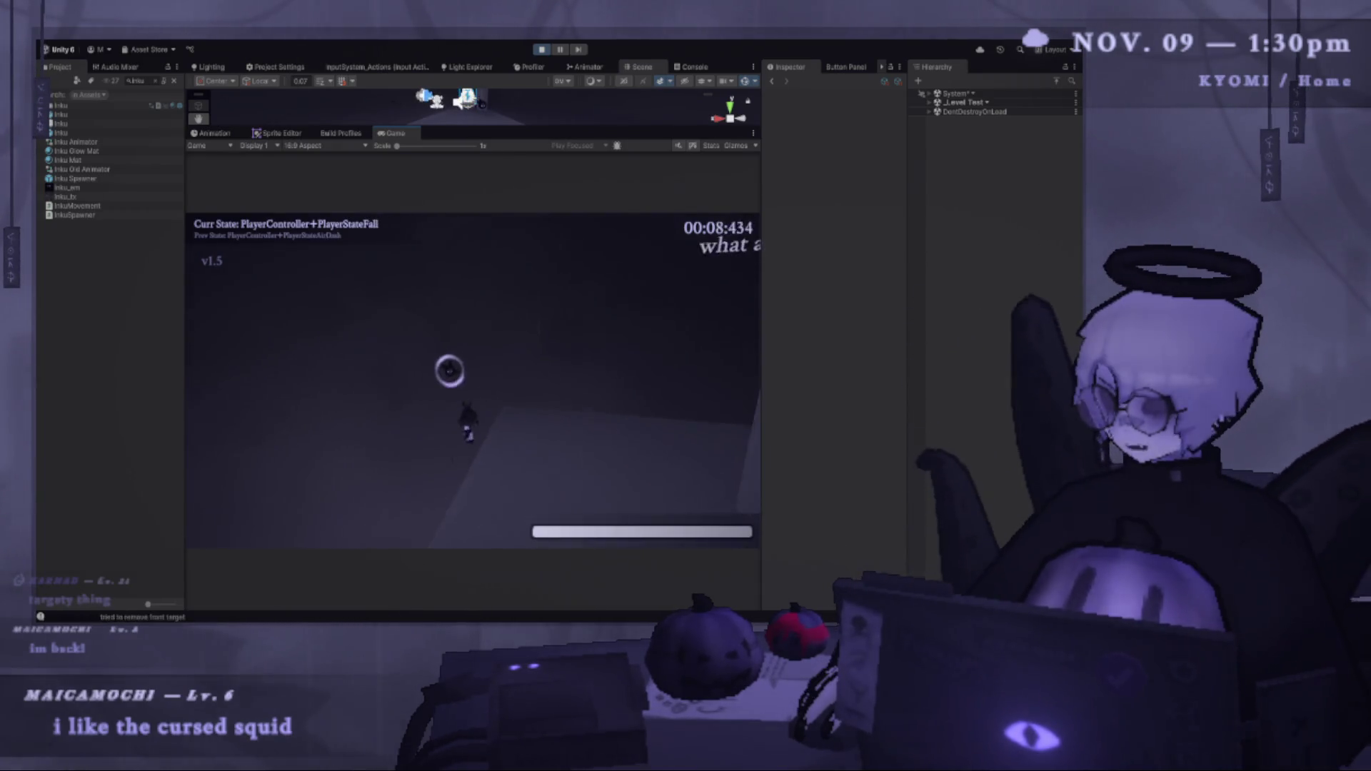
pyautogui.press('shift')
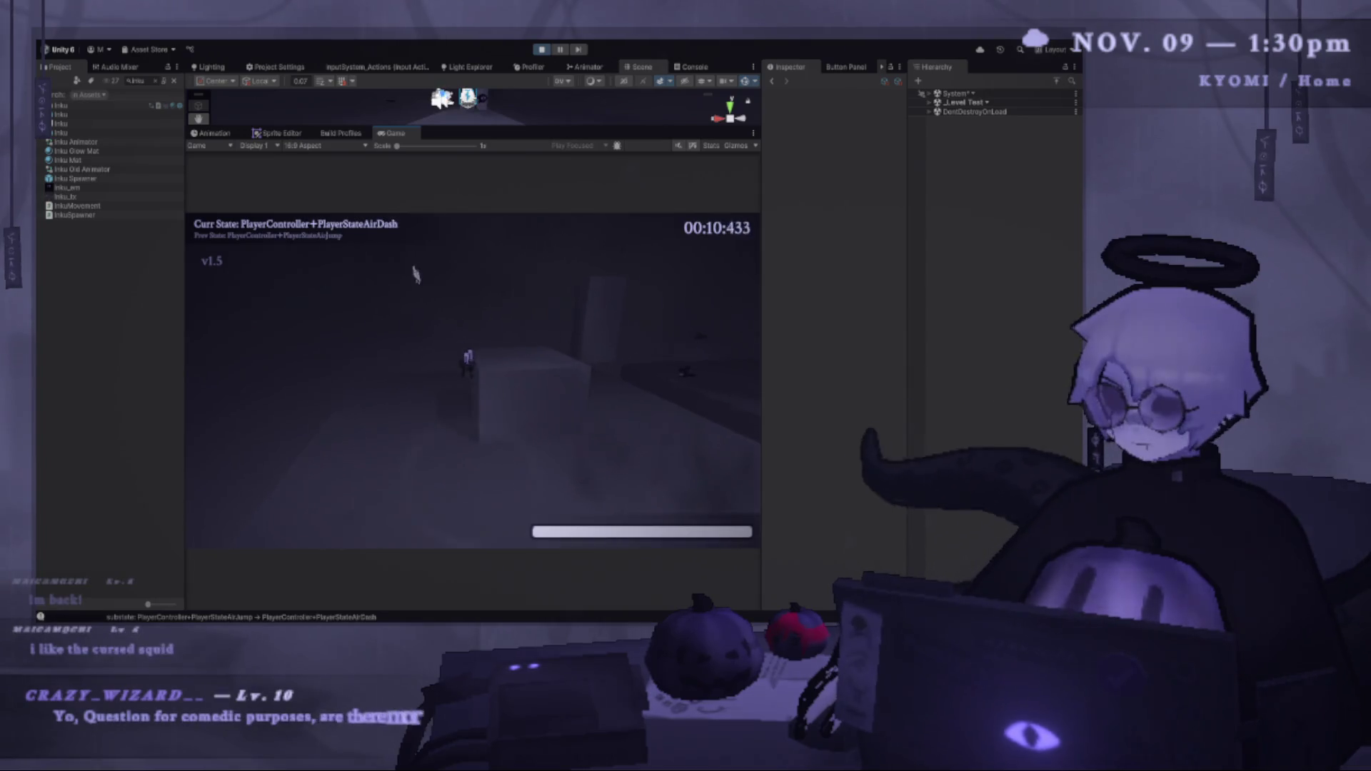
pyautogui.press('Escape')
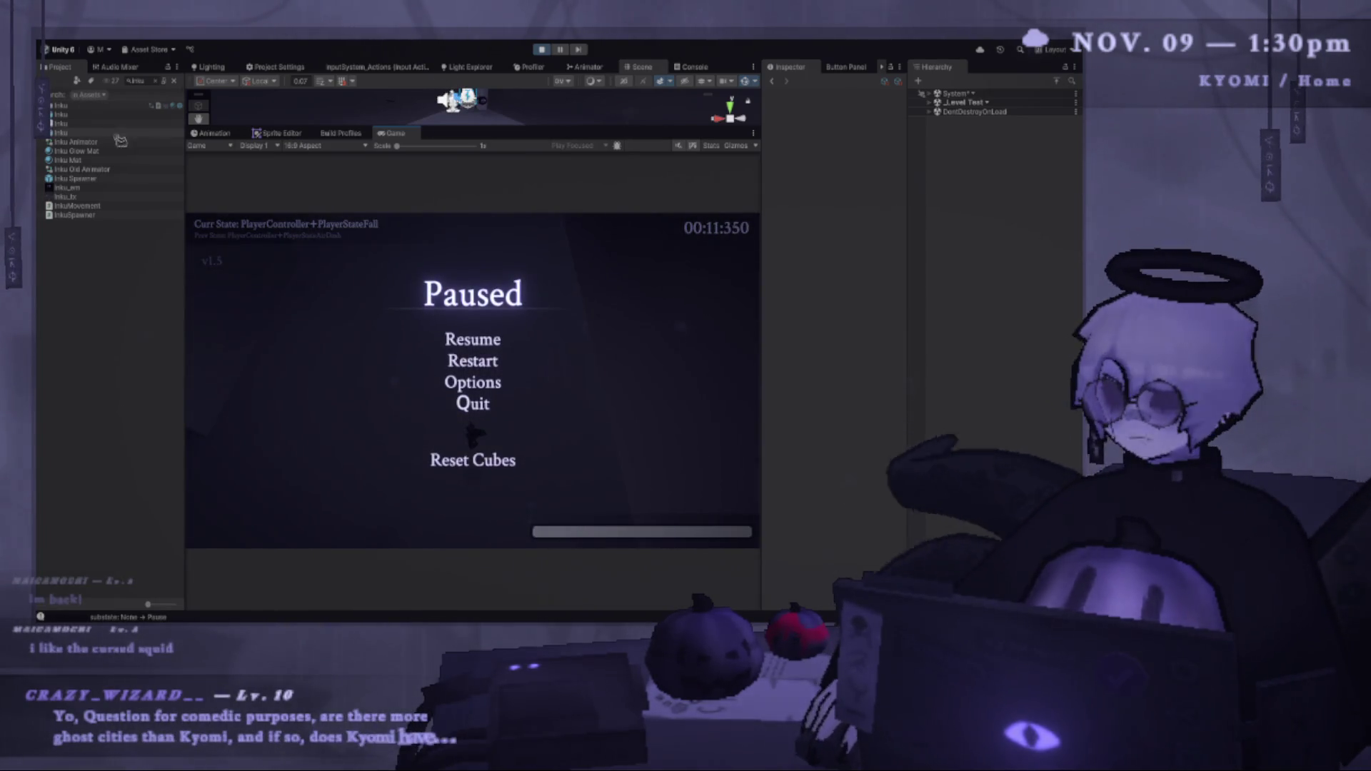
# Clear the 'Inku' Project search and scroll the Assets folder tree back to the top.
pyautogui.click(171, 80)
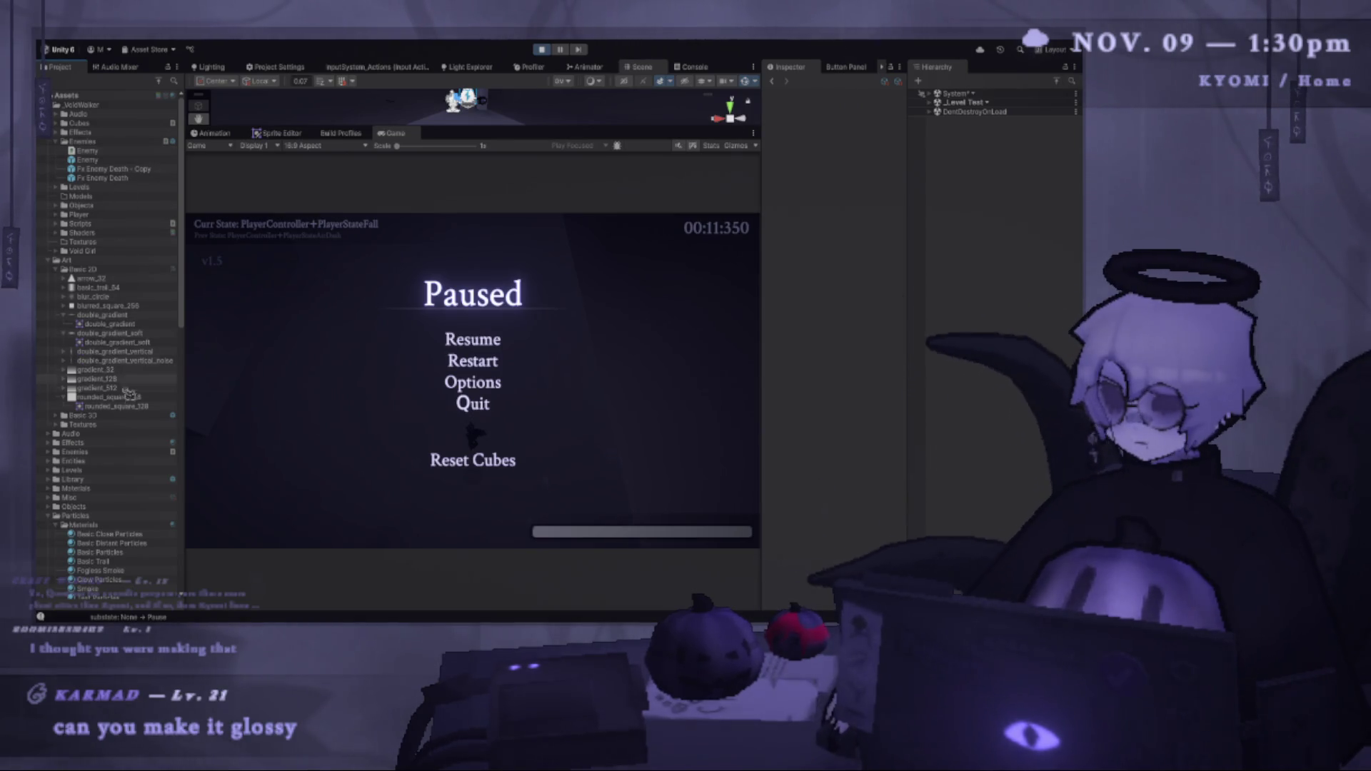
pyautogui.scroll(-3, 128, 527)
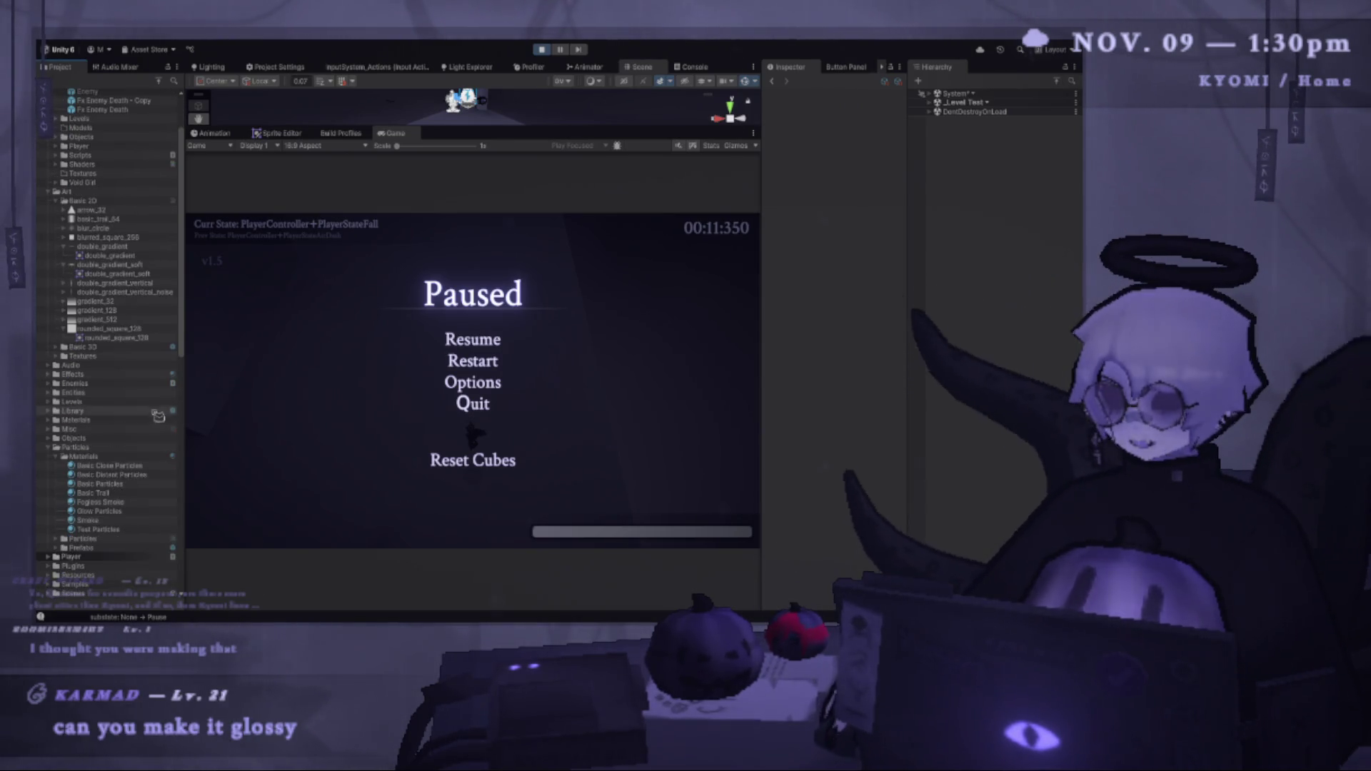
pyautogui.scroll(3, 132, 181)
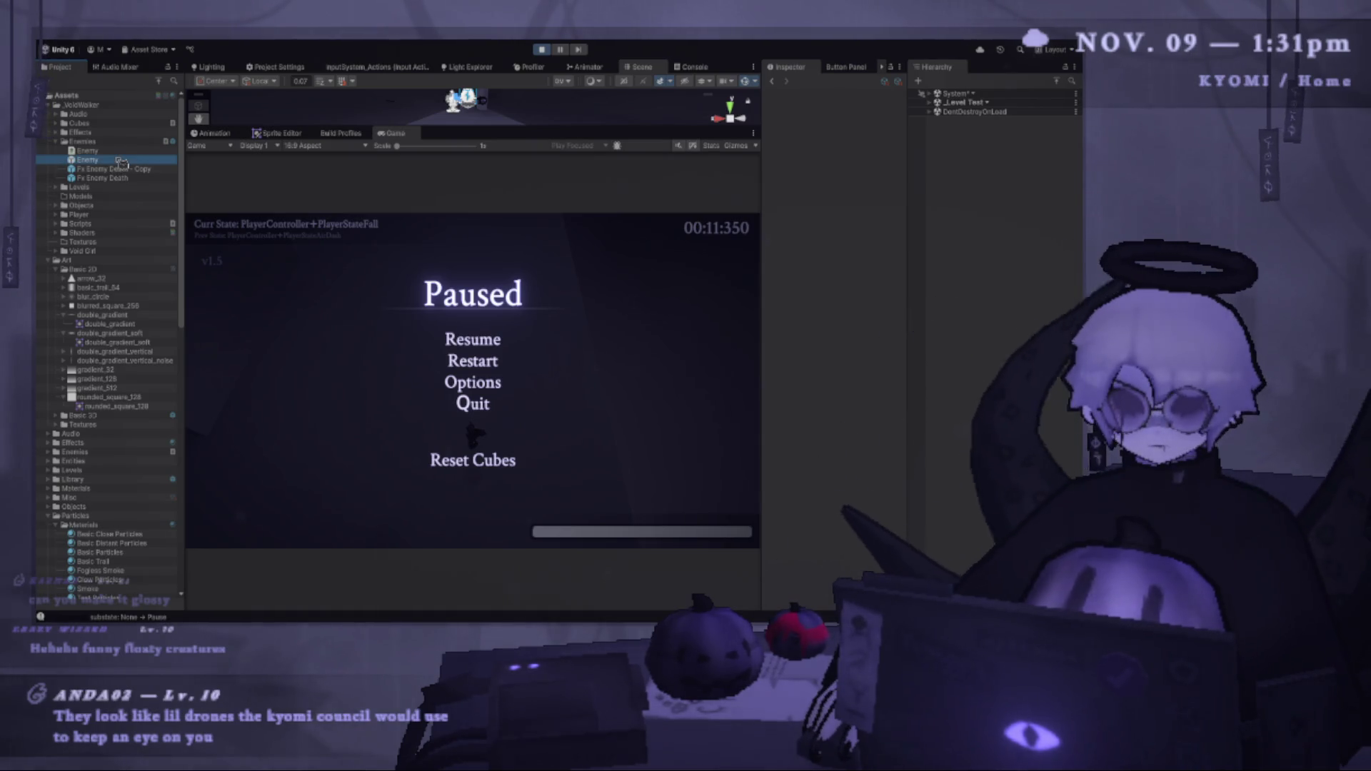
# Open the Enemy prefab, widen the Inspector and scene view, and orbit around the enemy.
pyautogui.doubleClick(121, 160)
pyautogui.moveTo(761, 274)
pyautogui.mouseDown()
pyautogui.moveTo(629, 274)
pyautogui.moveTo(654, 274)
pyautogui.mouseUp()
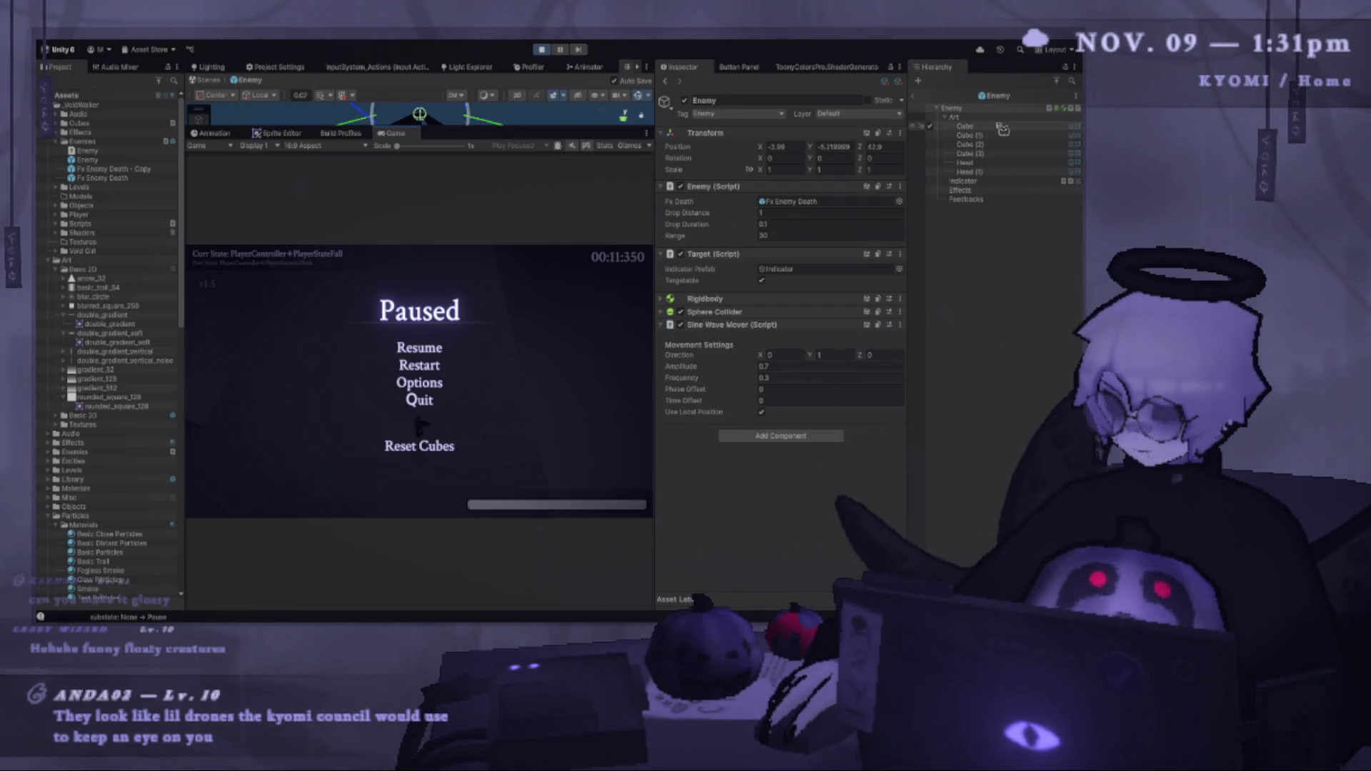
pyautogui.moveTo(463, 126); pyautogui.dragTo(462, 411)
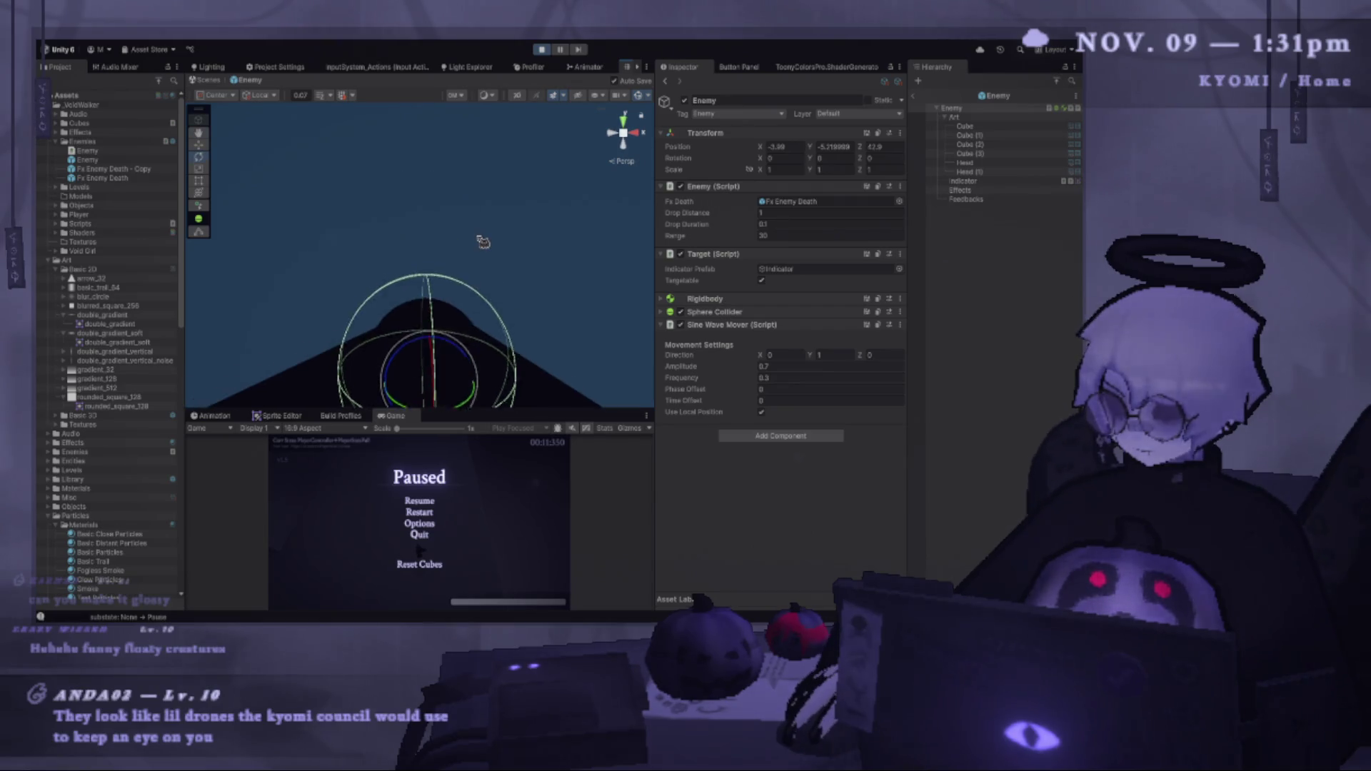
pyautogui.moveTo(461, 240)
pyautogui.mouseDown()
pyautogui.moveTo(447, 275)
pyautogui.moveTo(438, 270)
pyautogui.moveTo(514, 266)
pyautogui.moveTo(519, 237)
pyautogui.moveTo(565, 200)
pyautogui.mouseUp()
# Select the Indicator and enable its Sprite Renderer, expanding the sprite settings.
pyautogui.click(989, 181)
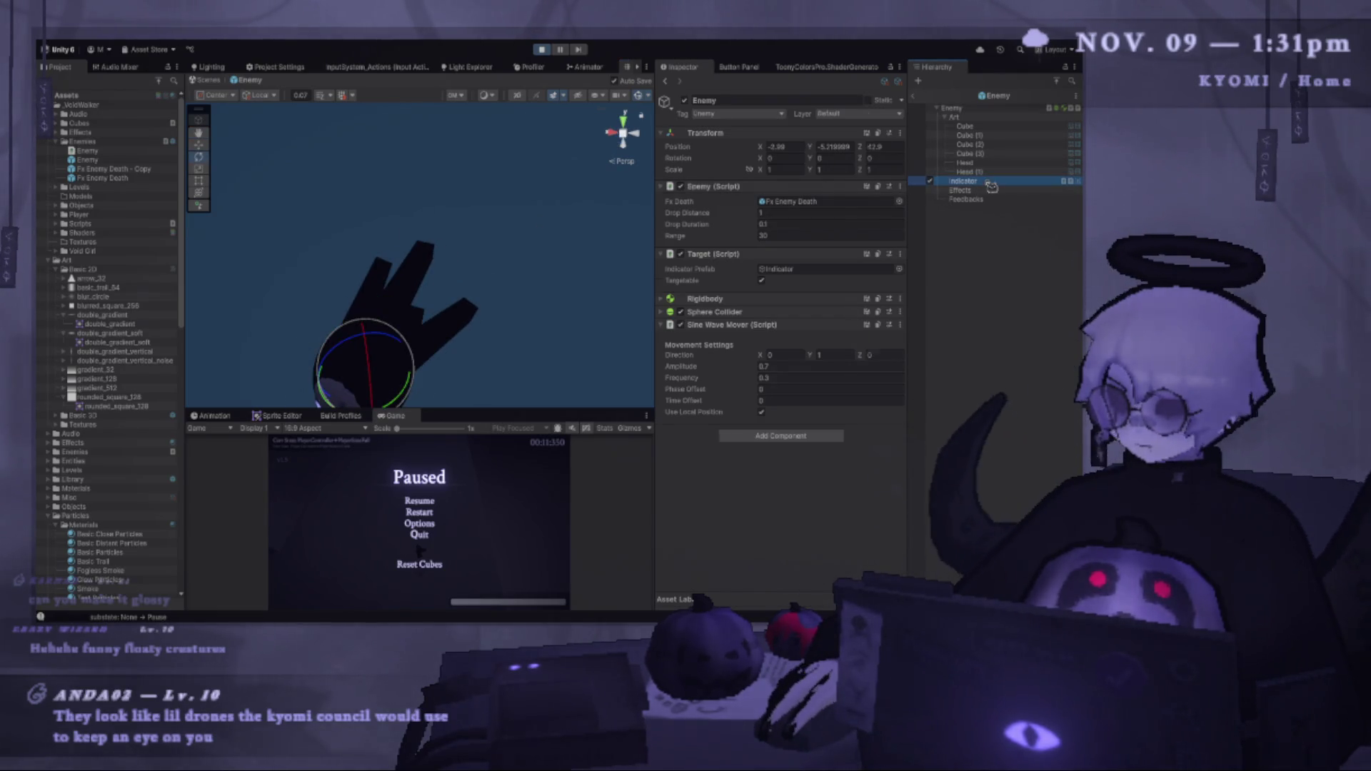
pyautogui.click(680, 187)
pyautogui.click(714, 187)
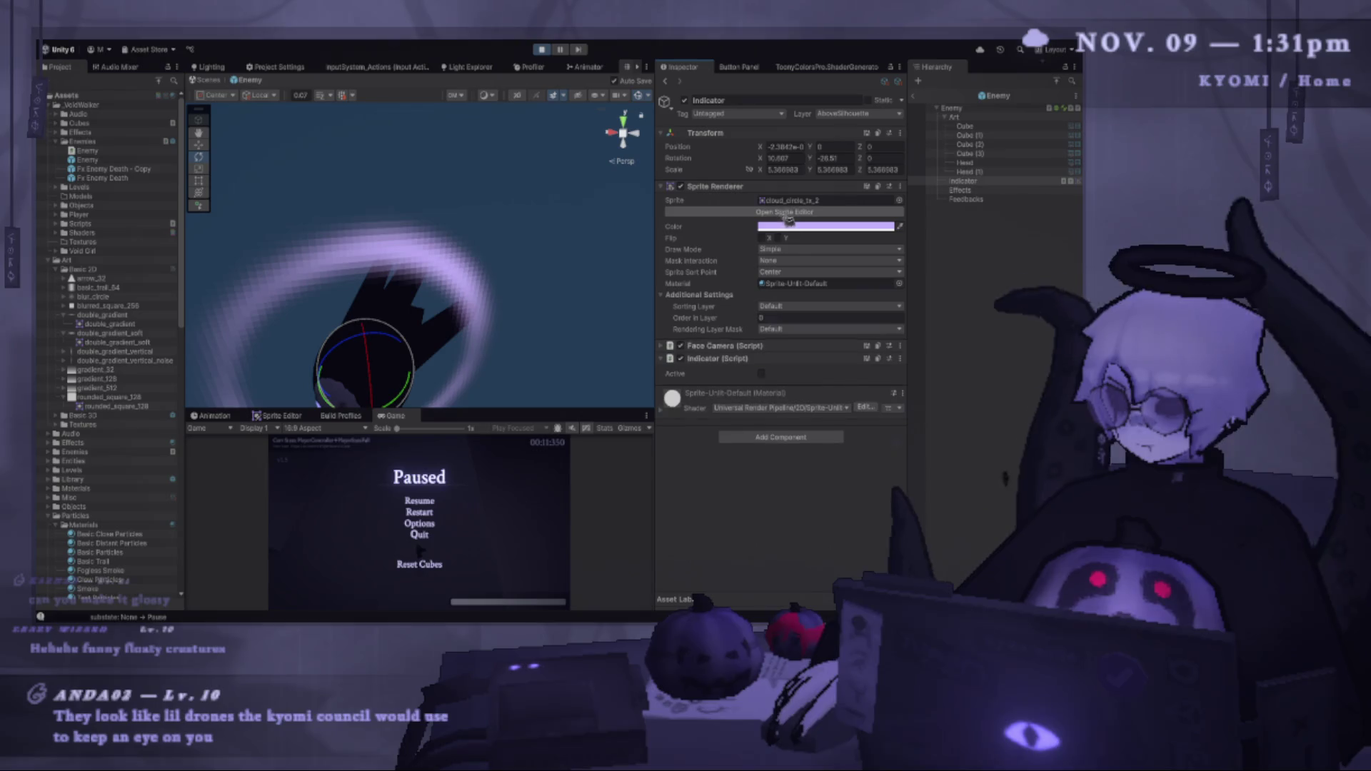
# Lighten the indicator ring to near-white, save the Enemy prefab with Ctrl+S, and resume the game.
pyautogui.press('f')
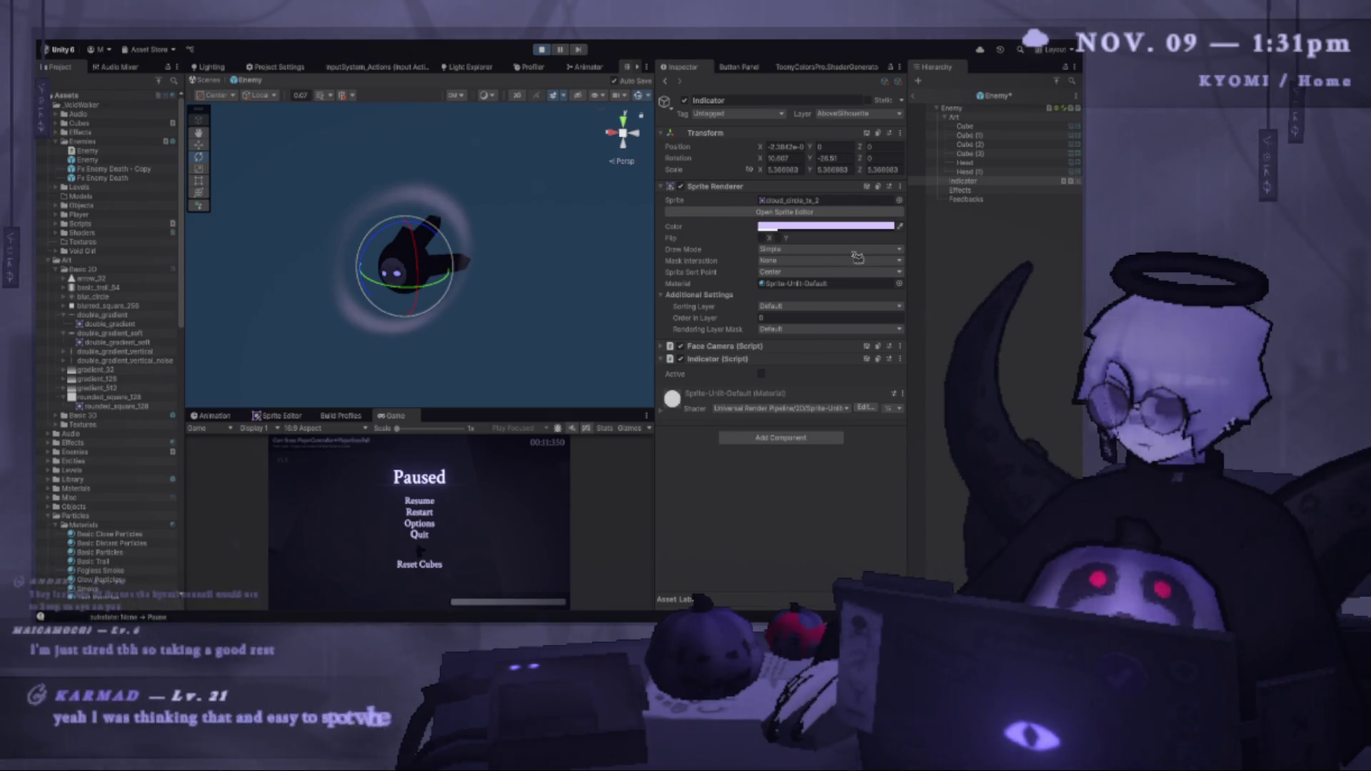
pyautogui.hotkey('ctrl', 's')
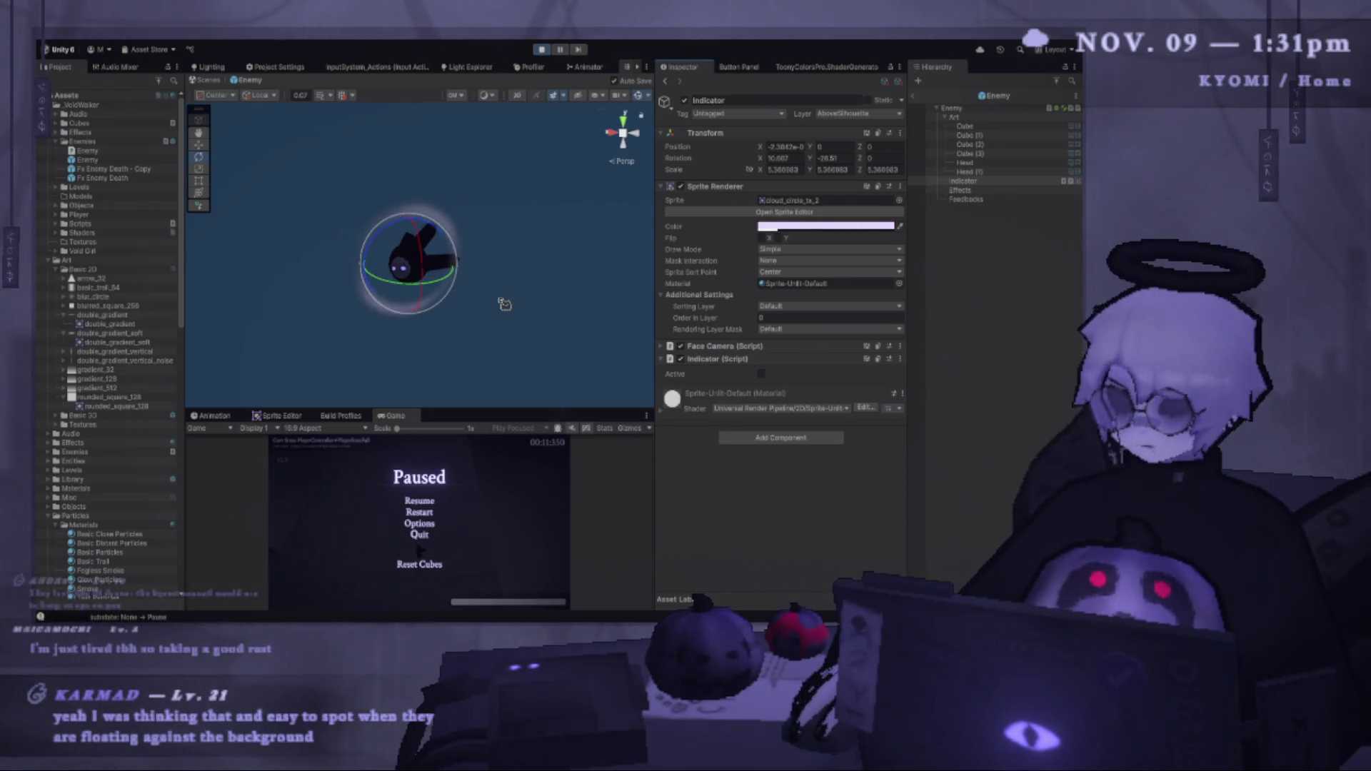
pyautogui.click(424, 502)
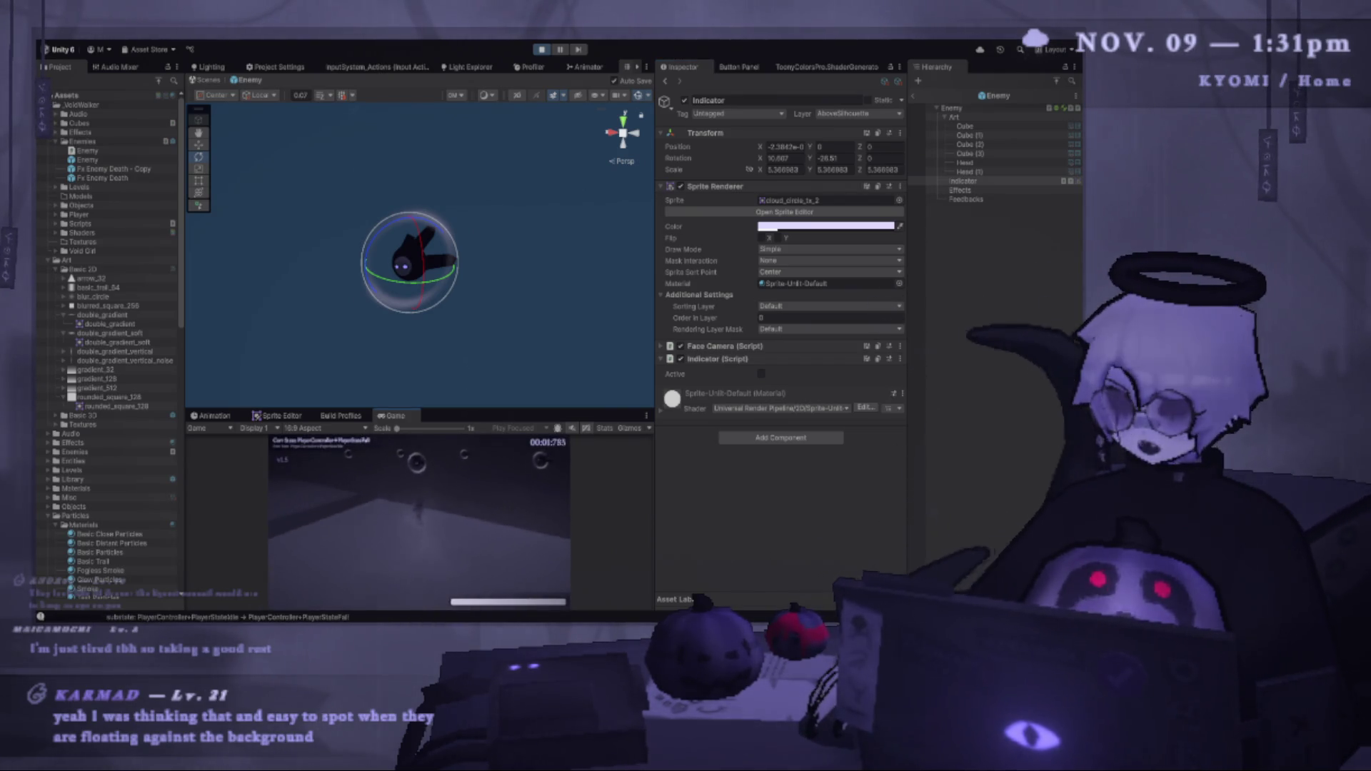
# Pause, then continue playtesting in a maximized Game view.
pyautogui.press('Escape')
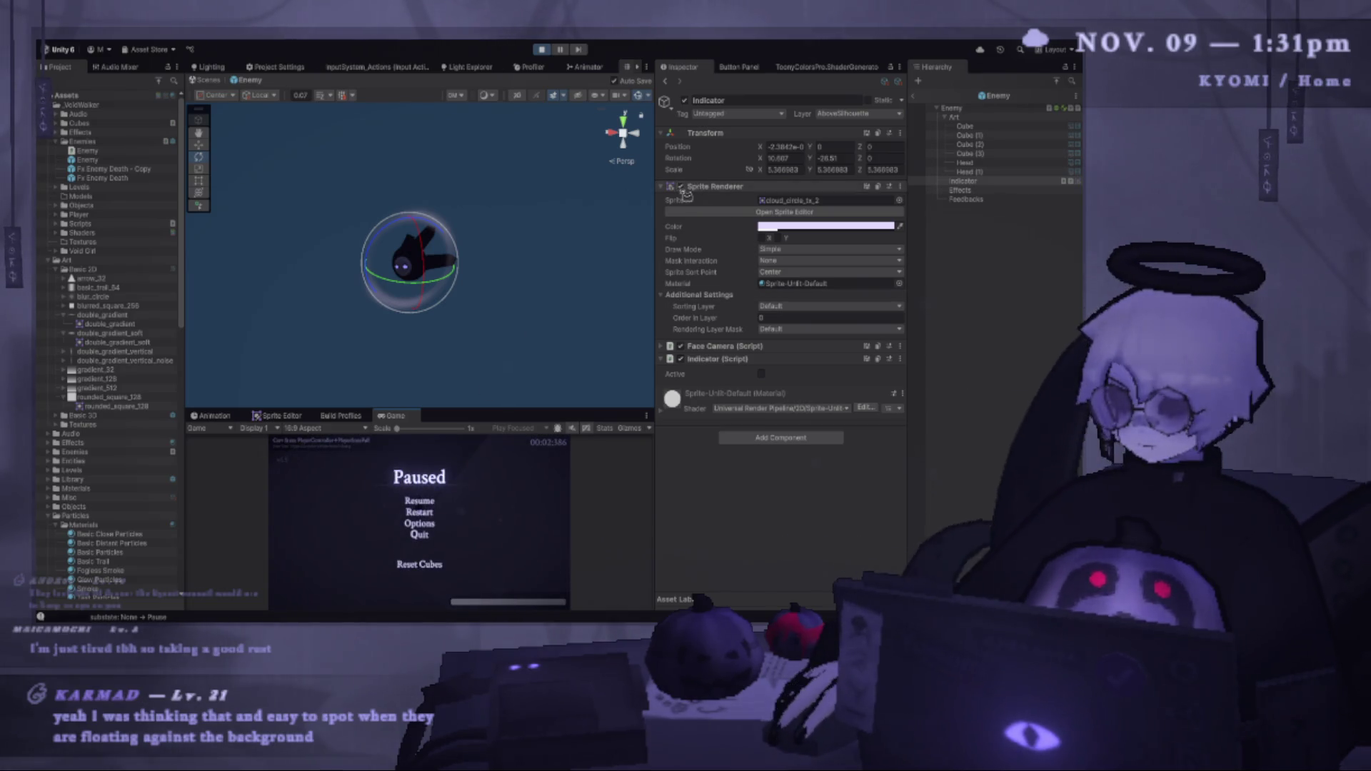
pyautogui.hotkey('shift', 'space')
pyautogui.click(426, 330)
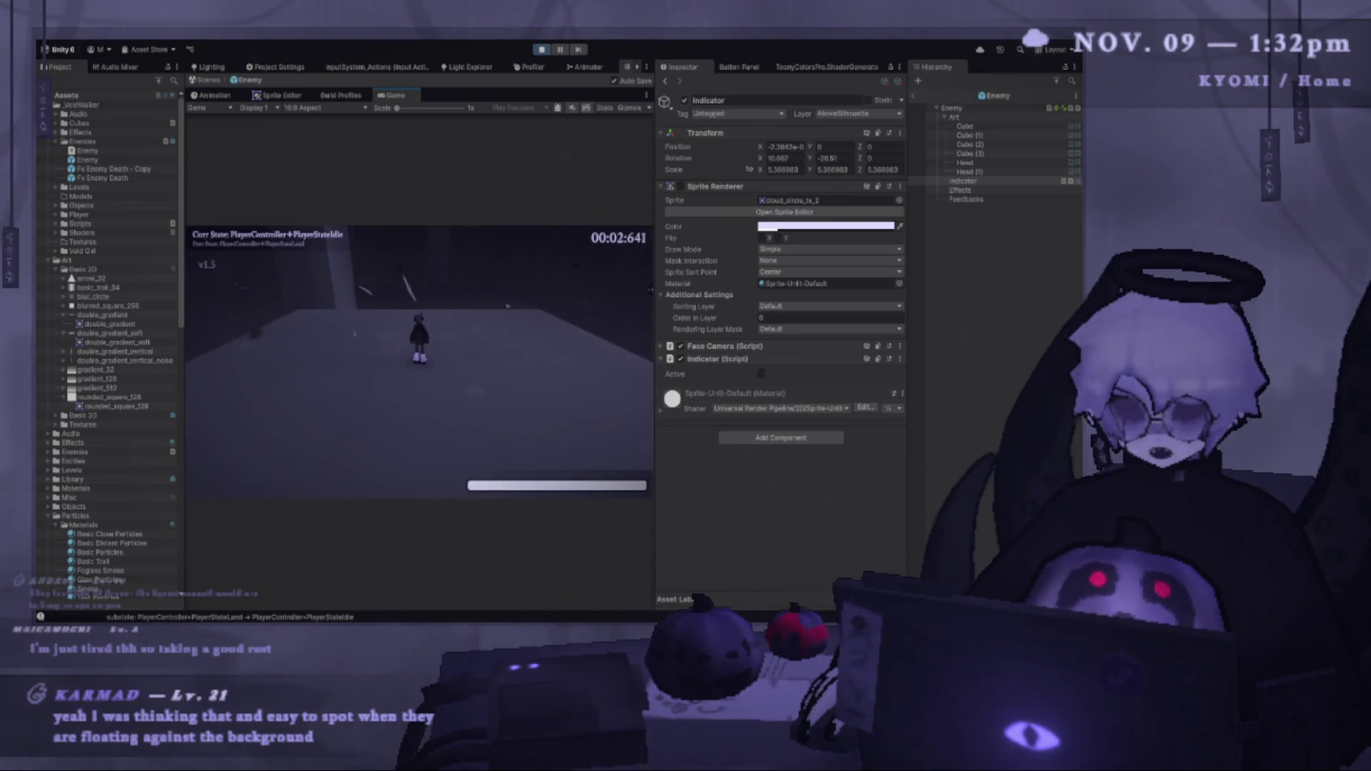
# Restart the game from the pause menu, then pause it again.
pyautogui.press('Escape')
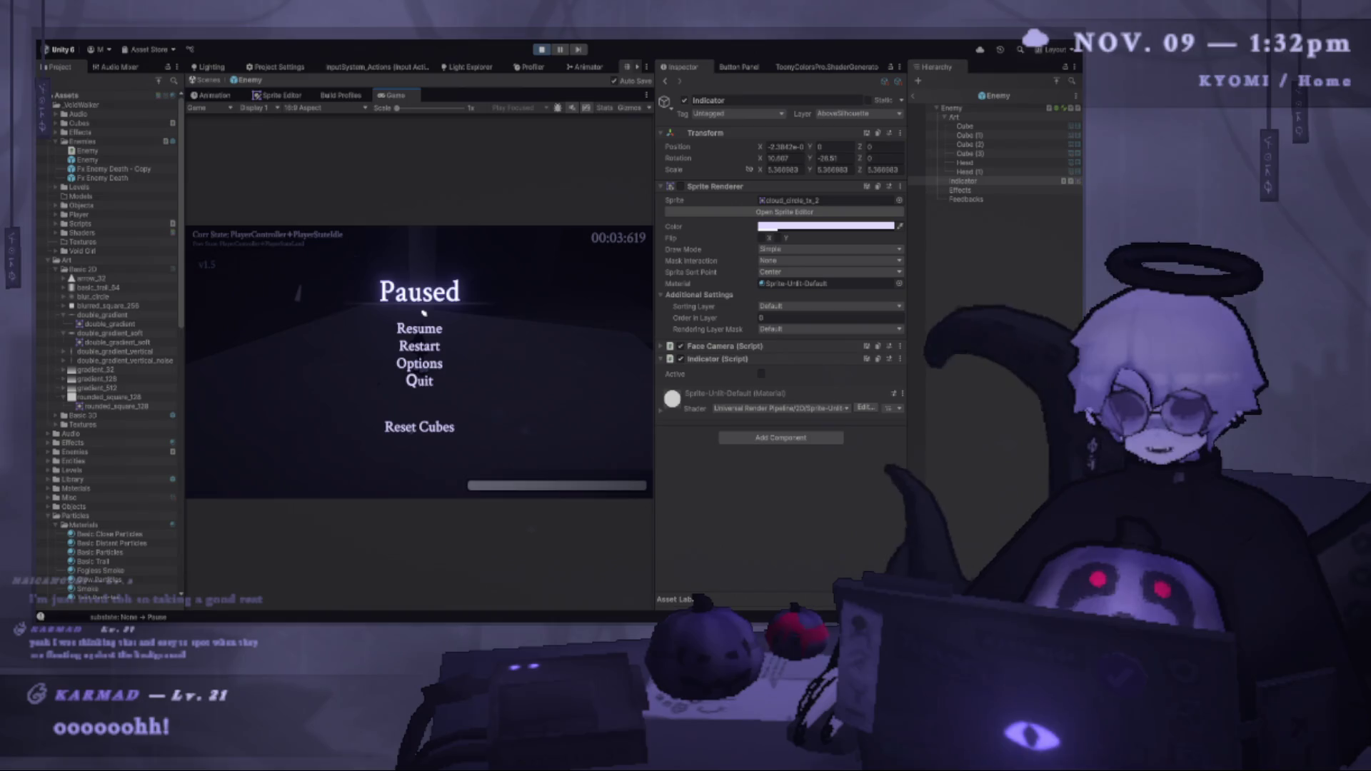
pyautogui.click(420, 346)
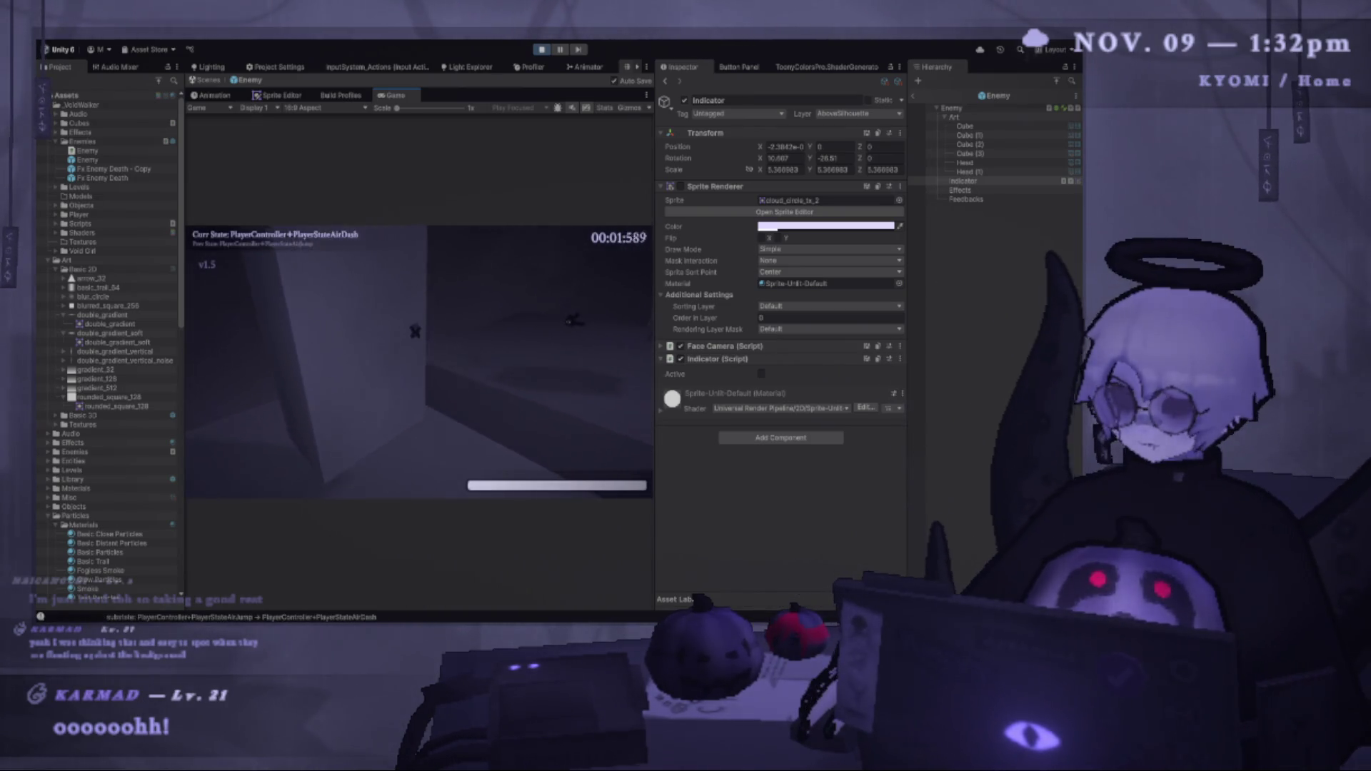
pyautogui.press('Escape')
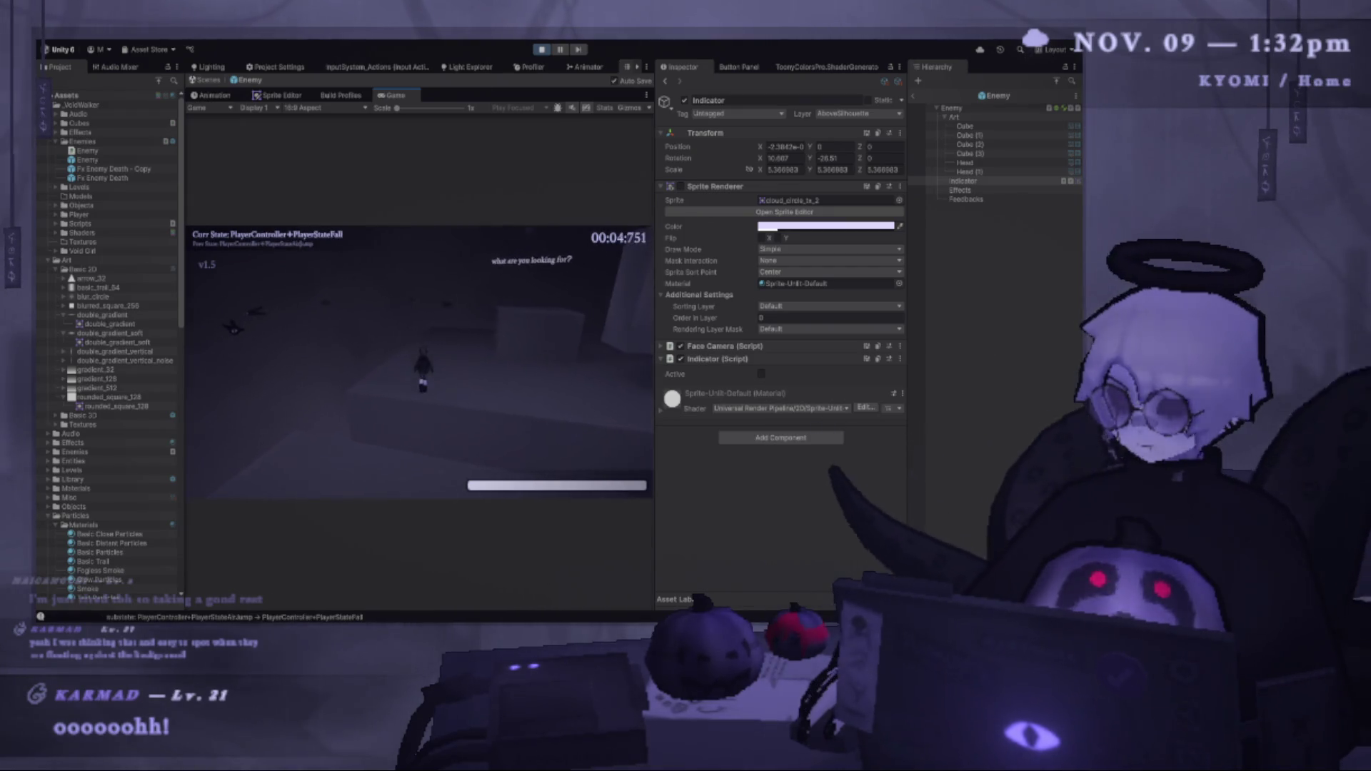
pyautogui.press('Escape')
# Dock the Scene view above the Game view, deselect the Indicator, and start a fresh playtest.
pyautogui.moveTo(544, 89)
pyautogui.mouseDown()
pyautogui.moveTo(534, 282)
pyautogui.moveTo(509, 172)
pyautogui.moveTo(509, 262)
pyautogui.moveTo(508, 186)
pyautogui.mouseUp()
pyautogui.click(463, 207)
pyautogui.click(543, 50)
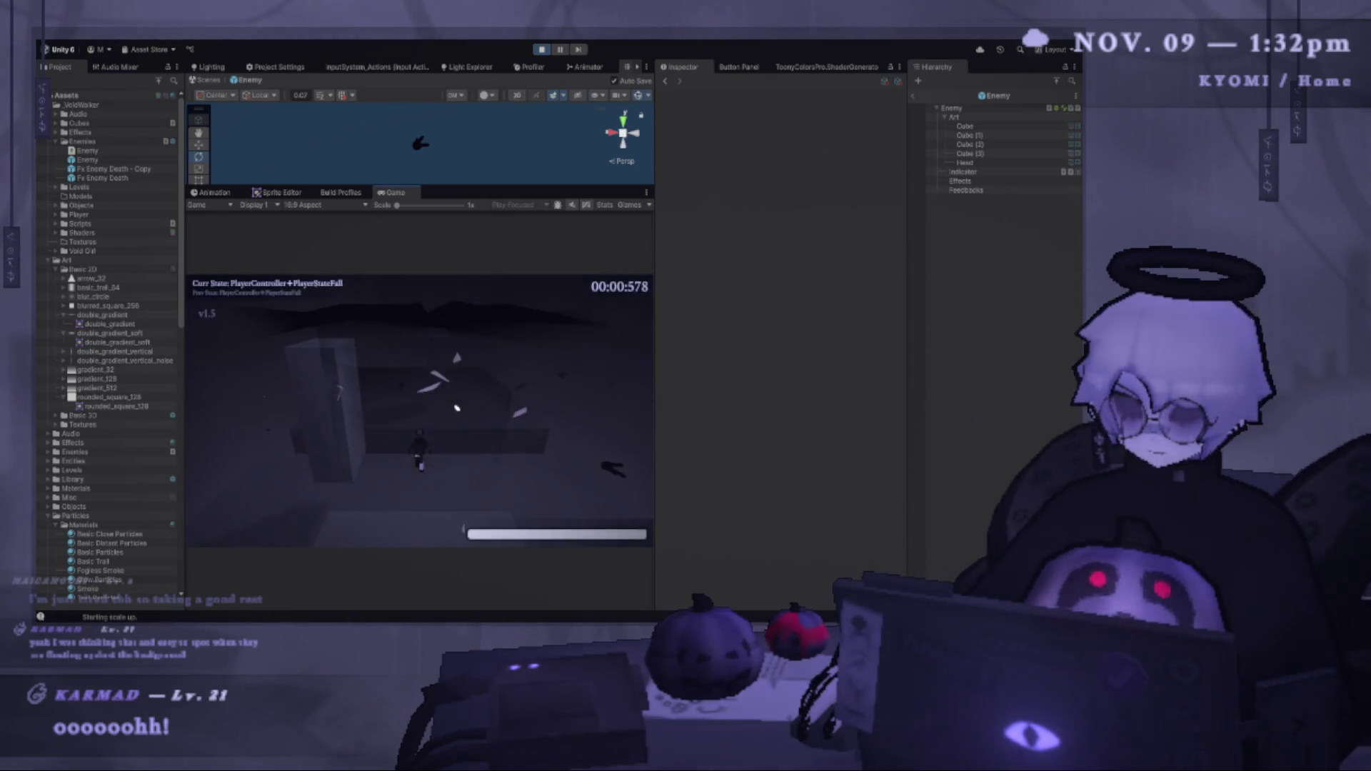
# Run and dash the character, bouncing off walls and onto a pillar and block.
pyautogui.press('w')
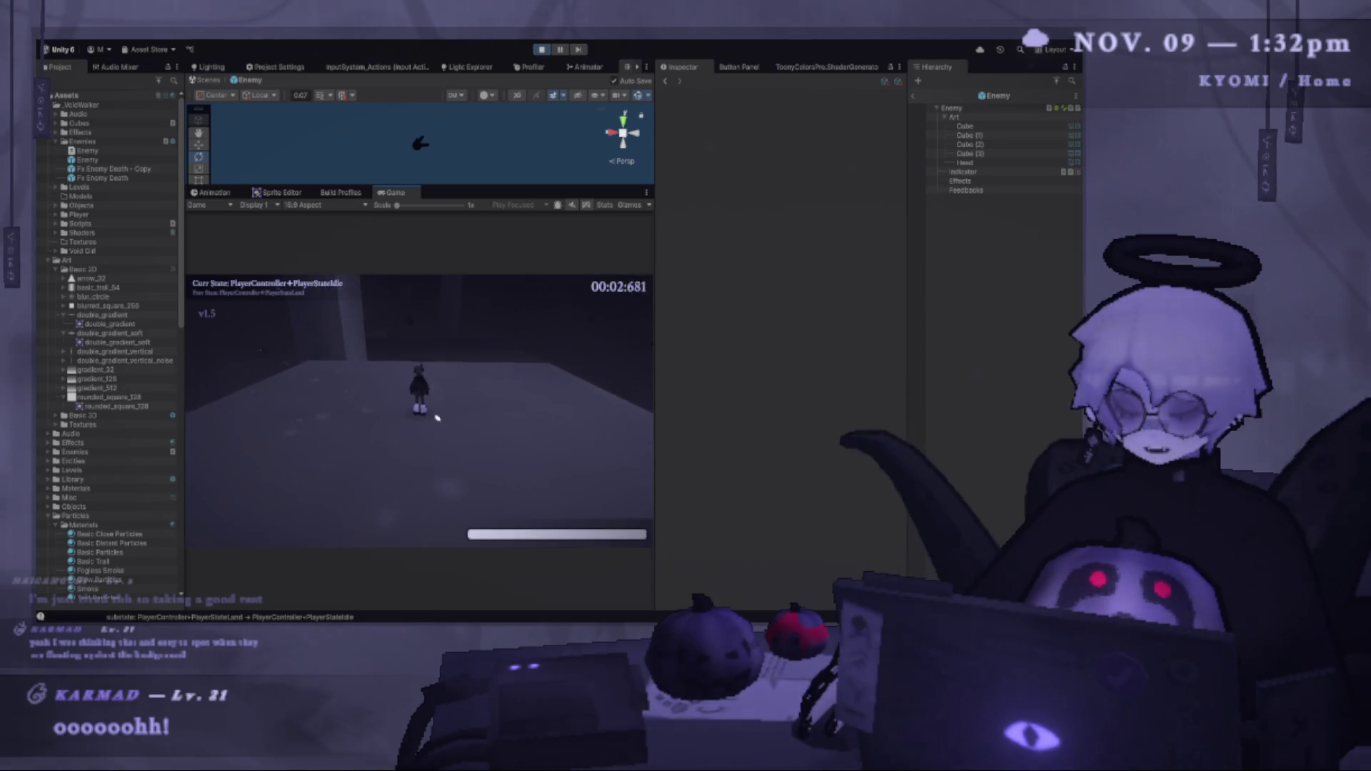
pyautogui.press('w')
pyautogui.press('shift')
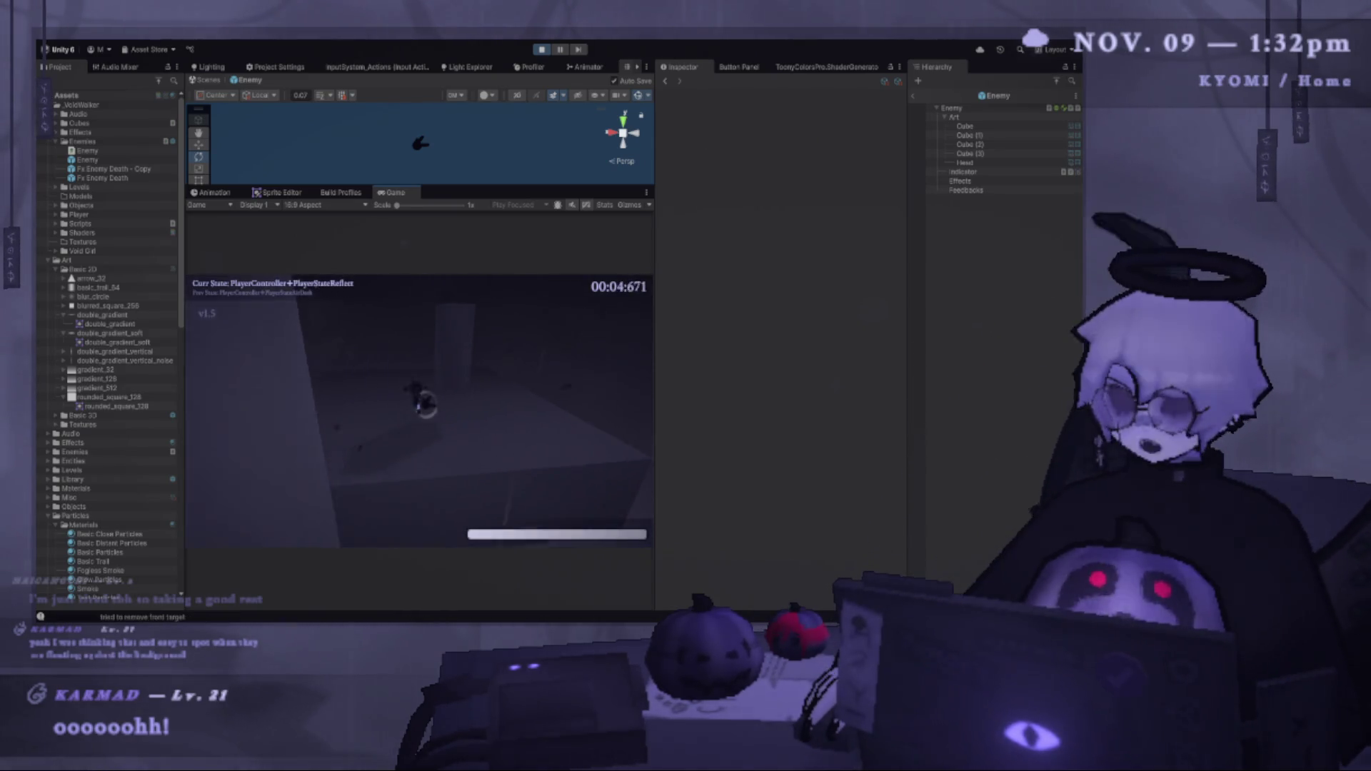
pyautogui.press('shift')
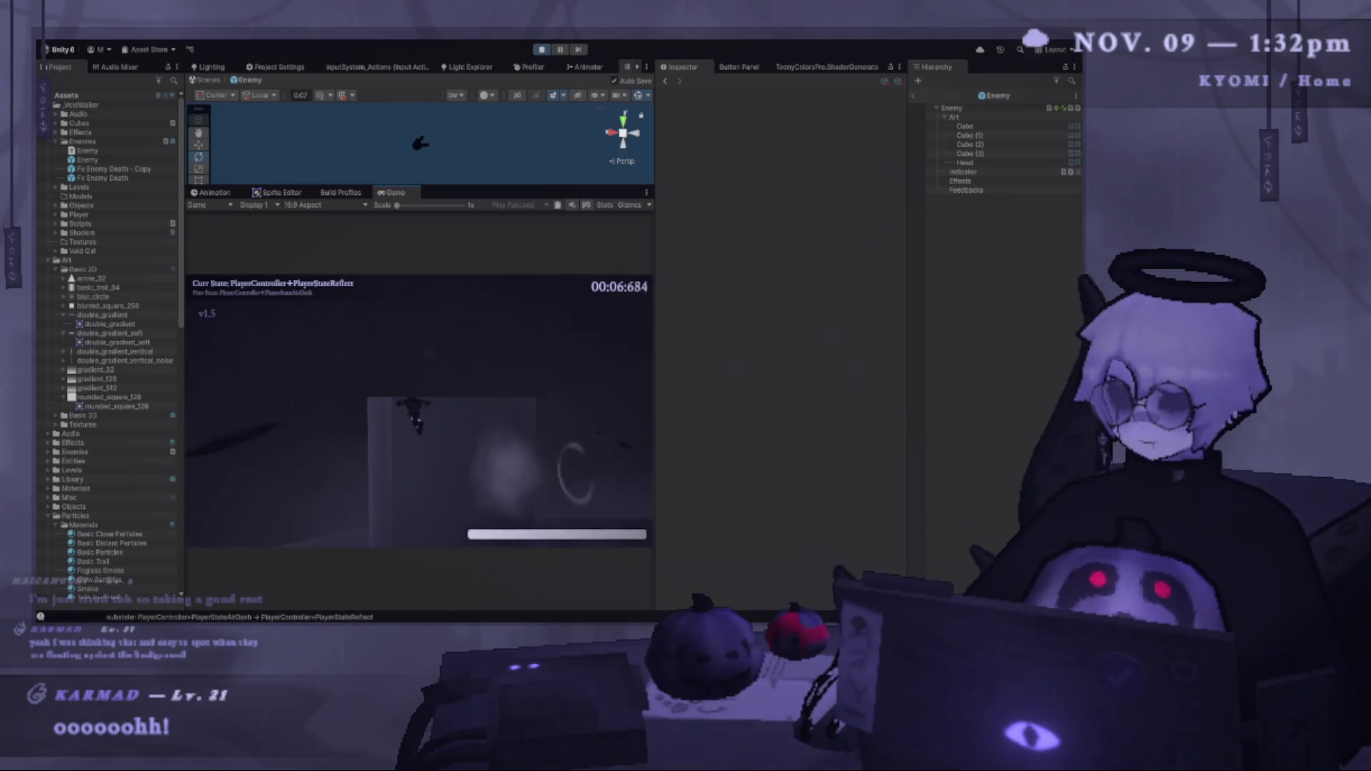
pyautogui.press('w')
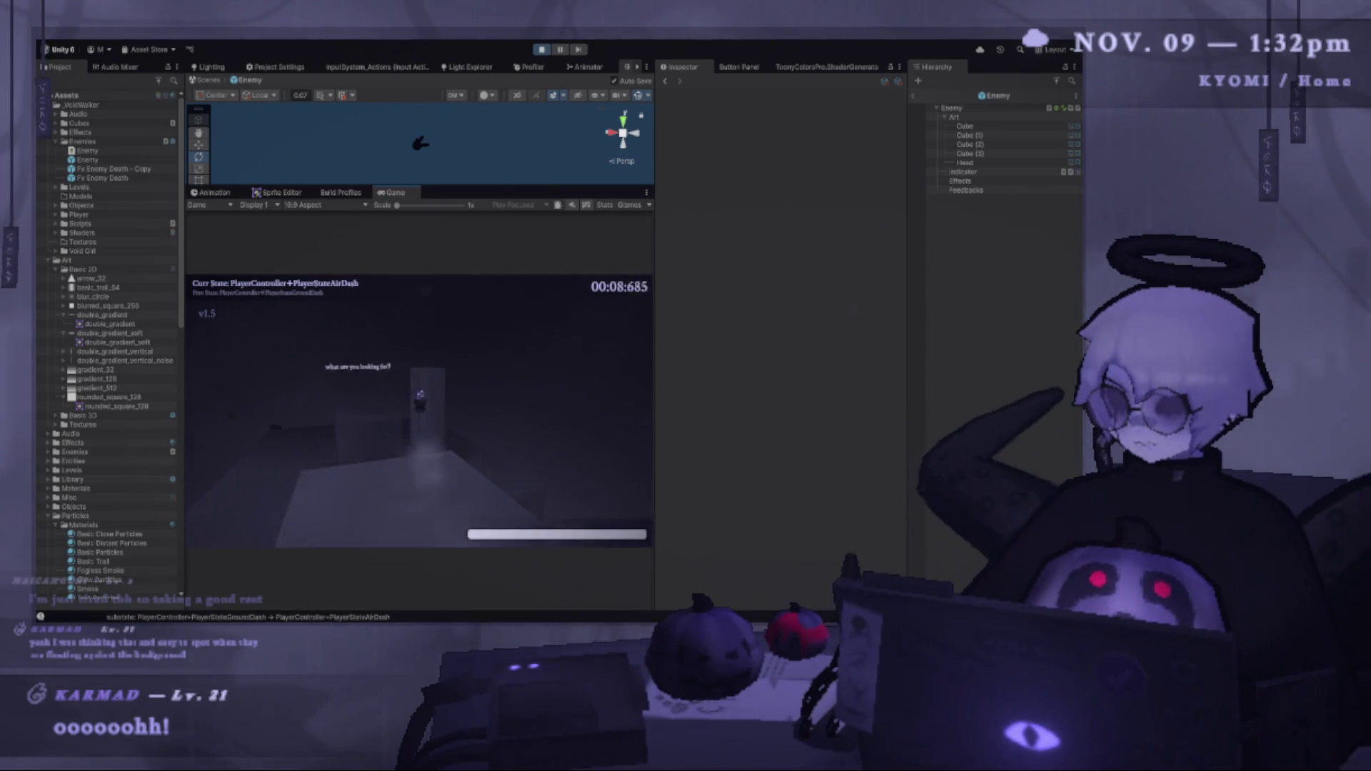
pyautogui.press('w')
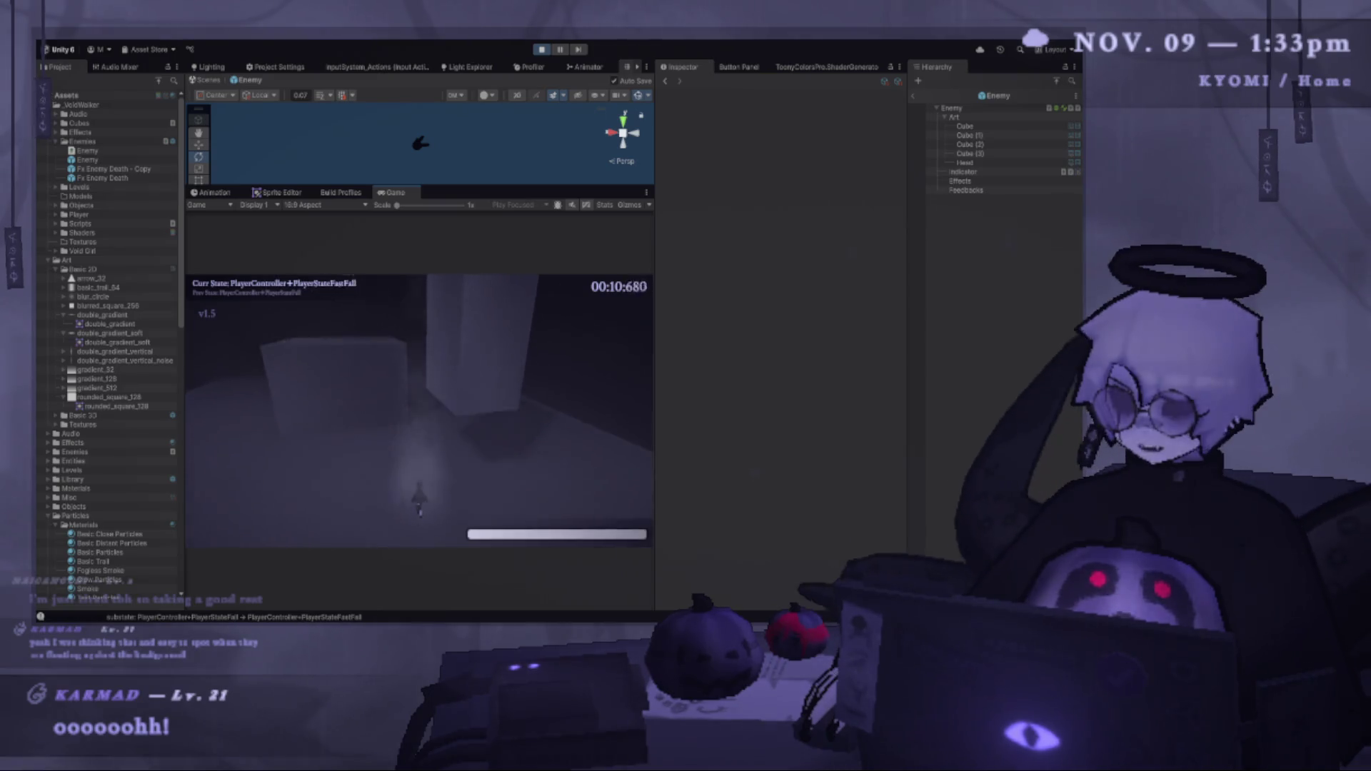
pyautogui.press('space')
pyautogui.press('shift')
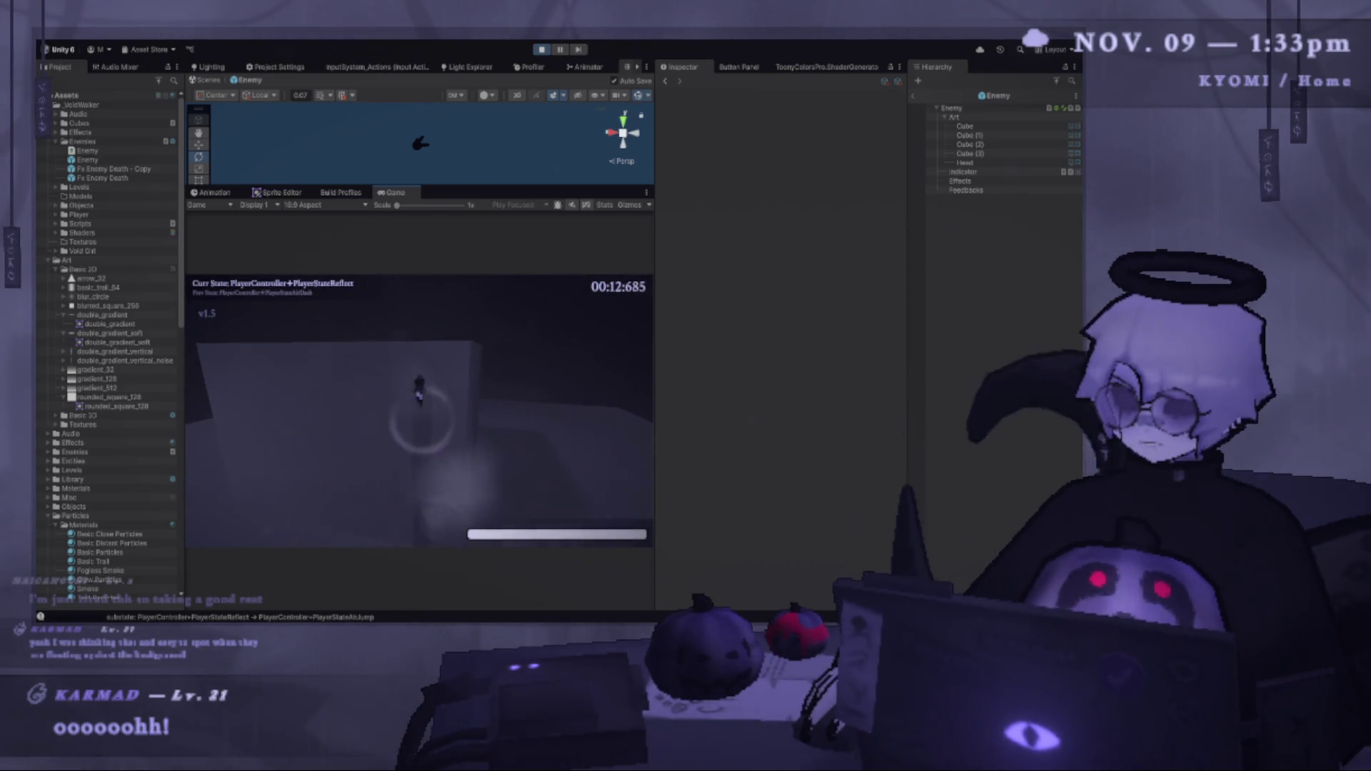
pyautogui.press('shift')
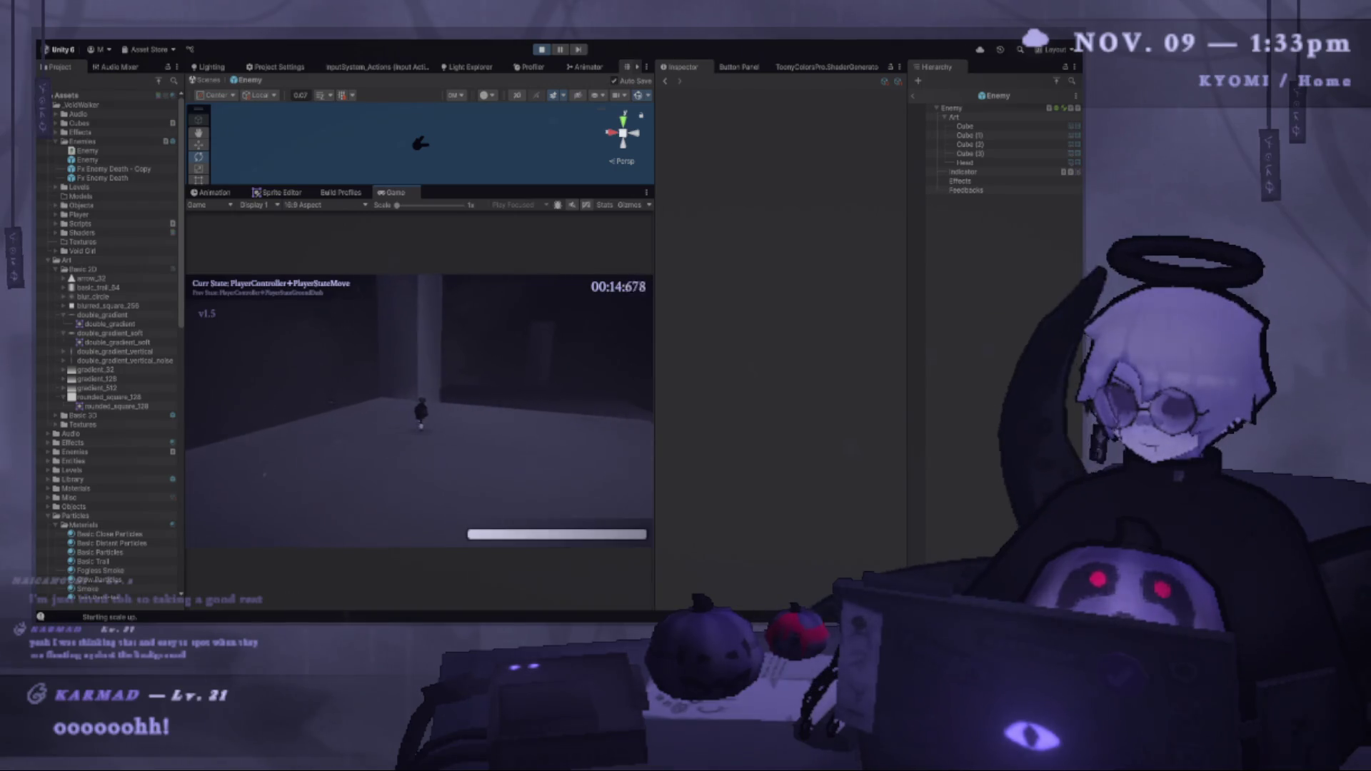
# Keep running, jumping and air-dashing through the level, restarting after a fall.
pyautogui.press('w')
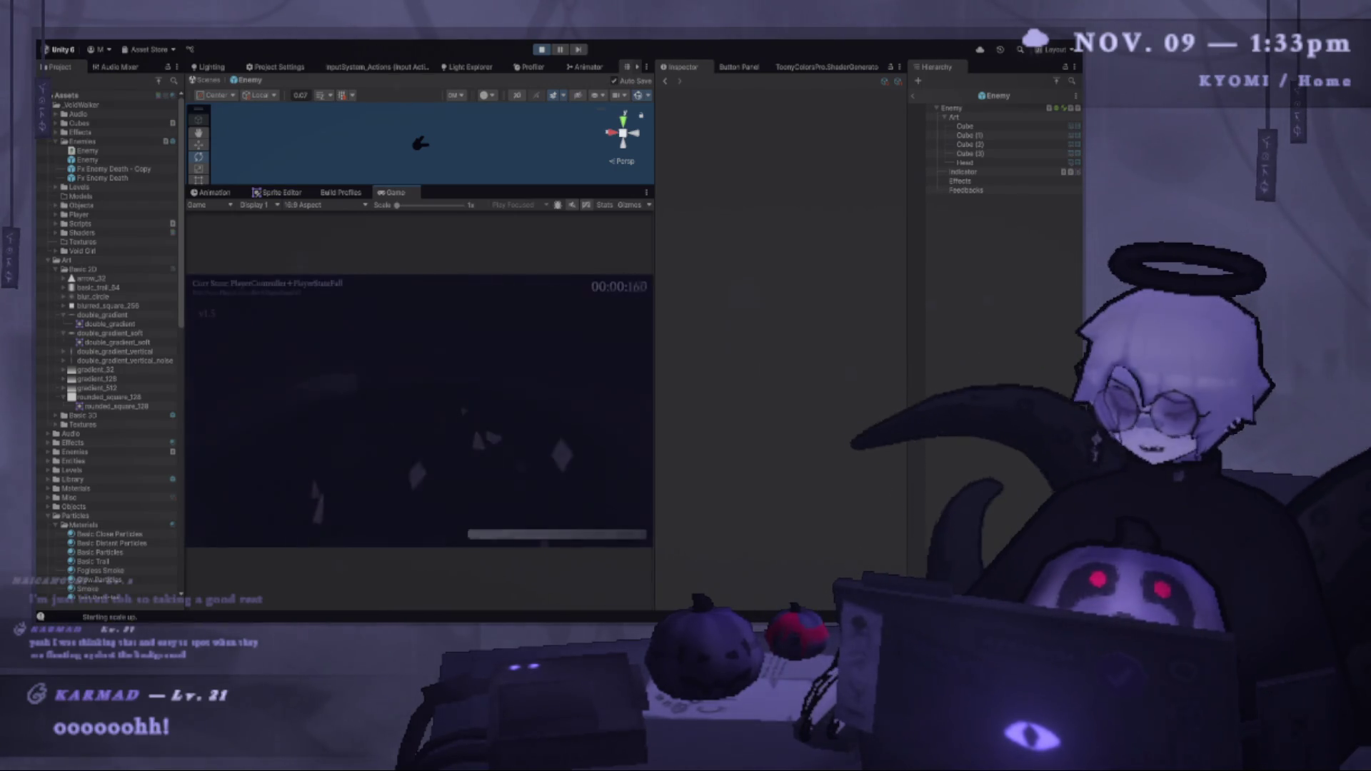
pyautogui.press('space')
pyautogui.press('shift')
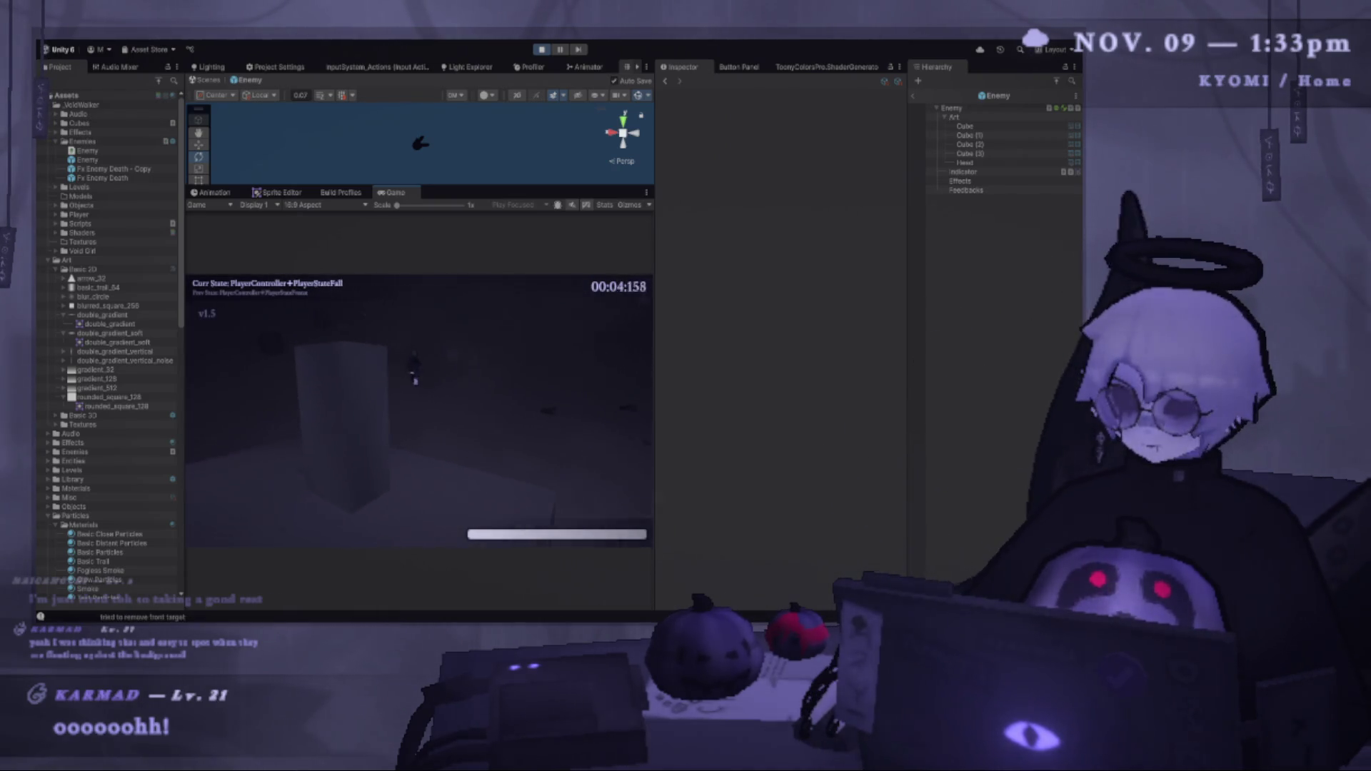
pyautogui.press('shift')
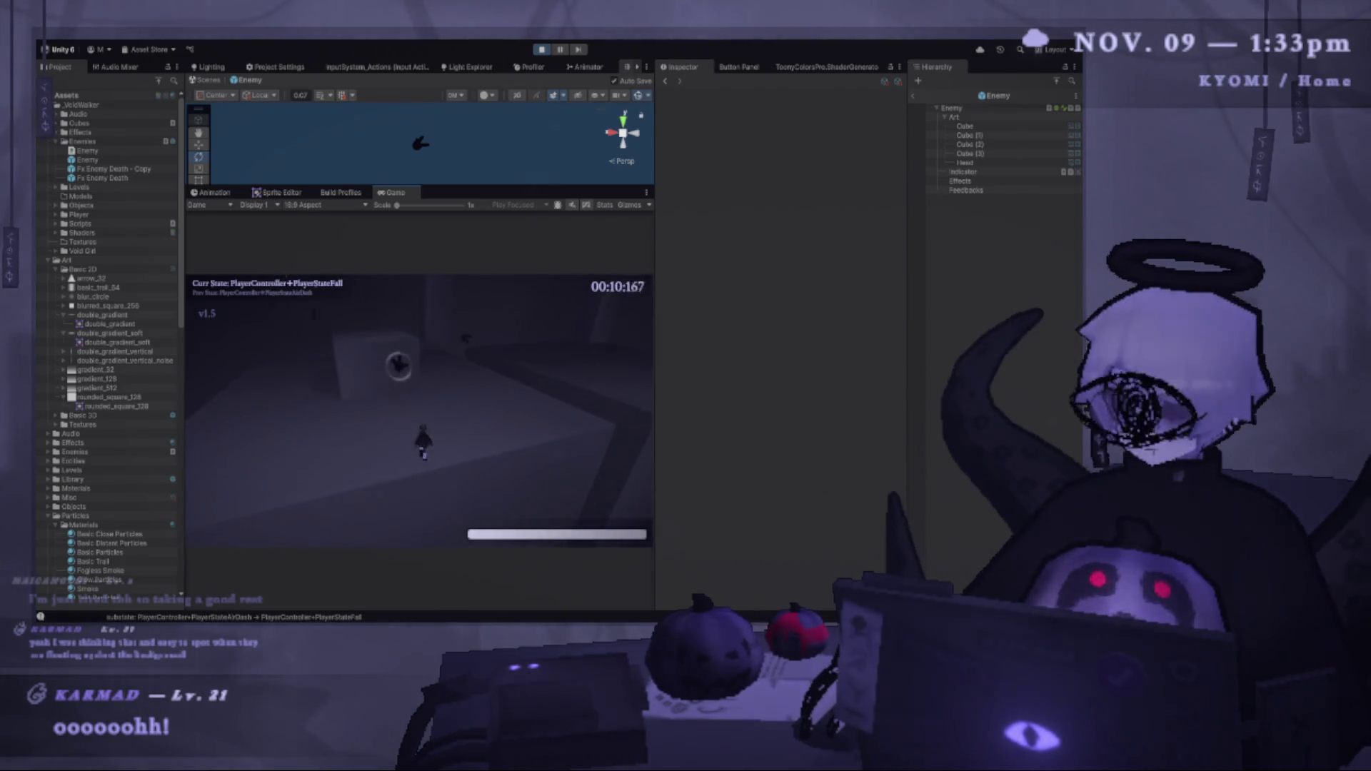
pyautogui.press('space')
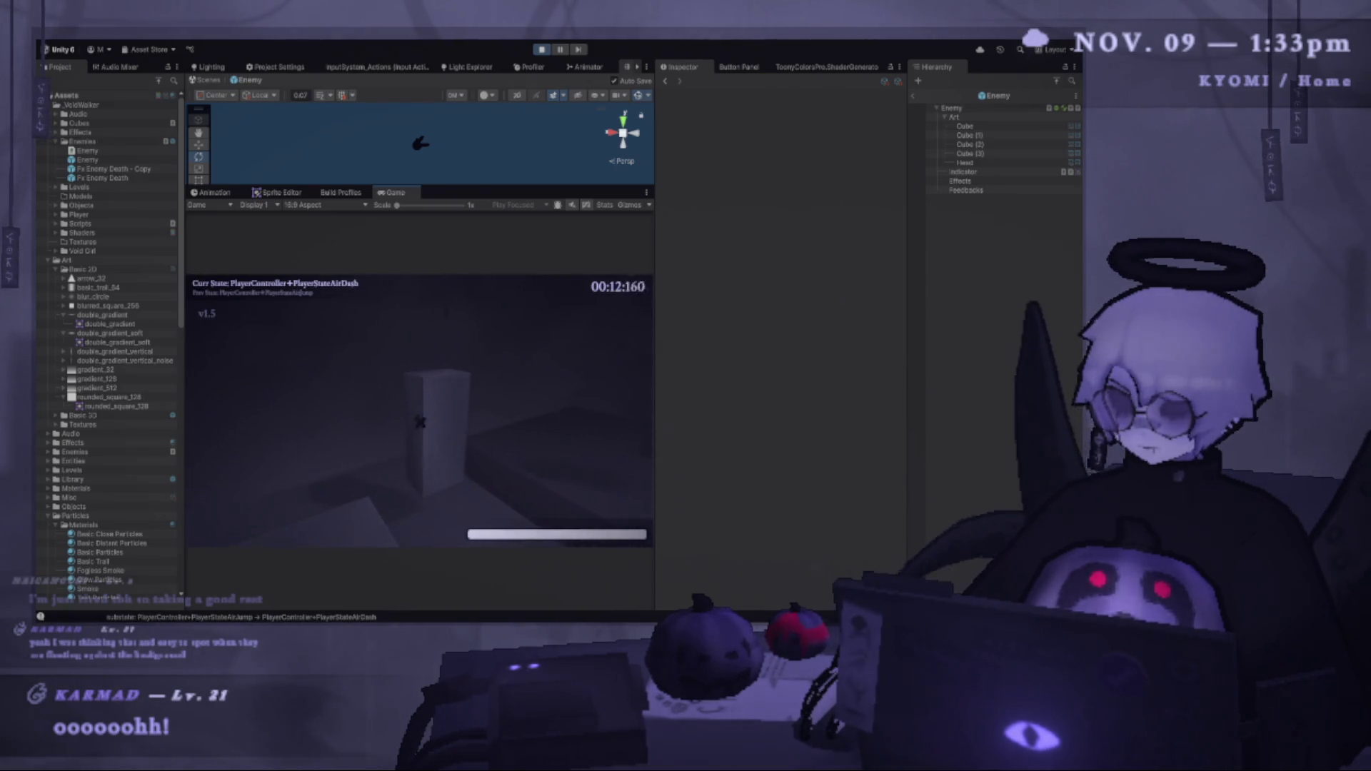
pyautogui.press('shift')
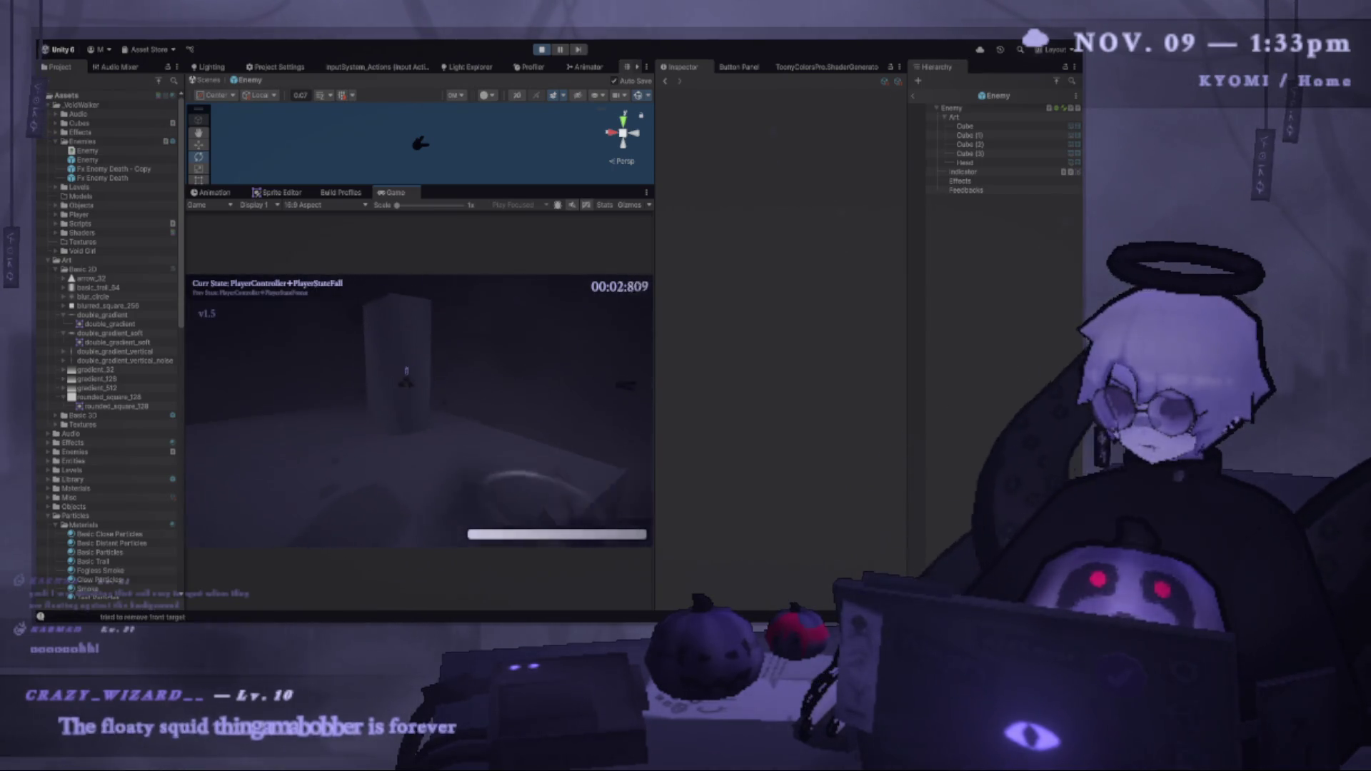
pyautogui.press('shift')
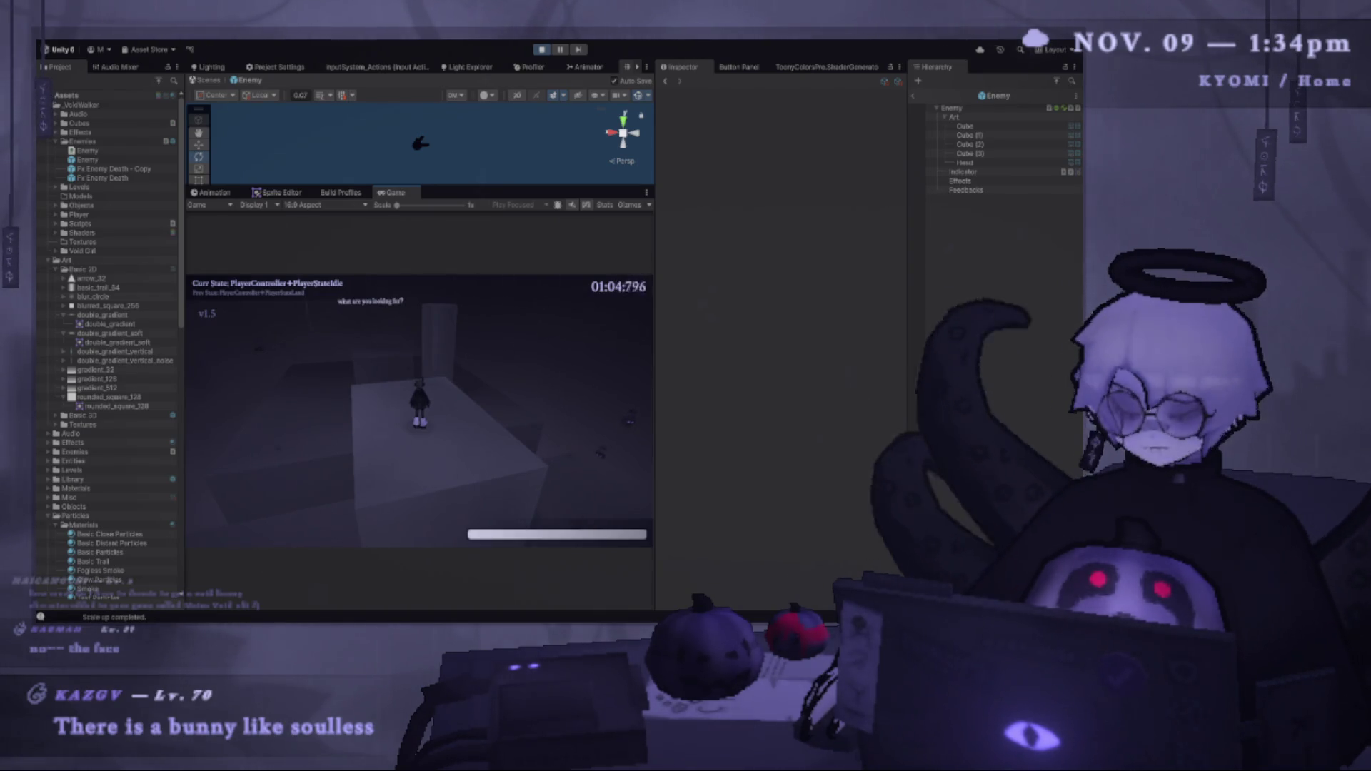
pyautogui.press('w')
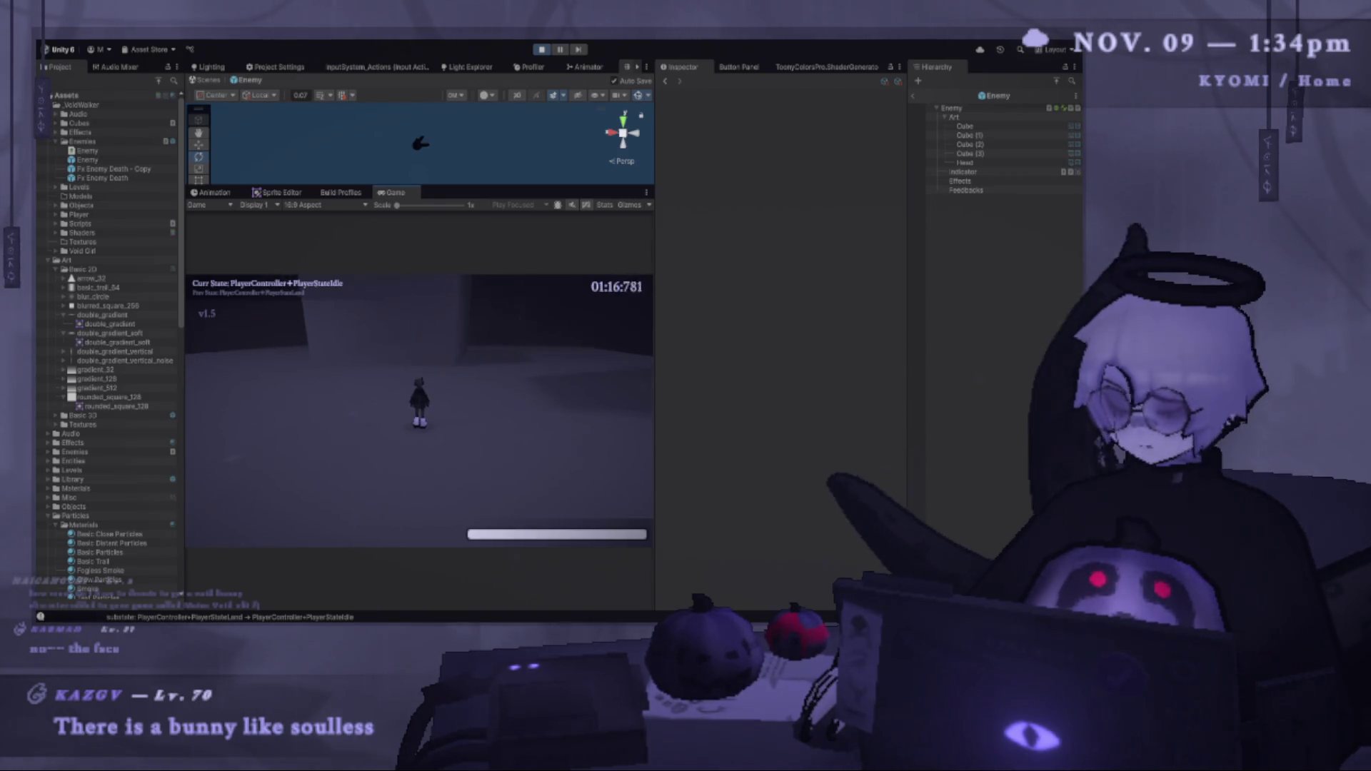
# Pause the game and restart it from the pause menu.
pyautogui.press('Escape')
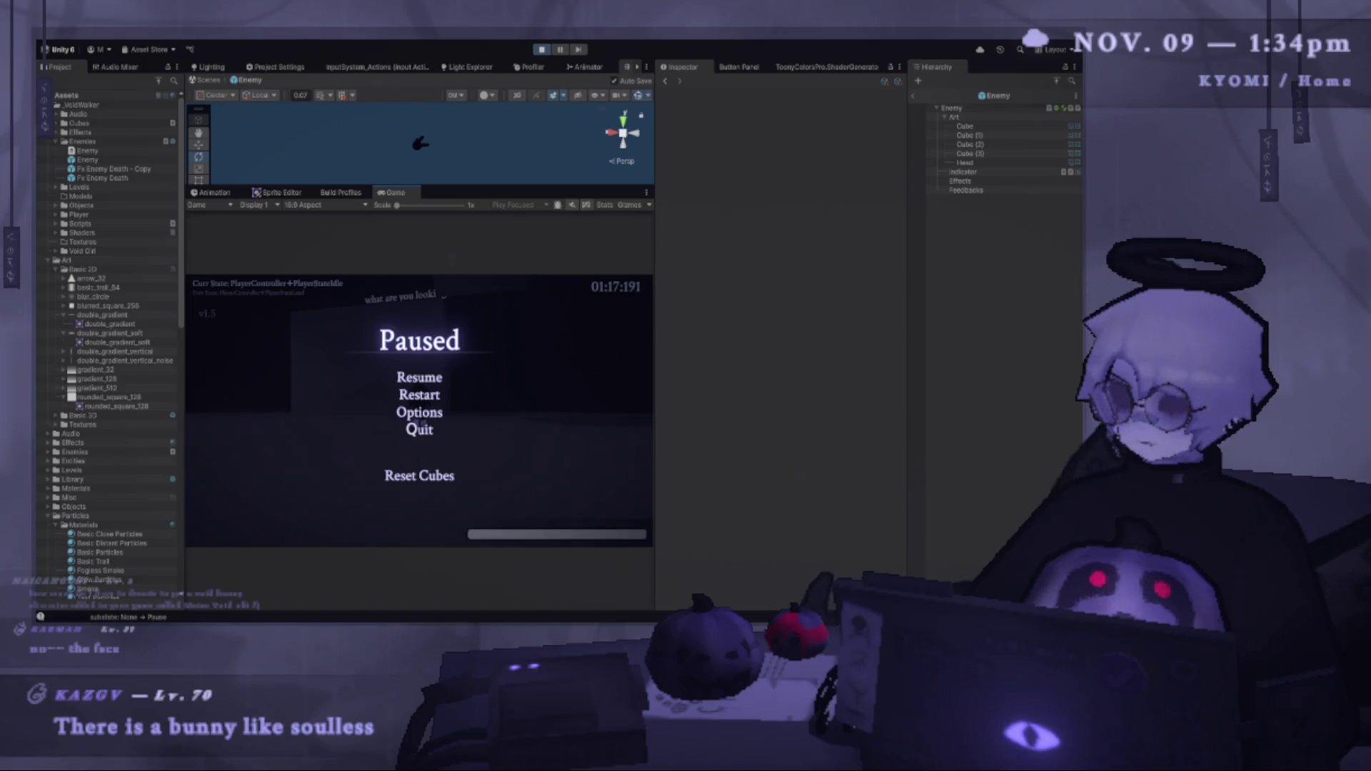
pyautogui.press('r')
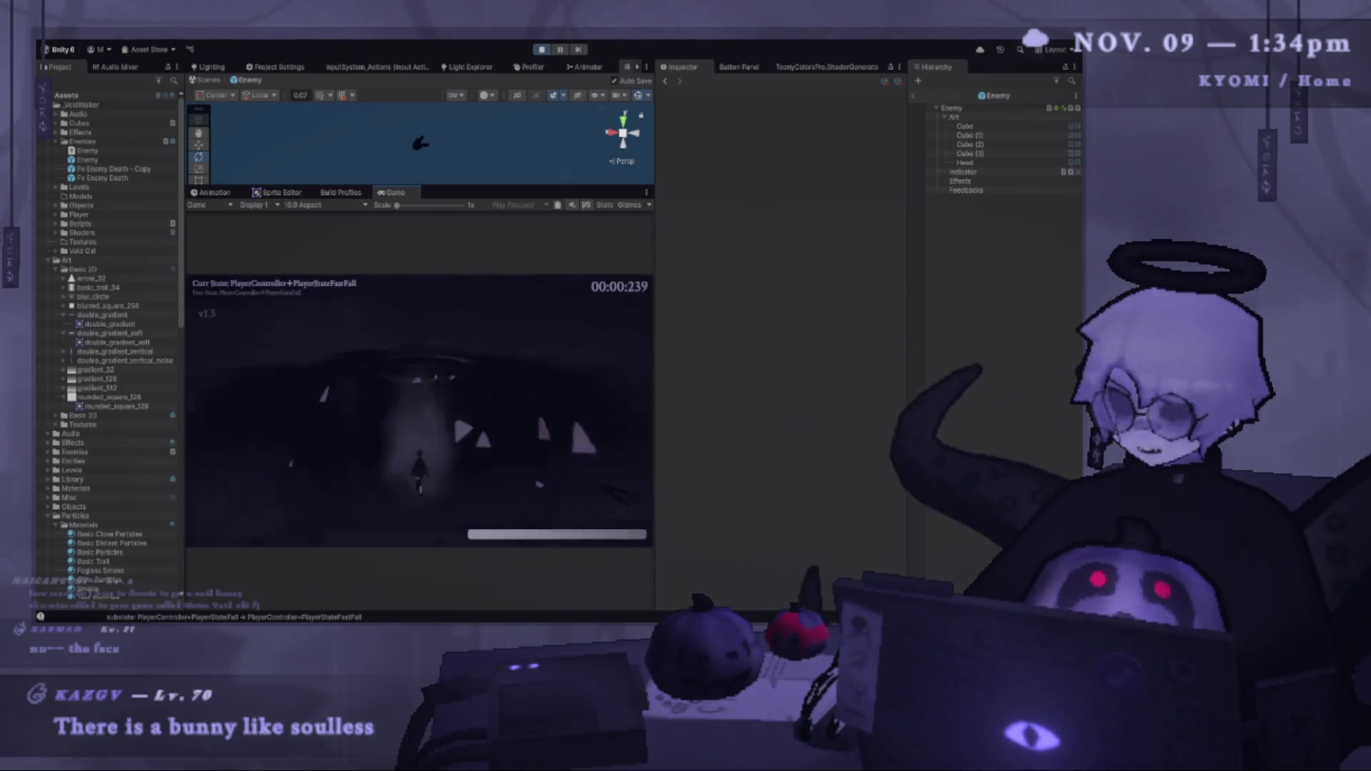
pyautogui.press('space')
pyautogui.press('space')
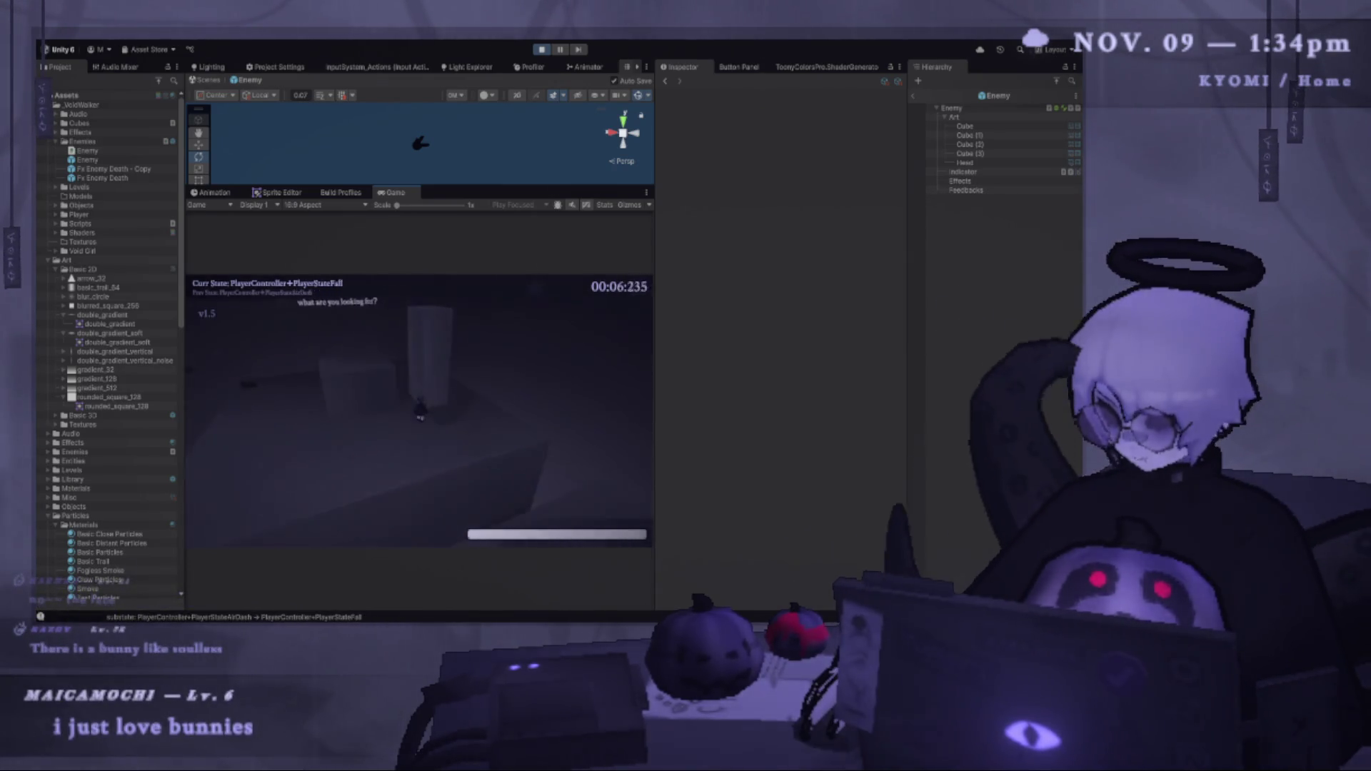
# Restart the level again, jump toward a pillar, then pause and resume.
pyautogui.press('r')
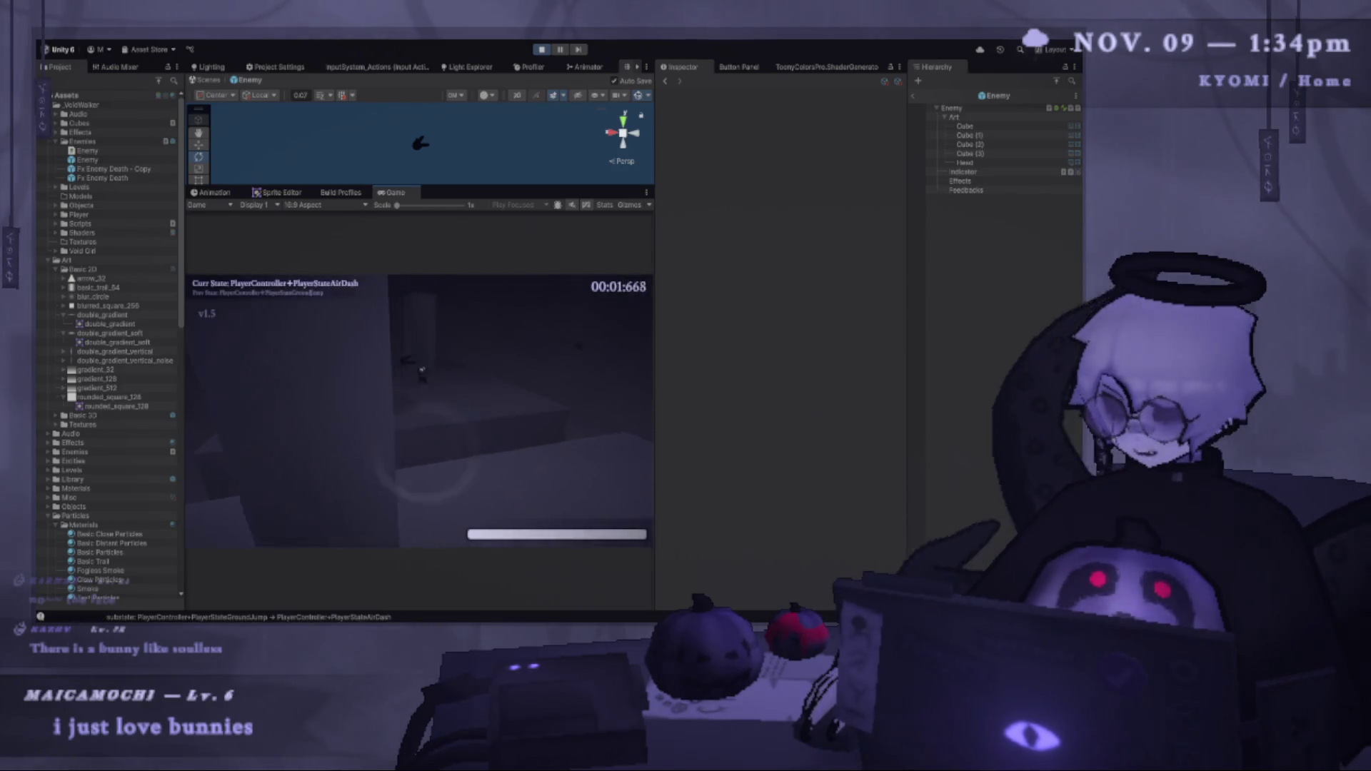
pyautogui.press('space')
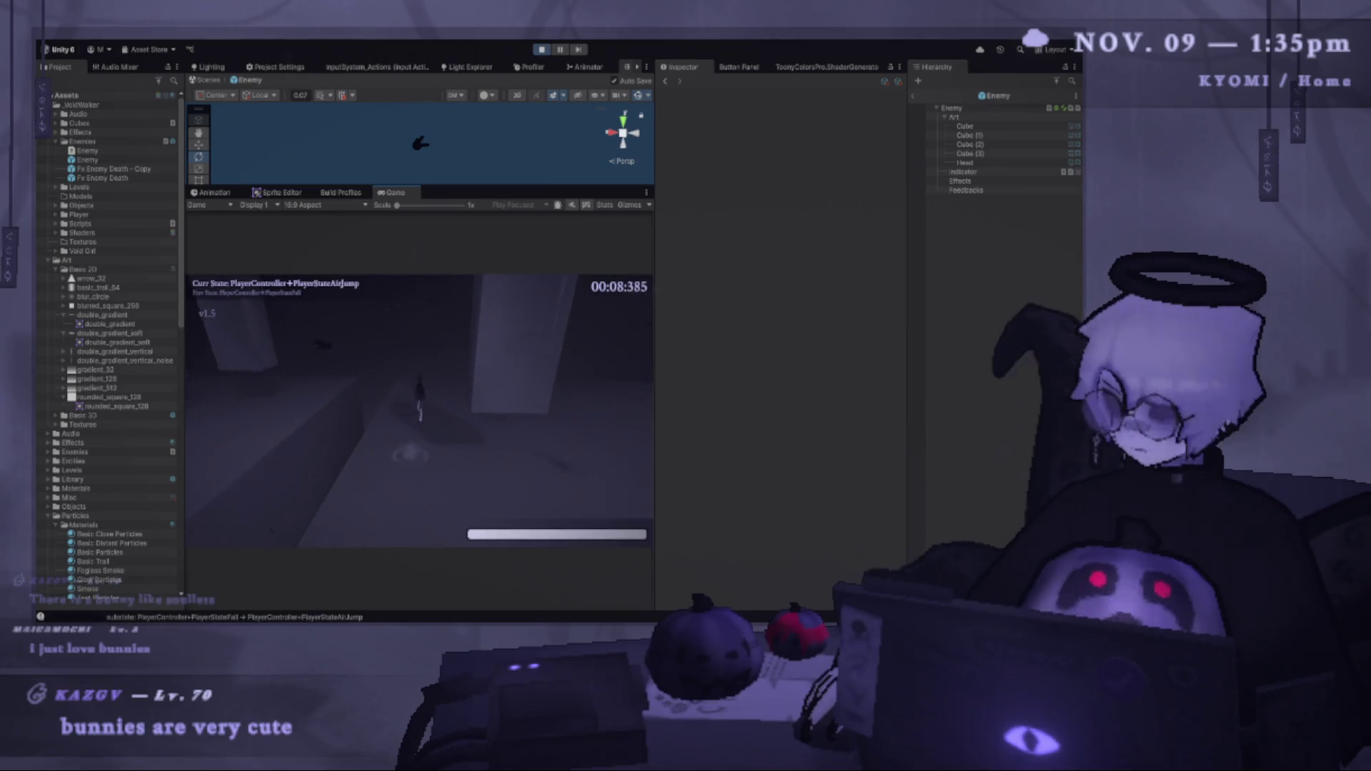
pyautogui.press('Escape')
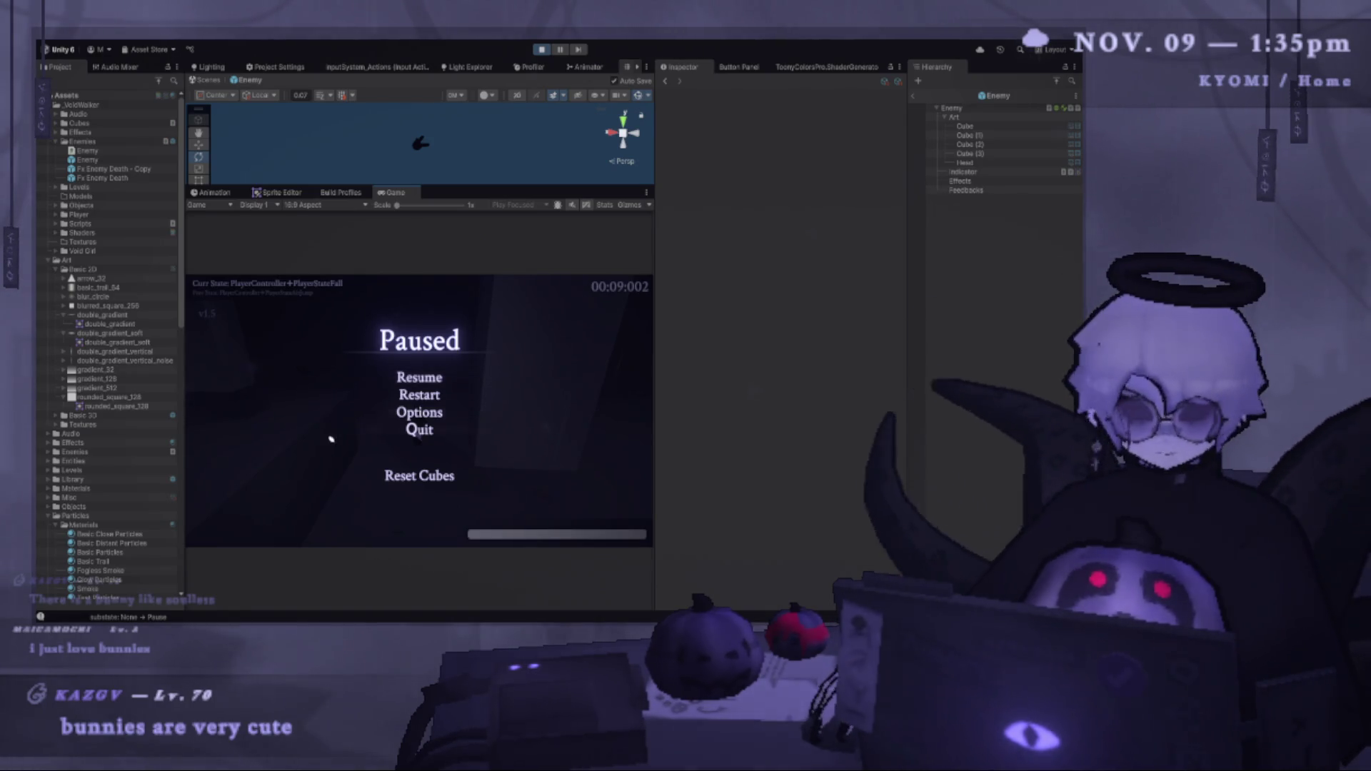
pyautogui.click(420, 379)
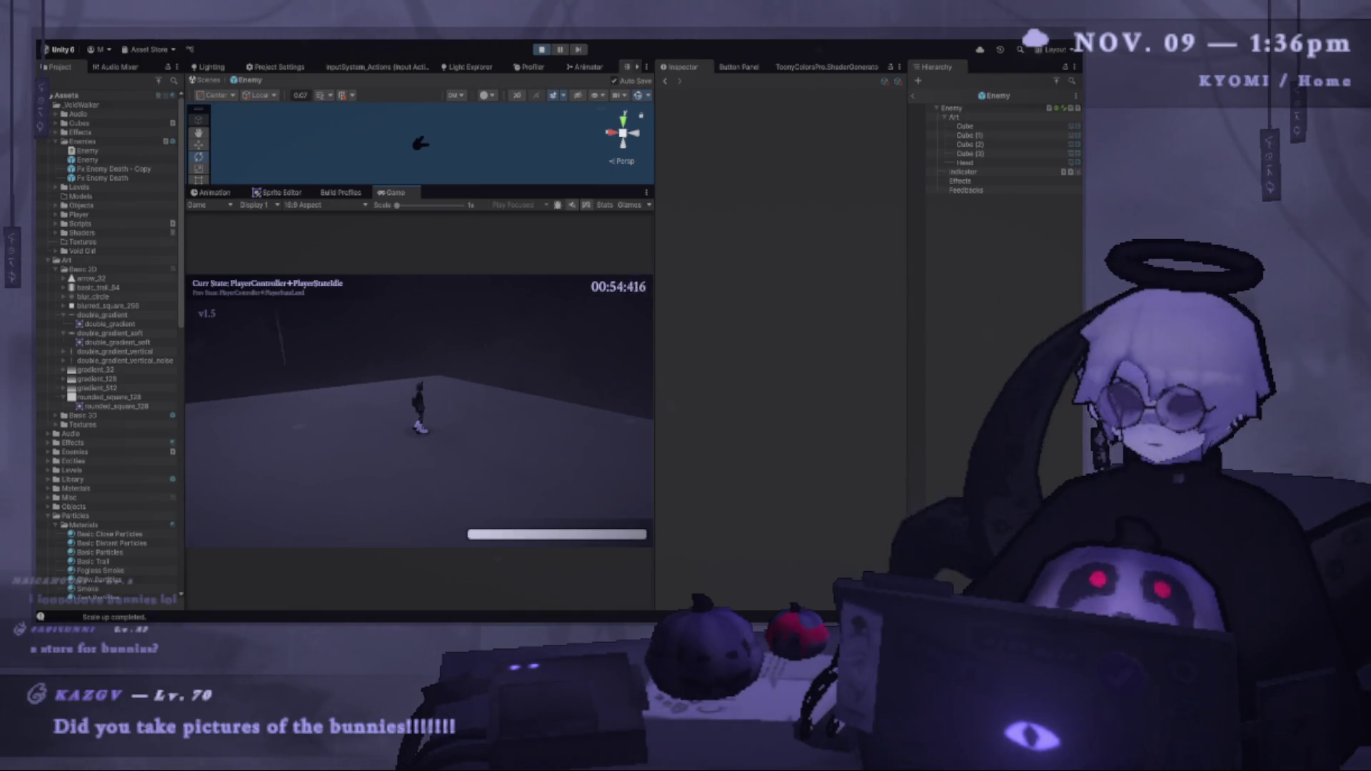
pyautogui.press('Escape')
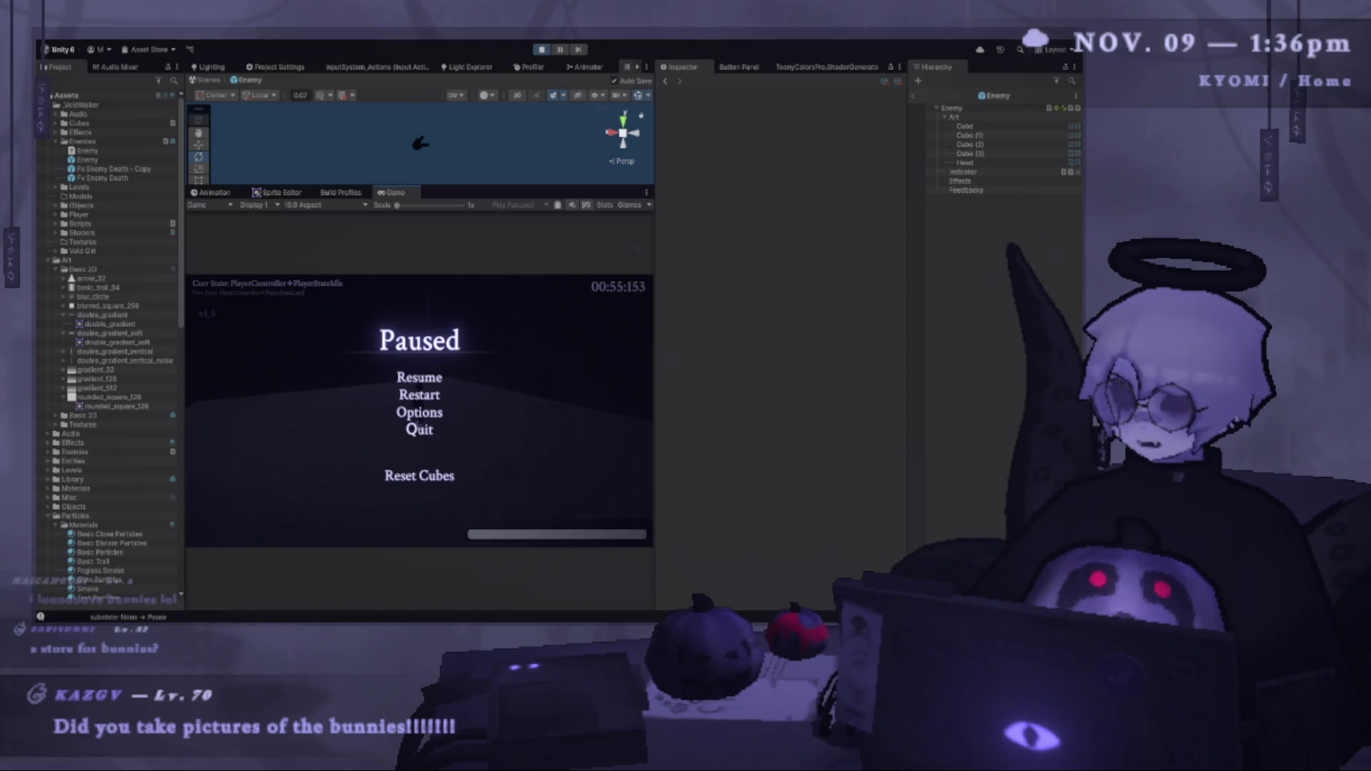
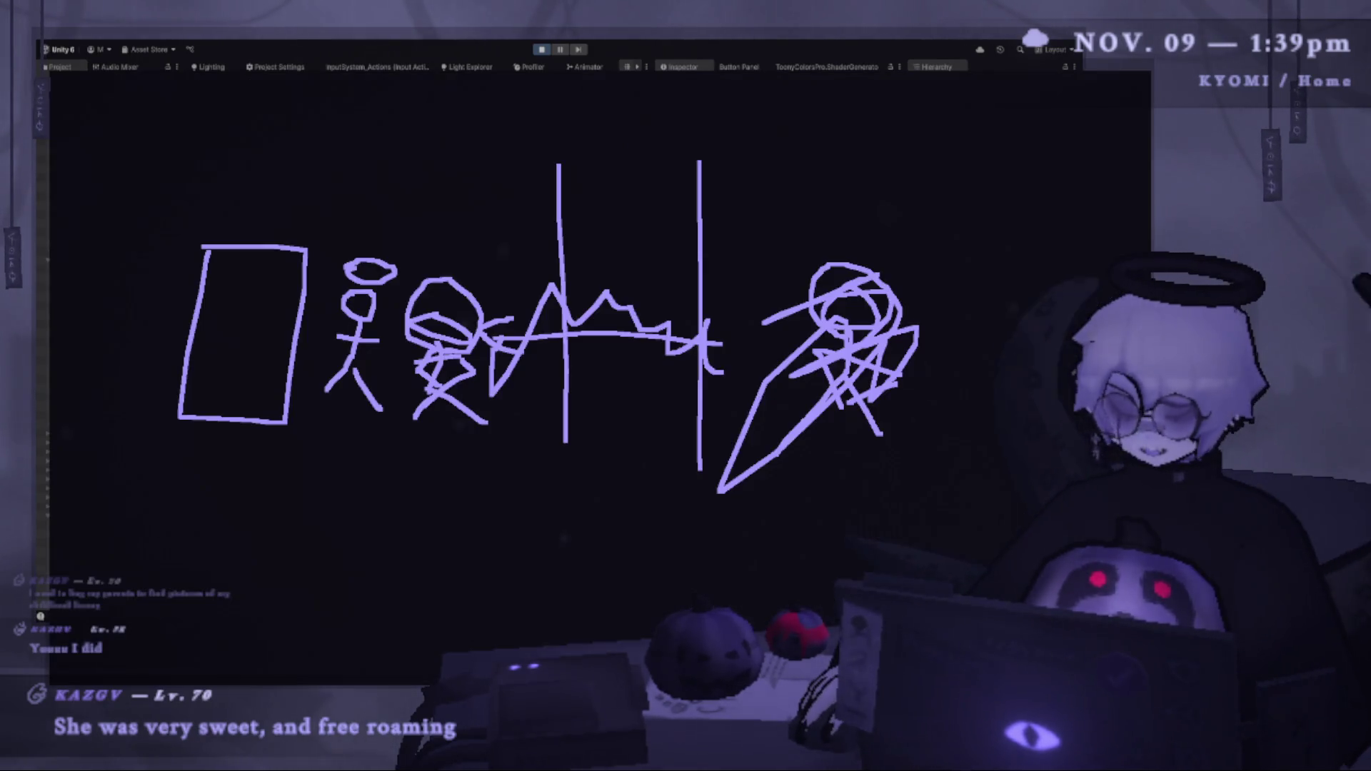
# Draw the two tall vertical lines on the dark canvas with the annotation pen.
pyautogui.moveTo(434, 205); pyautogui.dragTo(465, 457)
pyautogui.moveTo(555, 167); pyautogui.dragTo(611, 468)
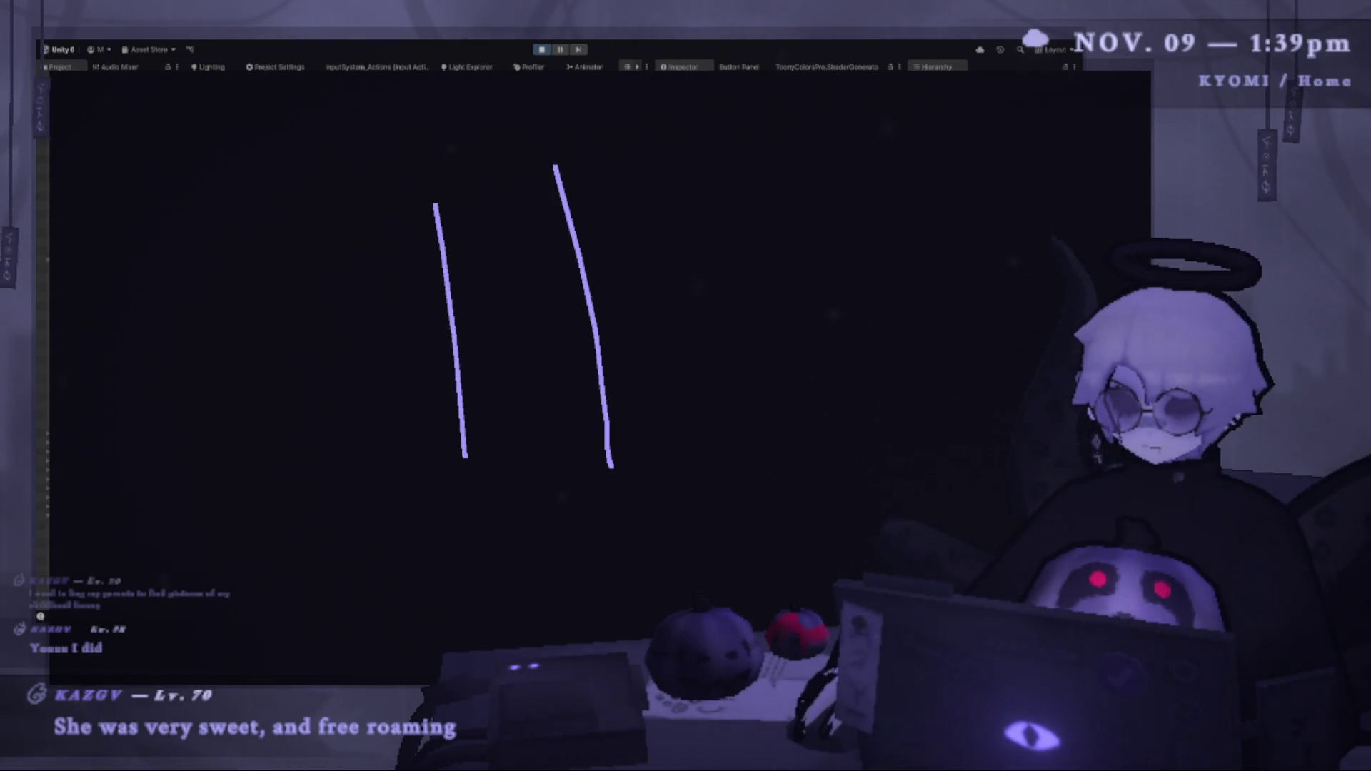
pyautogui.moveTo(467, 459); pyautogui.dragTo(405, 486)
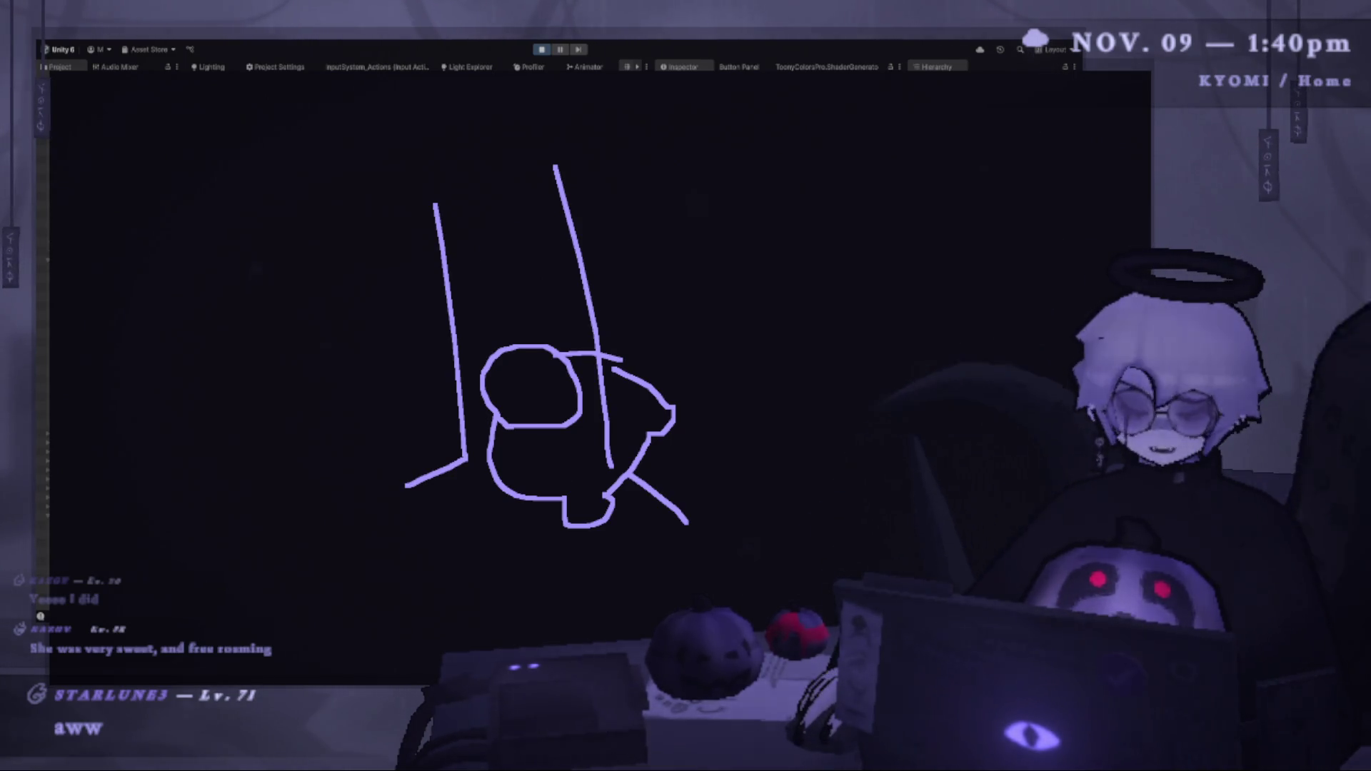
# Undo the stray strokes around the circle and dismiss the drawing overlay.
pyautogui.hotkey('ctrl', 'z')
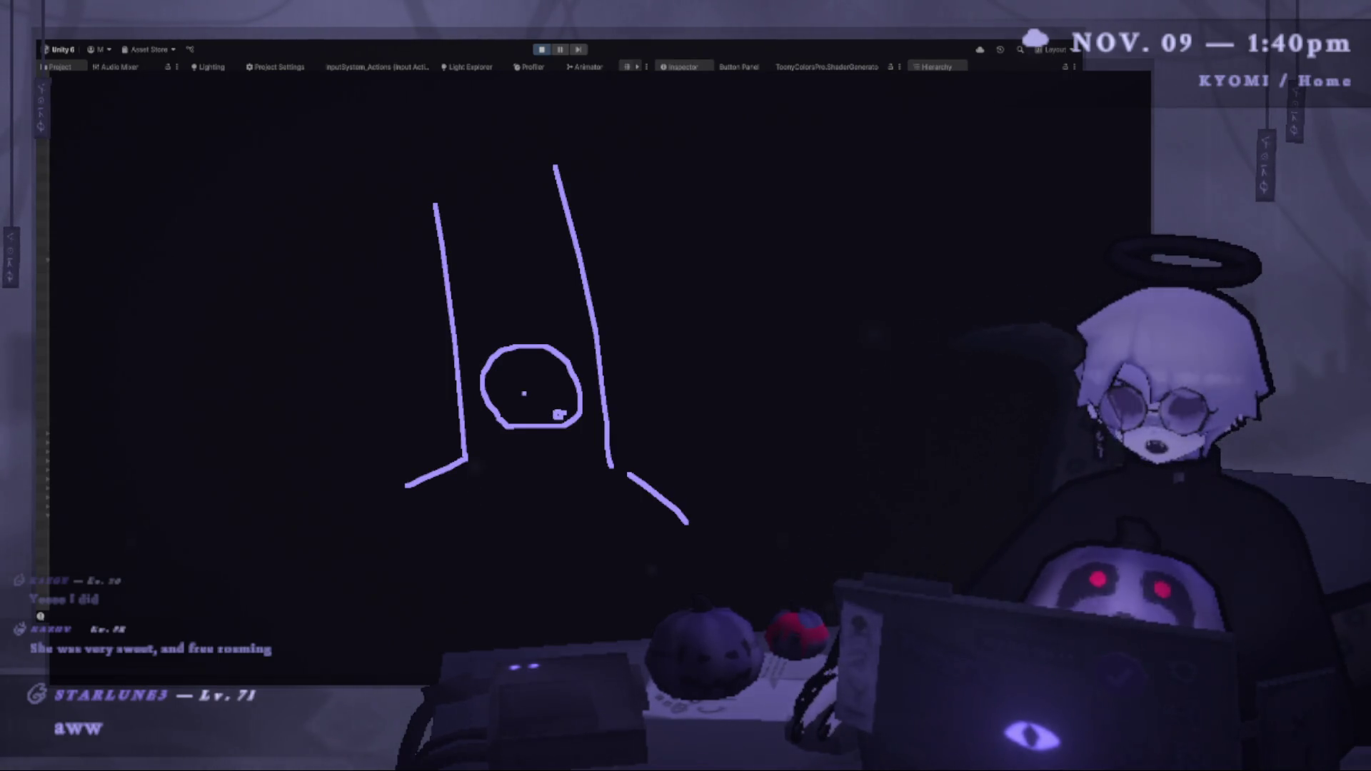
pyautogui.moveTo(509, 382); pyautogui.dragTo(524, 394)
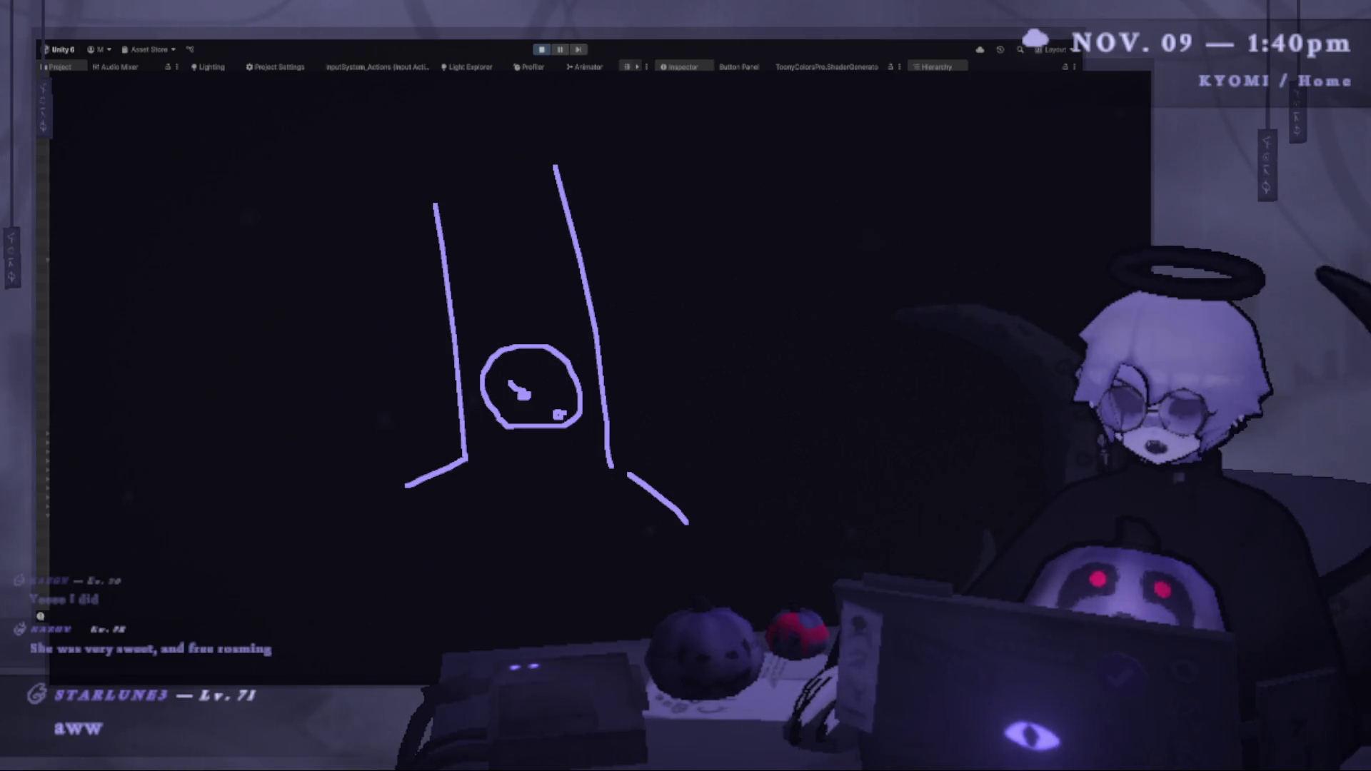
pyautogui.hotkey('ctrl', 'z')
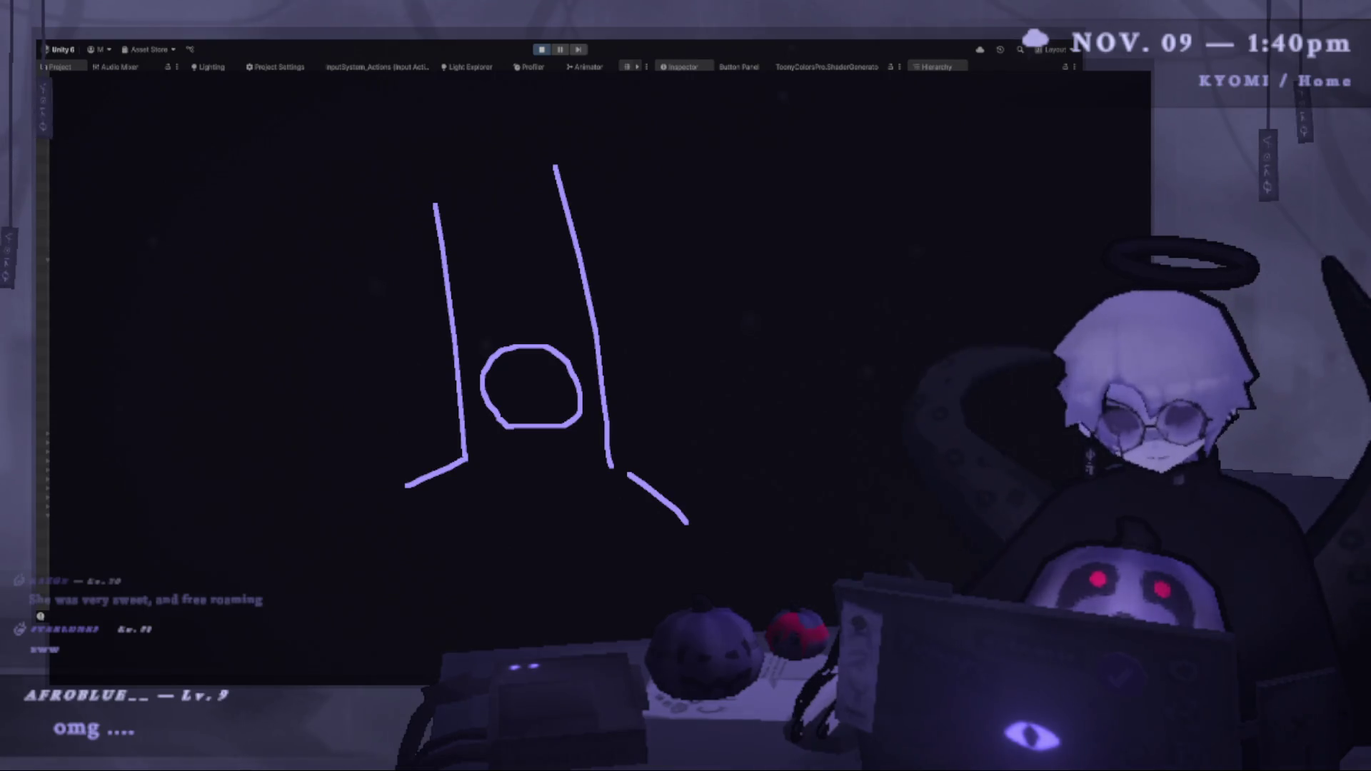
pyautogui.hotkey('ctrl', 'z')
pyautogui.hotkey('ctrl', 'z')
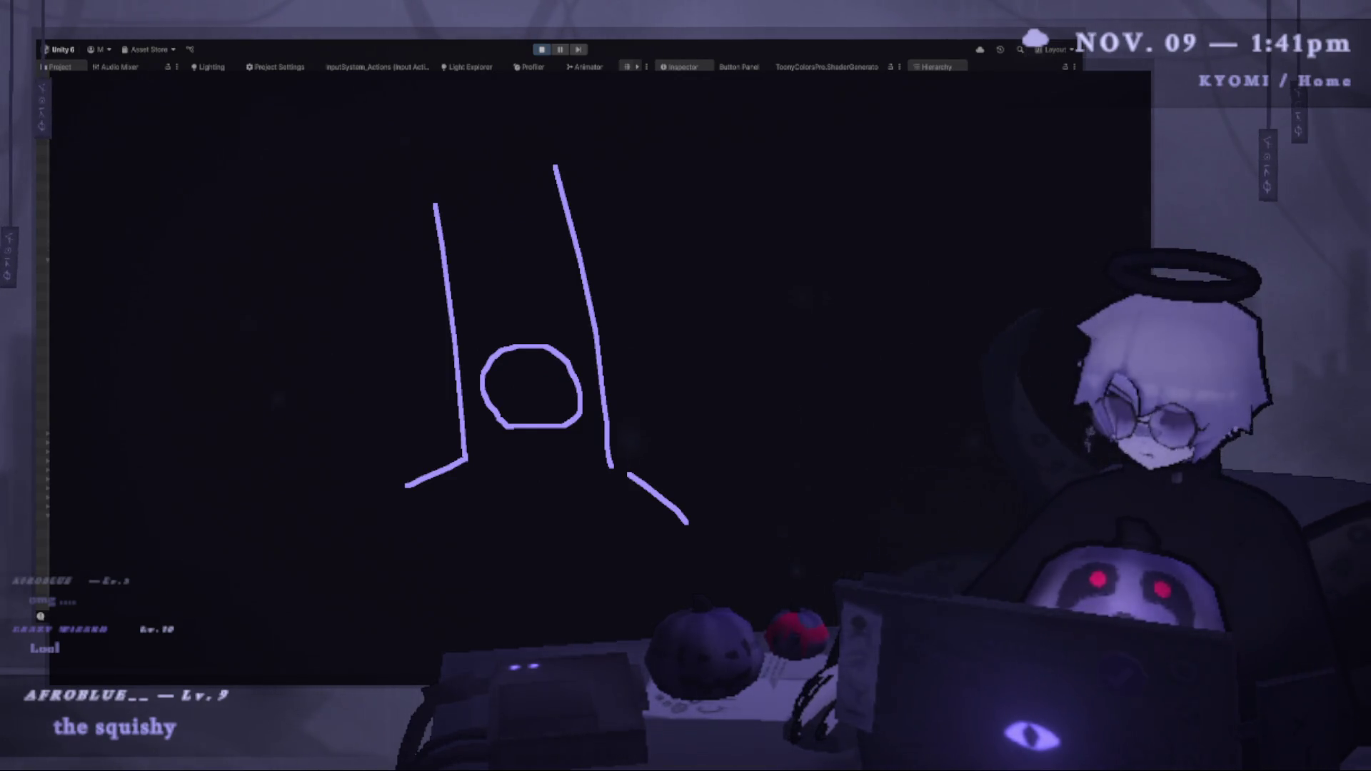
pyautogui.press('Escape')
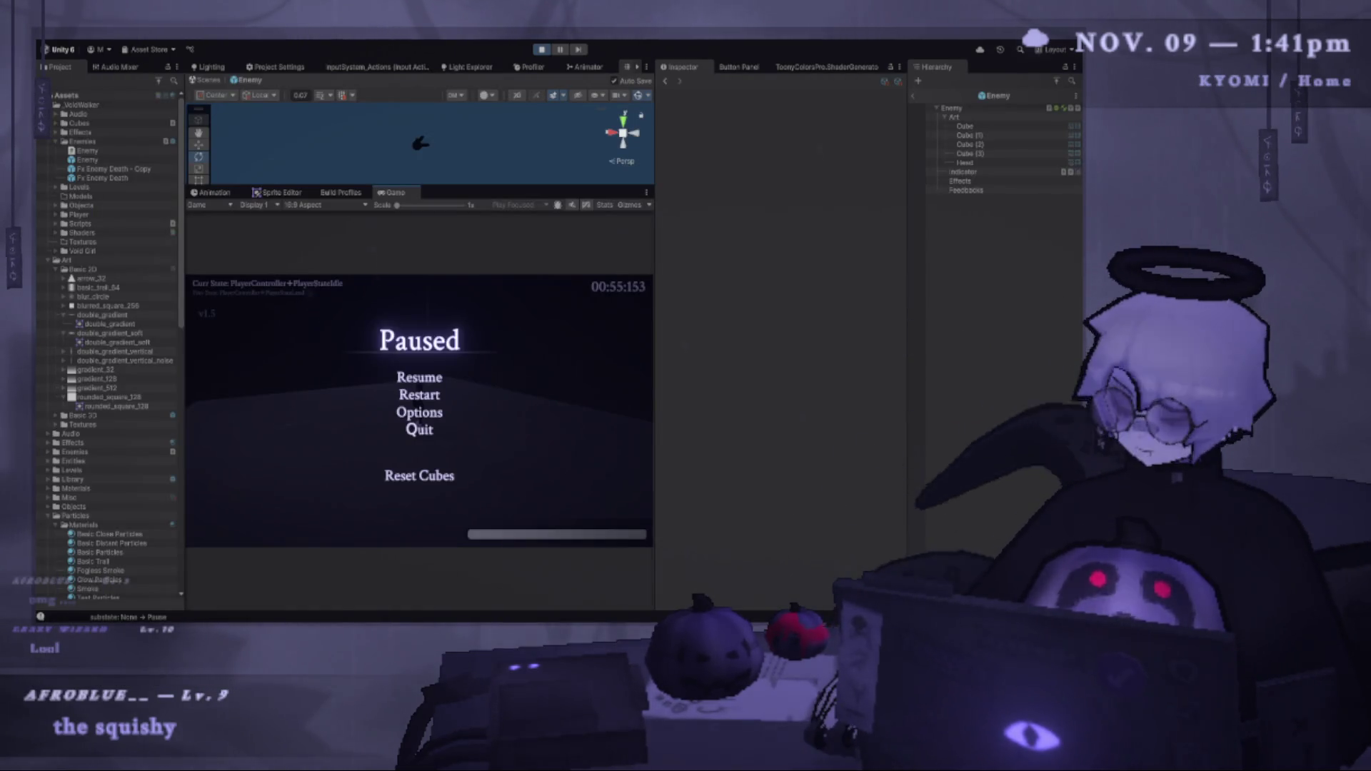
# Resume the game, play the level, then pause and restart it from the beginning with R.
pyautogui.click(422, 377)
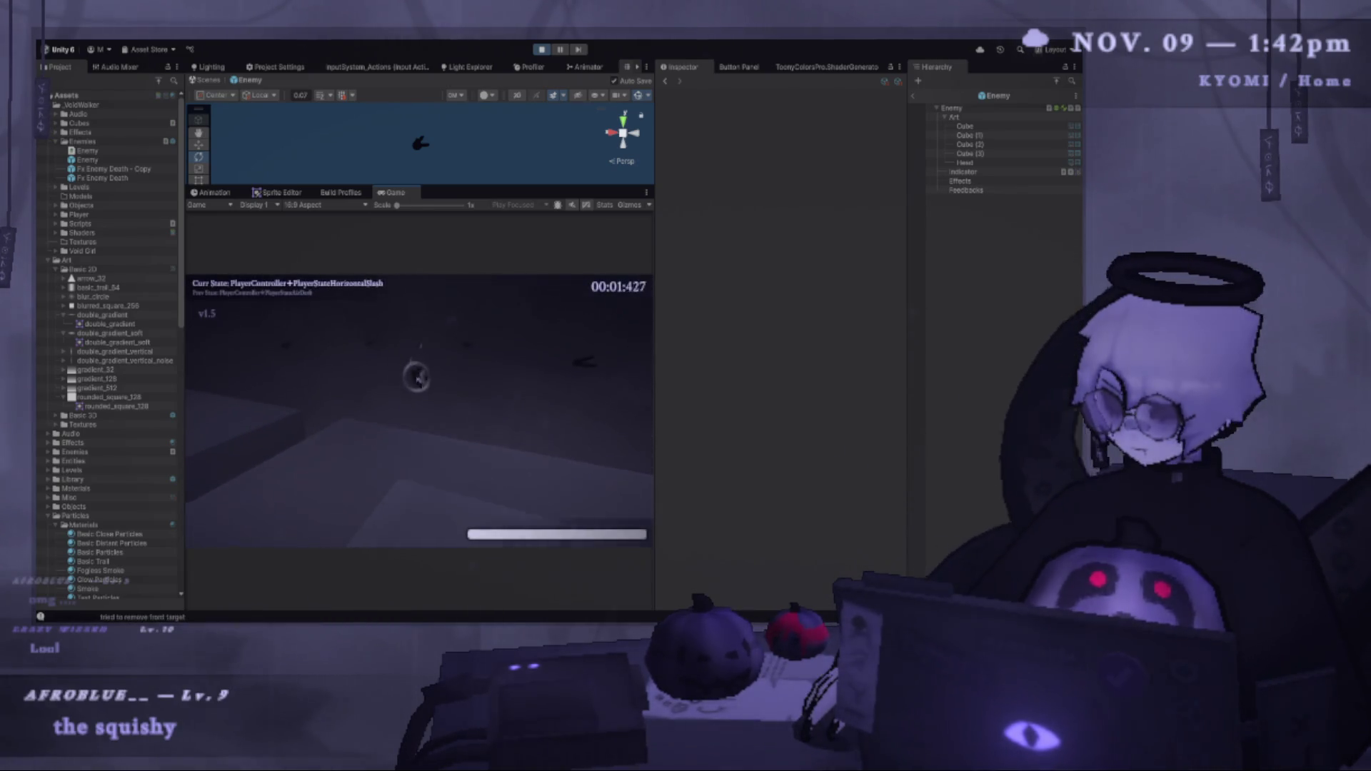
pyautogui.press('Escape')
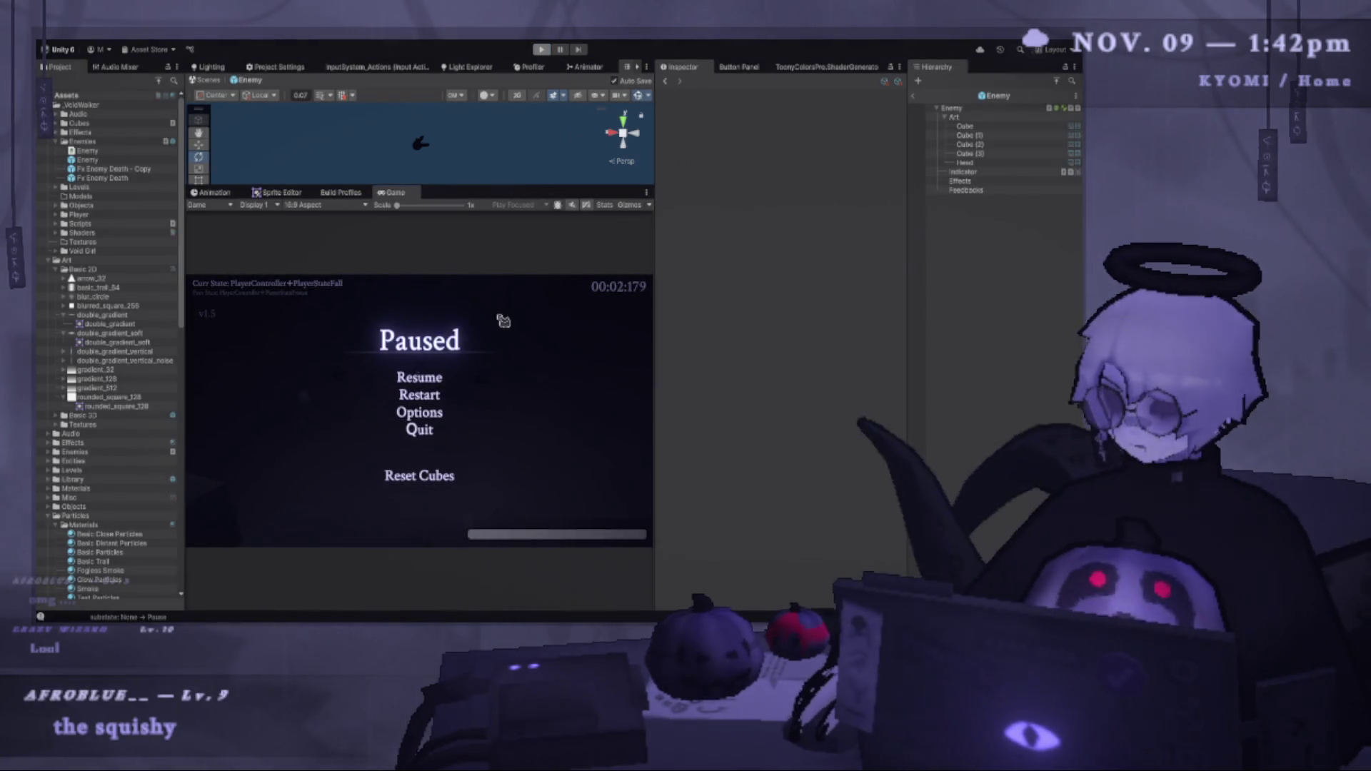
pyautogui.press('r')
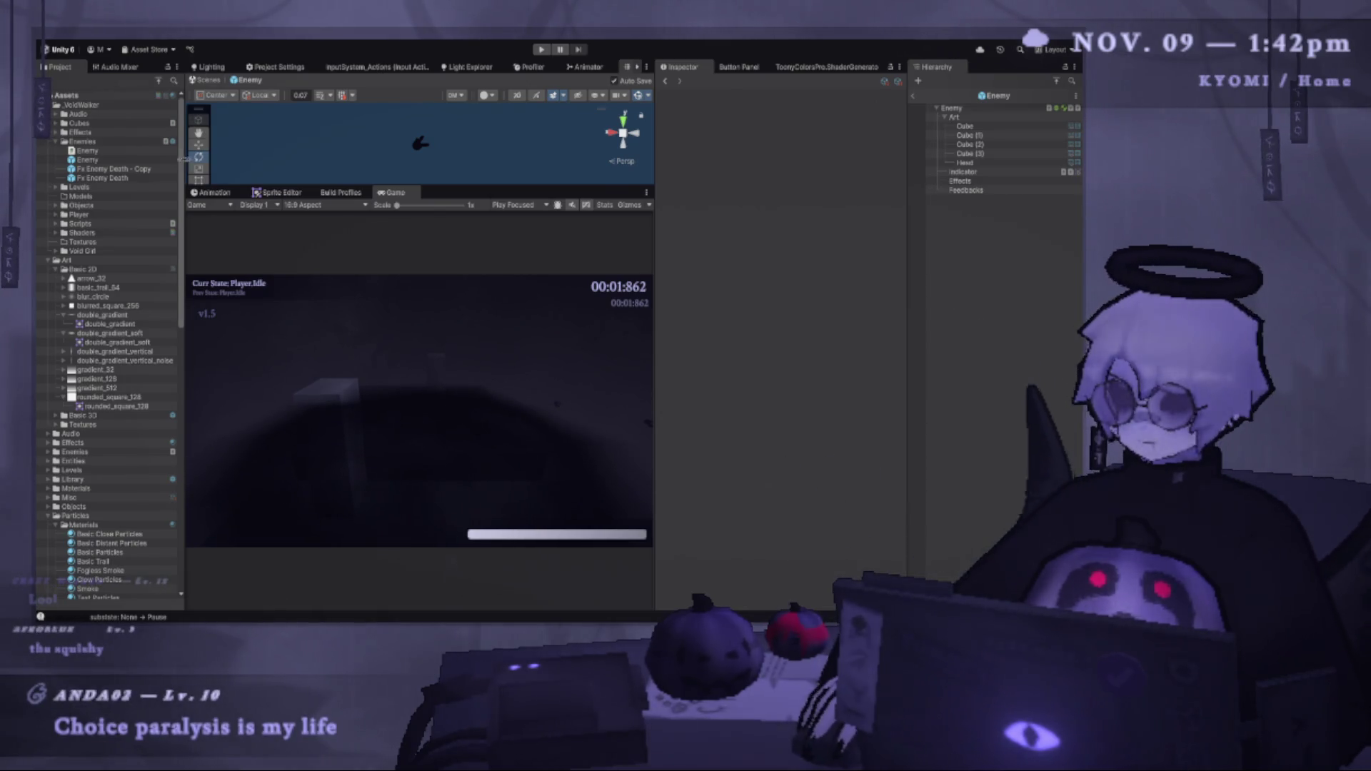
pyautogui.moveTo(183, 160); pyautogui.dragTo(240, 160)
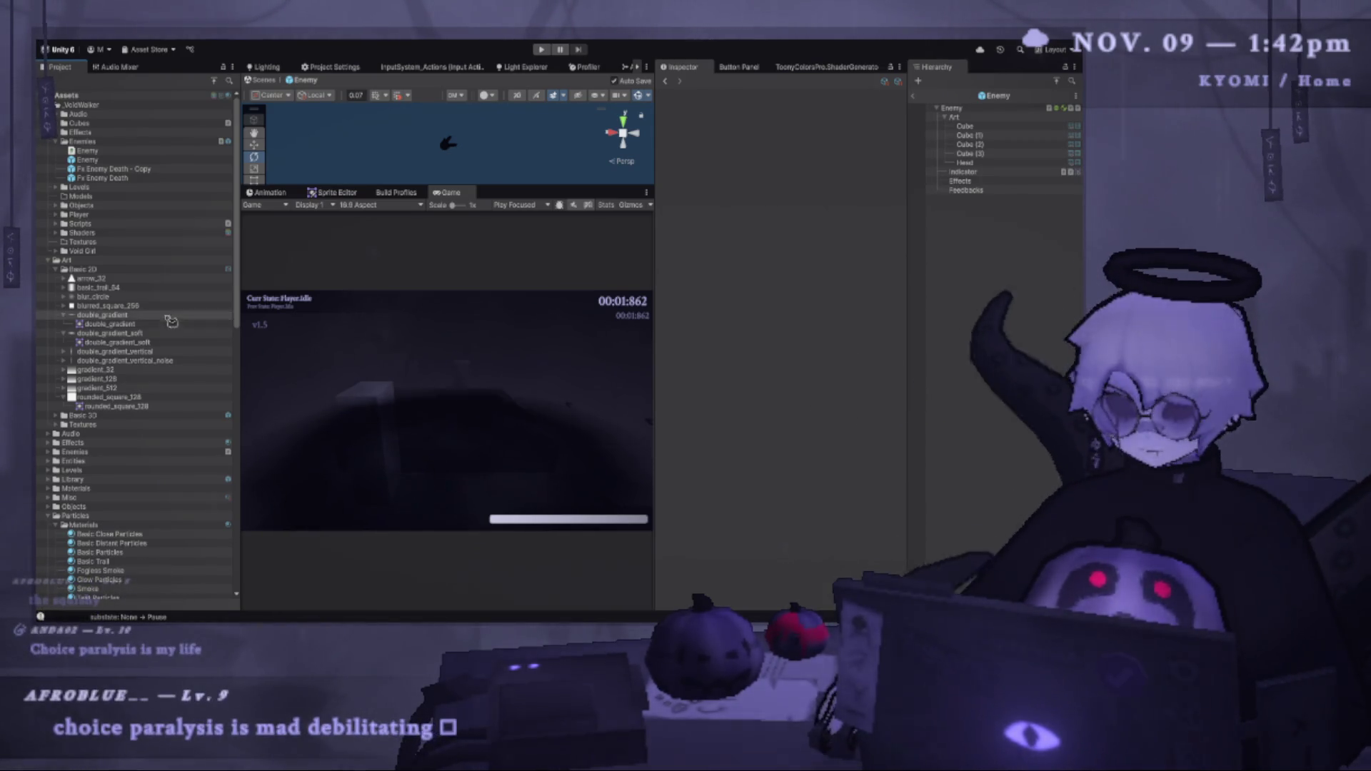
# Select the Enemies folder and create a MonoBehaviour script there named Projectile.
pyautogui.click(100, 143)
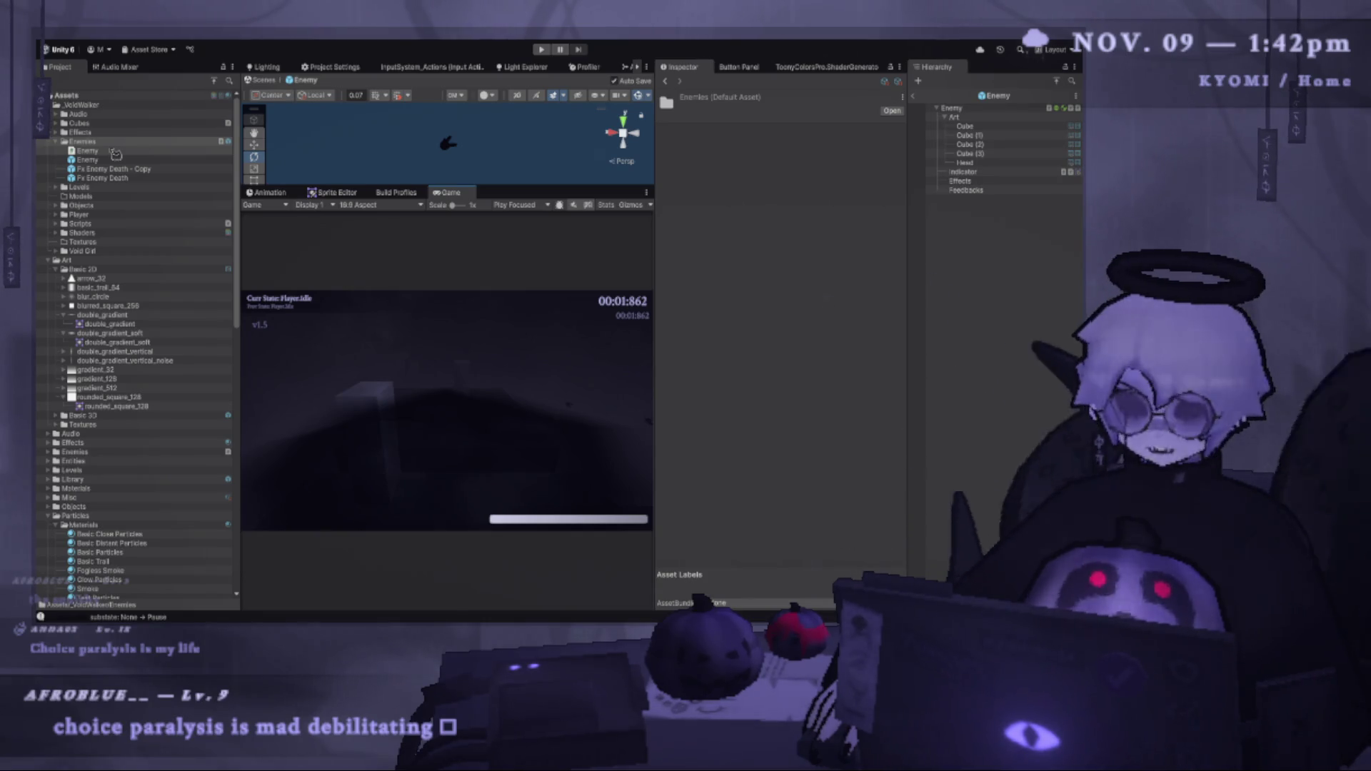
pyautogui.click(104, 144)
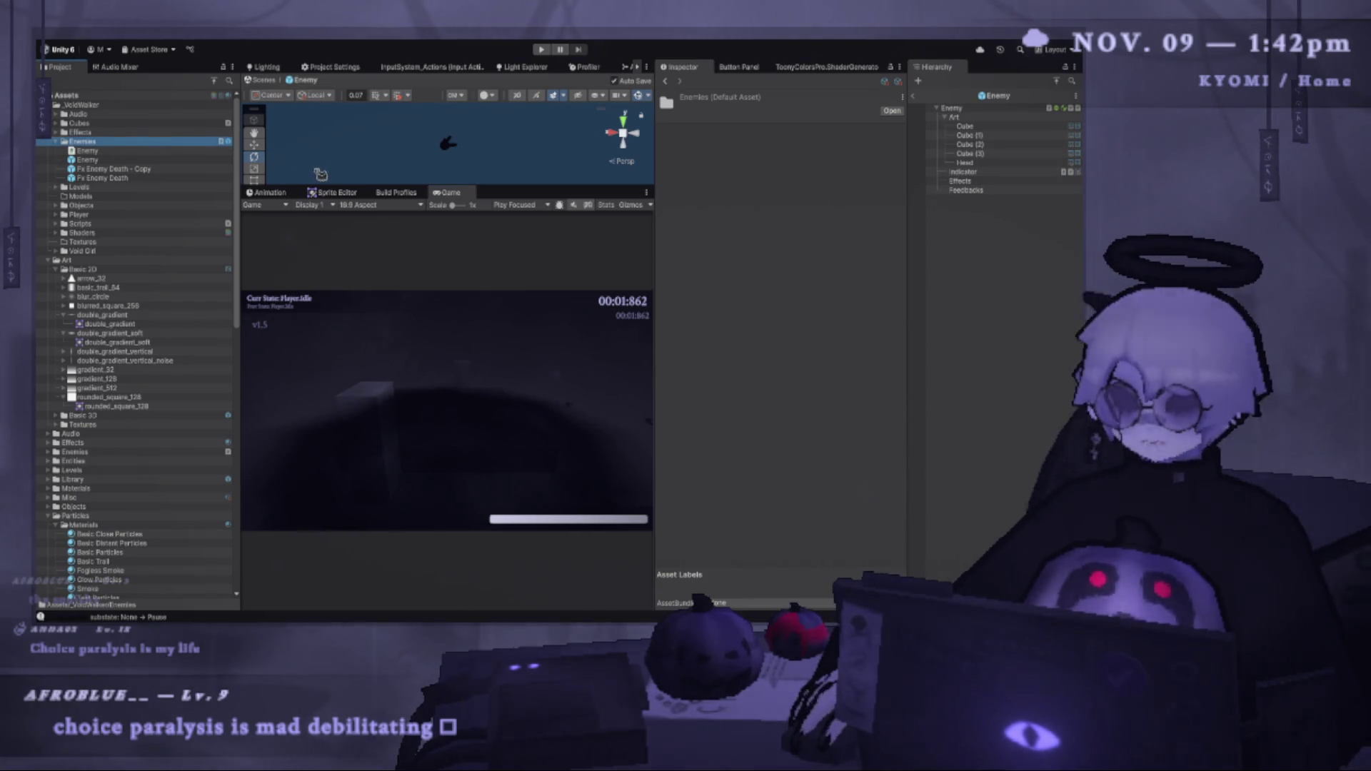
pyautogui.hotkey('ctrl', 'alt', 'n')
pyautogui.write('Projectile')
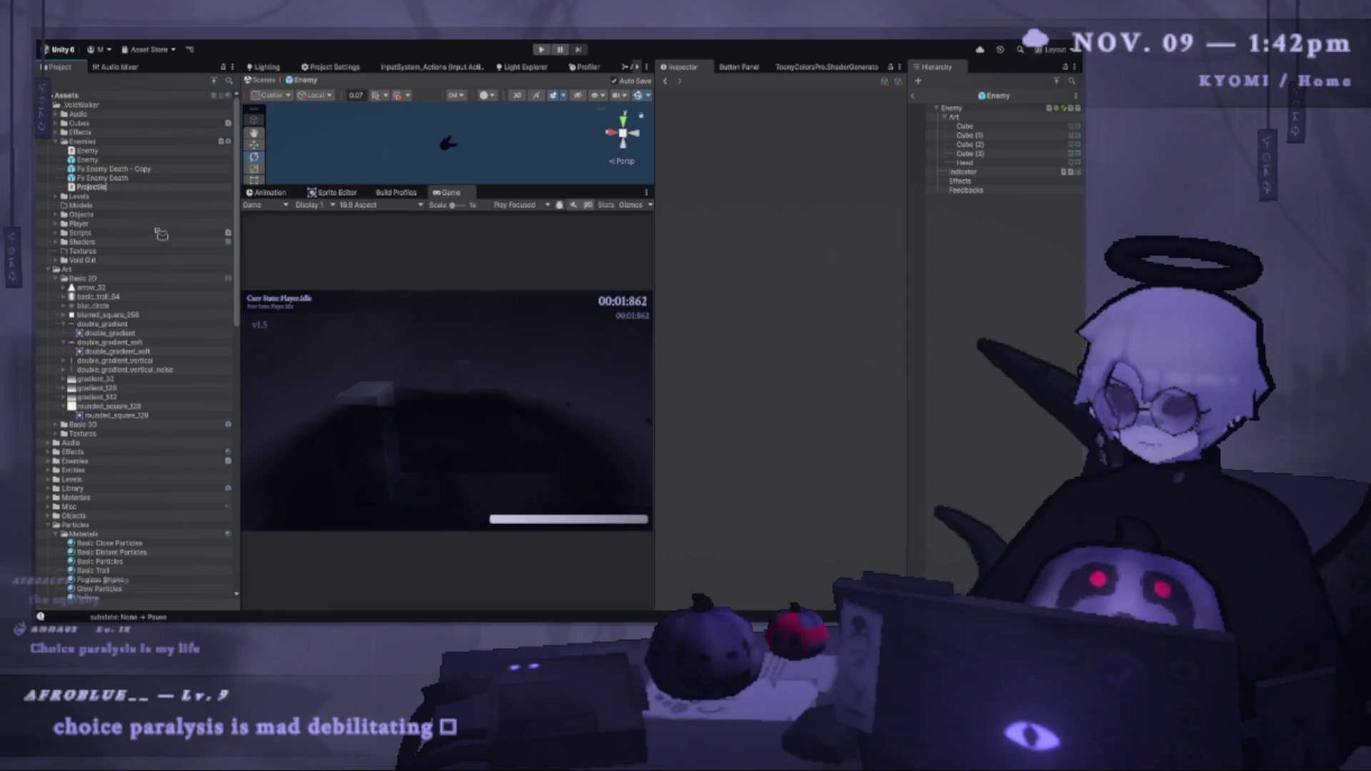
pyautogui.press('Return')
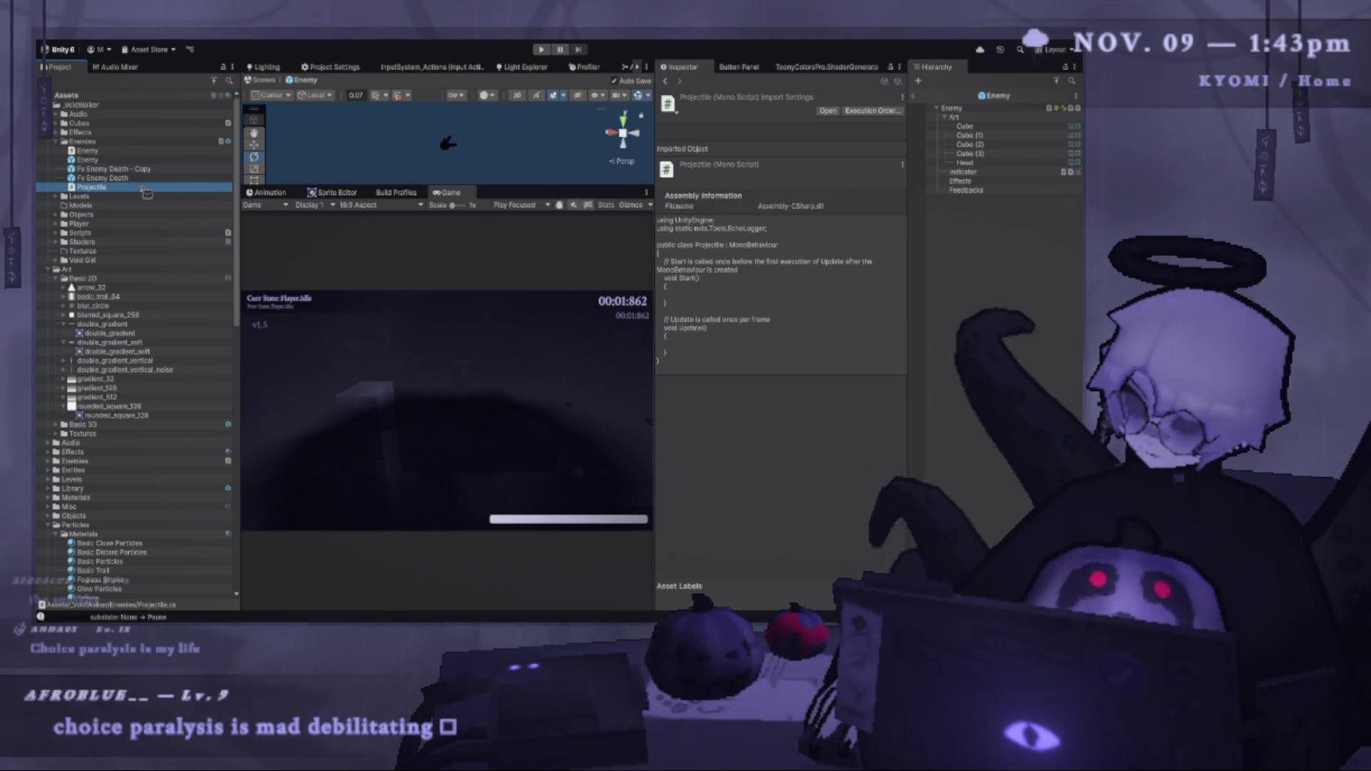
# Open Projectile.cs in VS Code and delete the Start and Update template comments.
pyautogui.doubleClick(147, 191)
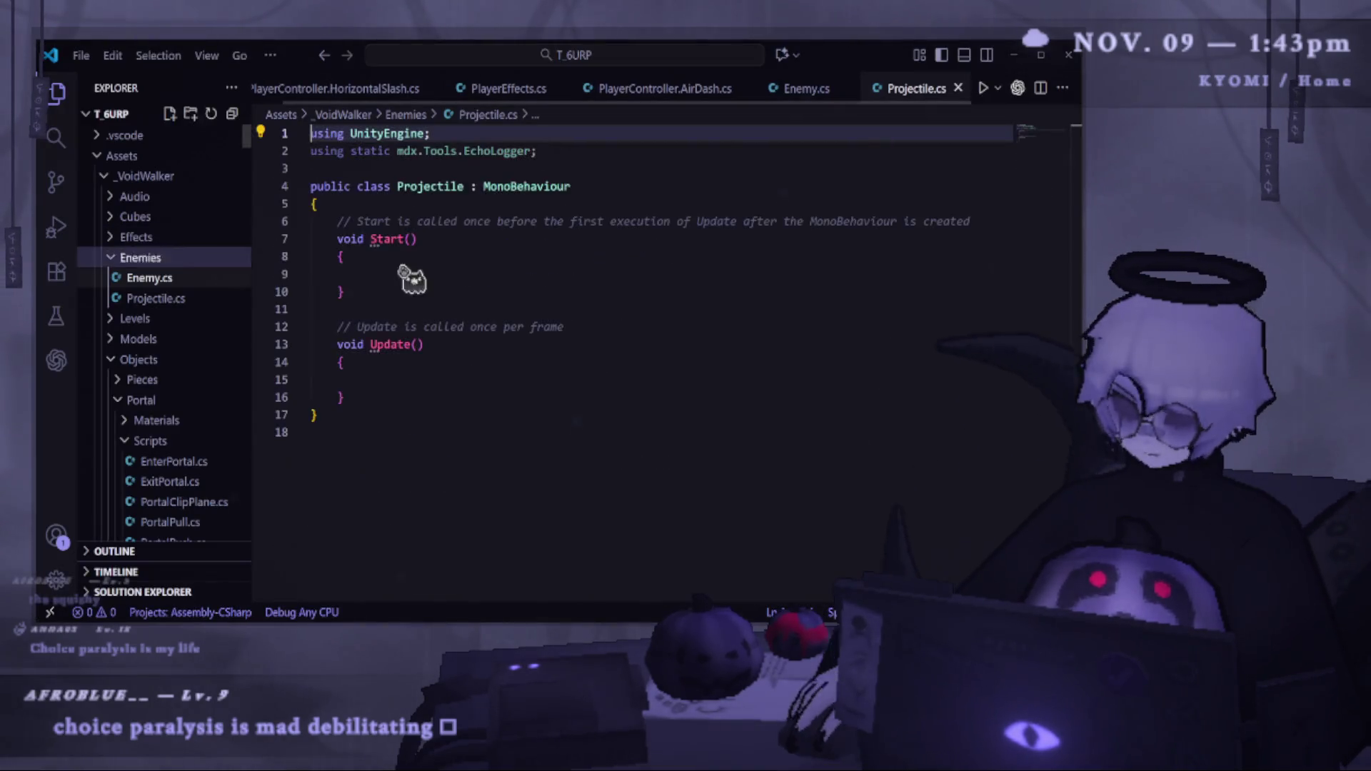
pyautogui.moveTo(600, 361); pyautogui.dragTo(321, 361)
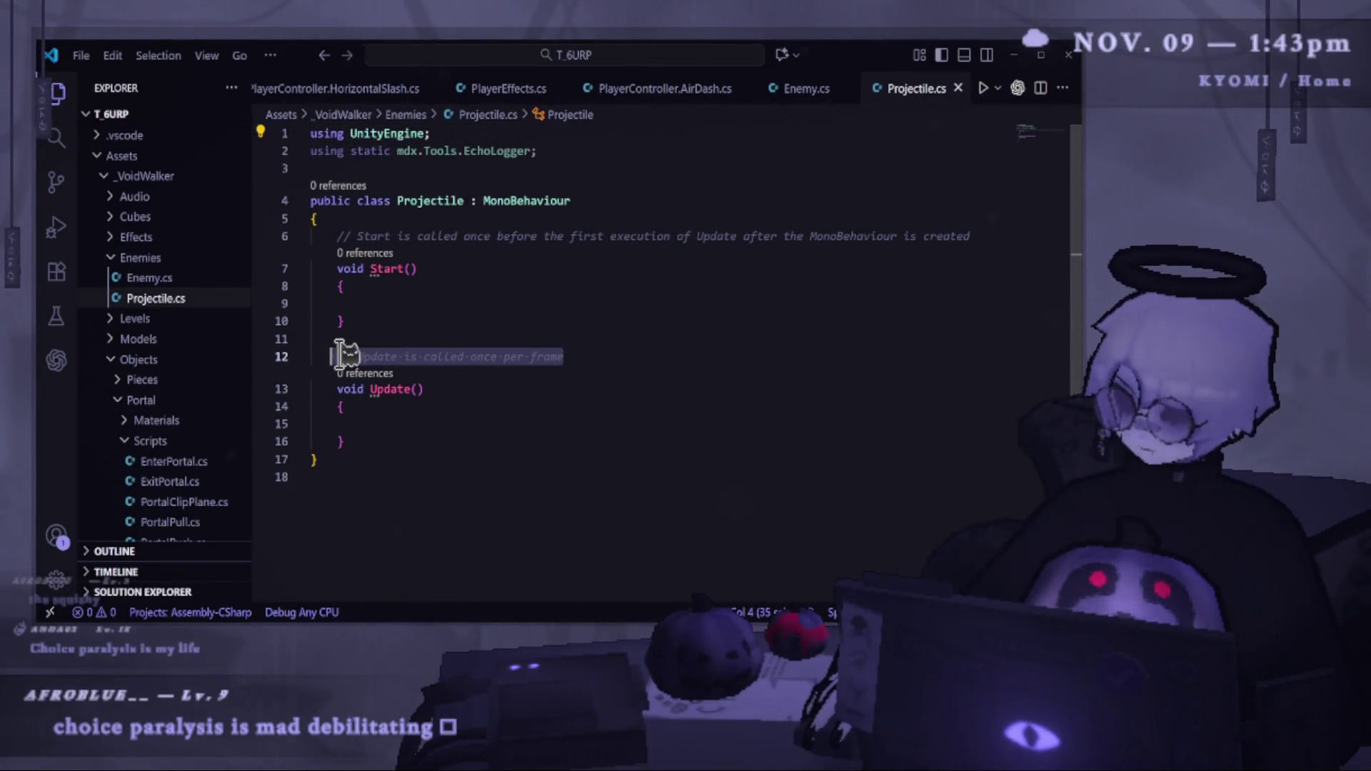
pyautogui.press('BackSpace')
pyautogui.moveTo(335, 235)
pyautogui.mouseDown()
pyautogui.moveTo(802, 245)
pyautogui.moveTo(985, 230)
pyautogui.mouseUp()
pyautogui.press('BackSpace')
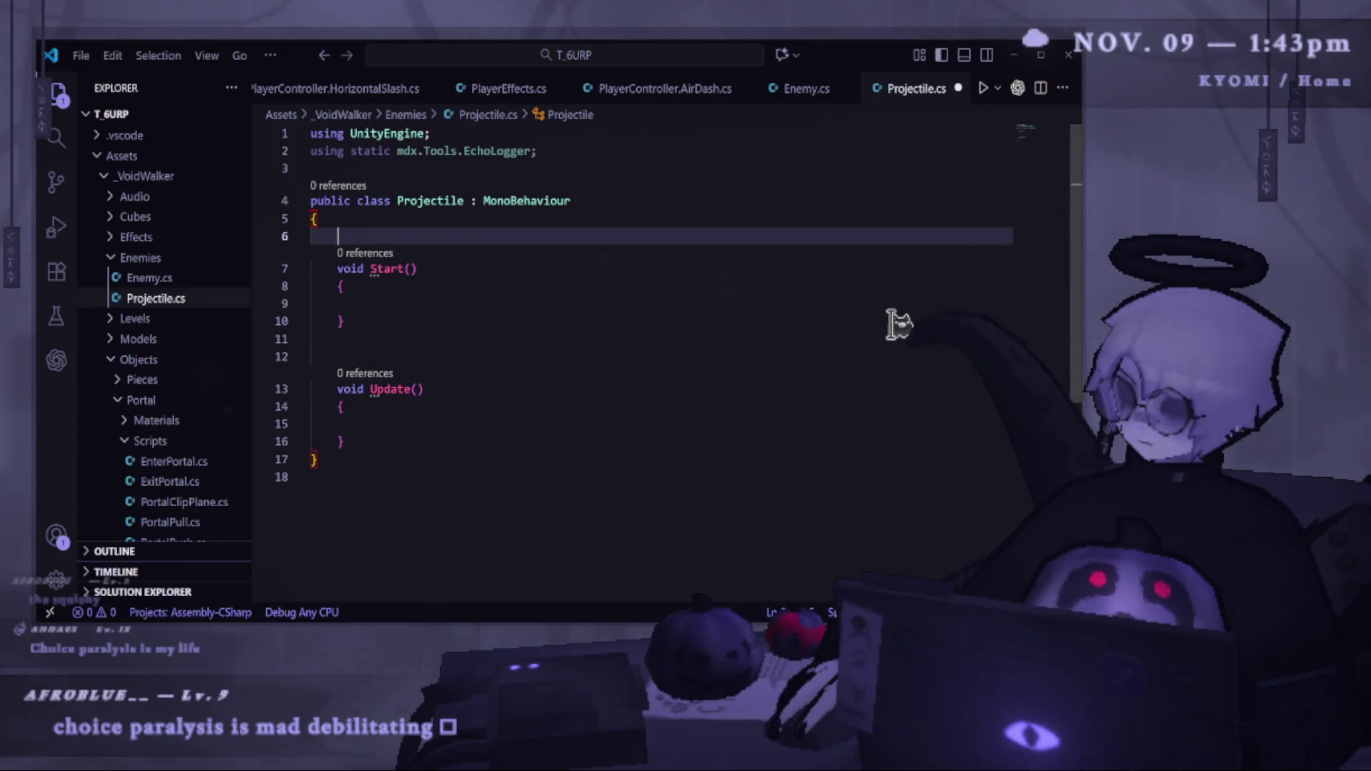
pyautogui.moveTo(613, 471)
pyautogui.mouseDown()
pyautogui.moveTo(371, 286)
pyautogui.moveTo(311, 129)
pyautogui.mouseUp()
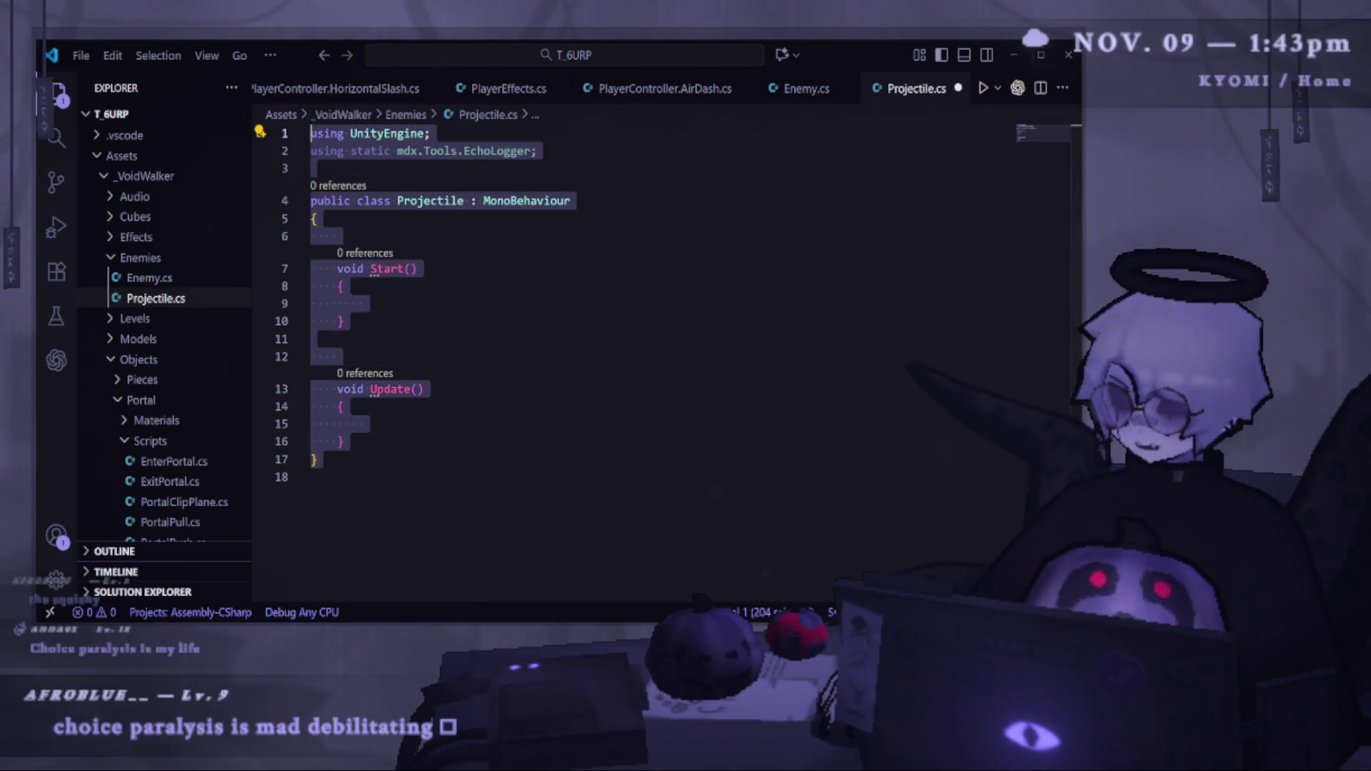
pyautogui.hotkey('alt', 'Tab')
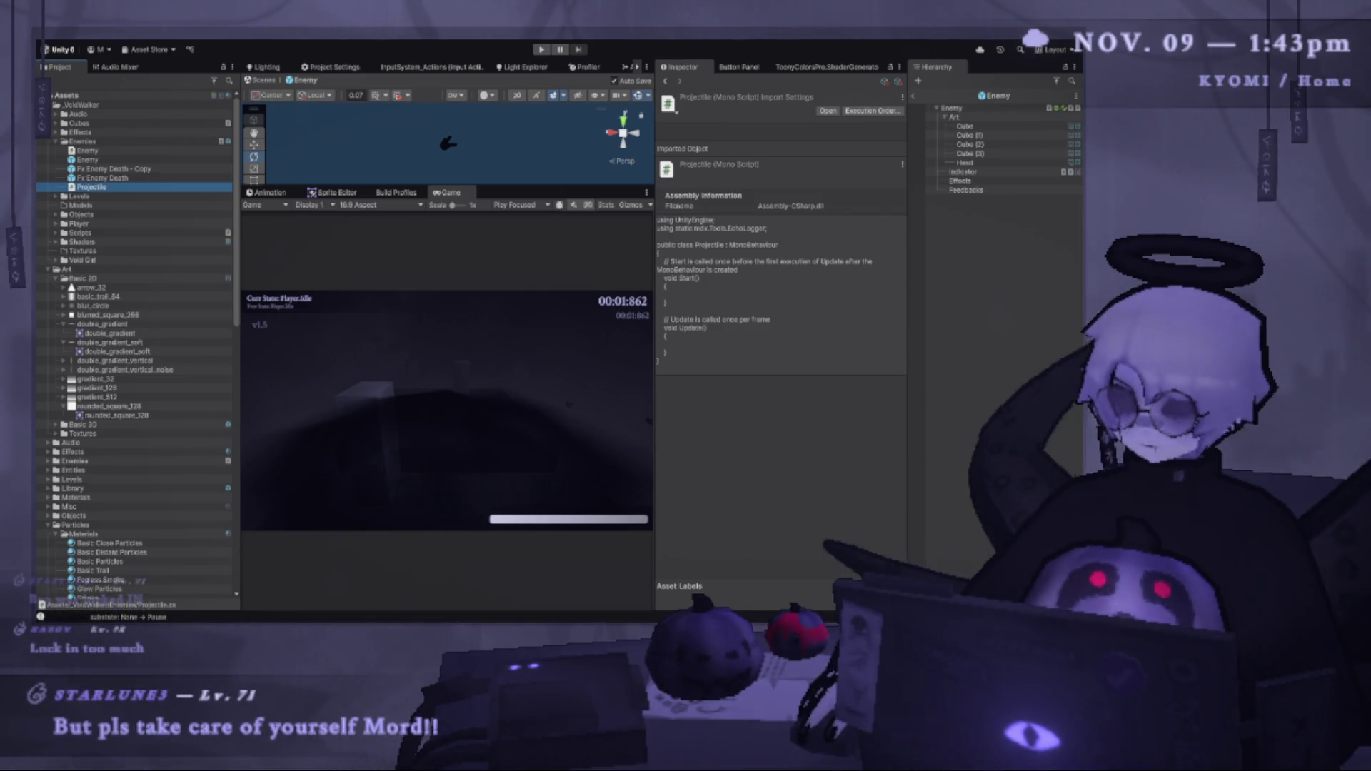
pyautogui.hotkey('alt', 'Tab')
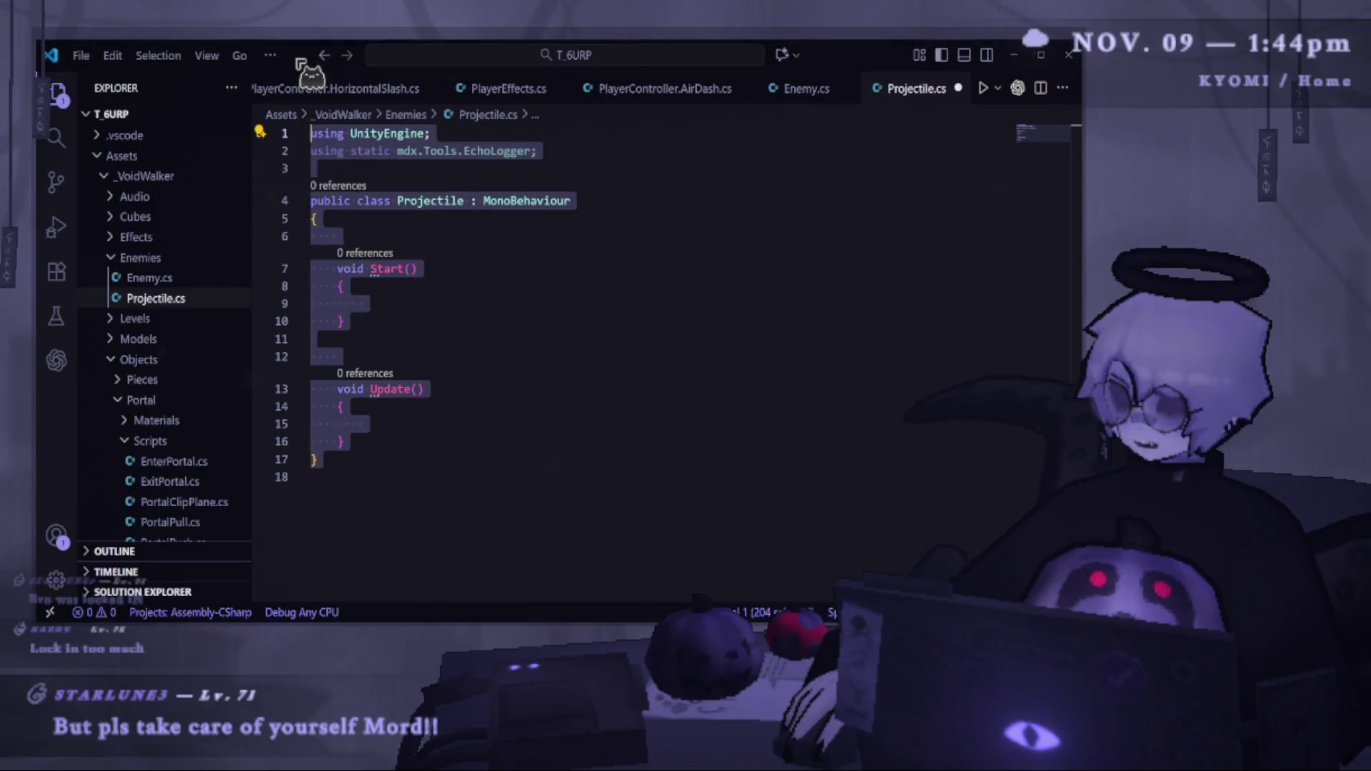
pyautogui.hotkey('alt', 'Tab')
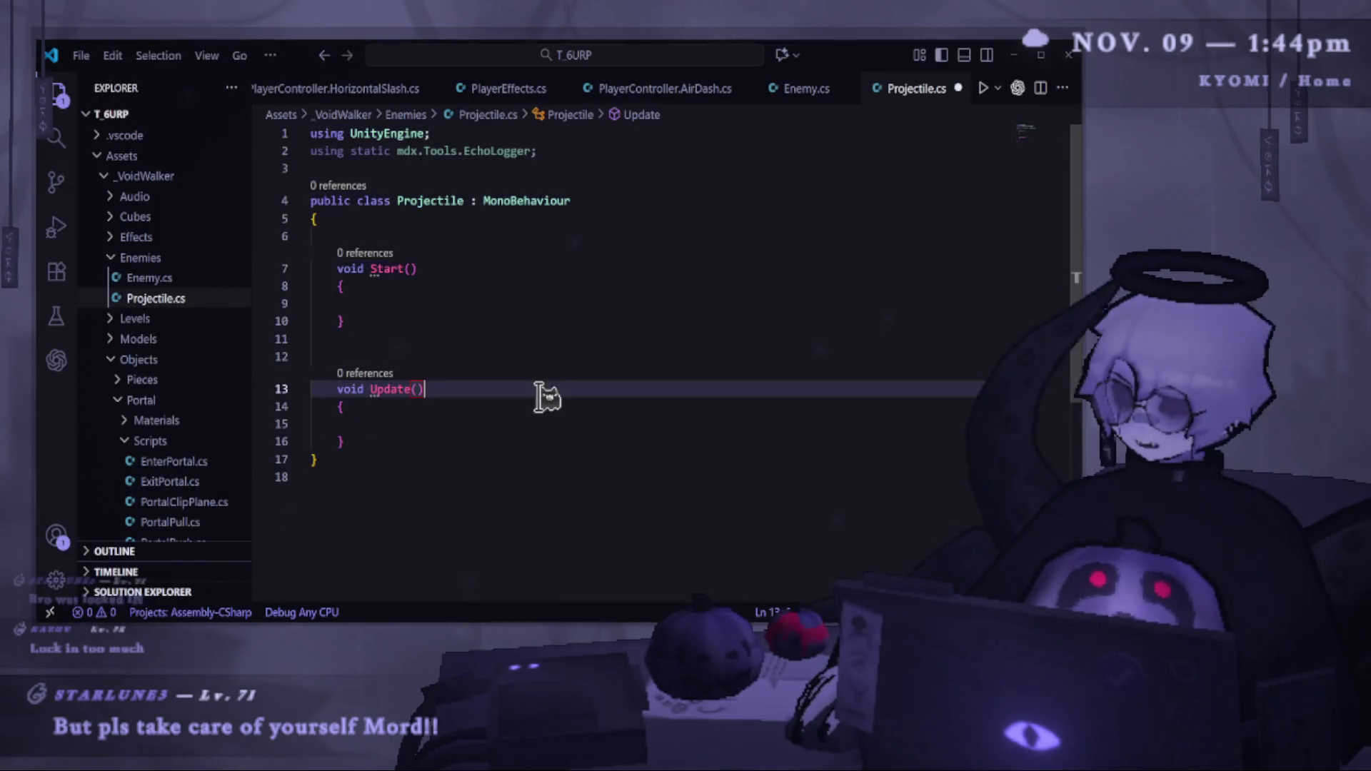
# Replace the Projectile.cs template with the pasted projectile movement code and scroll through it.
pyautogui.hotkey('ctrl', 'a')
pyautogui.write('using UnityEngine; using static mdx.Tools.EchoLogger;  public class Projectile : MonoBehaviour {     [Header("Movement")]     [SerializeField] private Vector3 direction = Vector3.forward;     [SerializeField] private float speed = 10f;      private void Update()     {         // move in the set direction each frame         transform.position += direction.normalized * speed * Time.deltaTime;     }      // call this to launch from another script     public void Launch(Vector3 newDirection, float newSpeed = -1f)     {         direction = newDirection;         if (newSpeed > 0f) speed = newSpeed;          Log($"Launched projectile in direction {direction} at speed {speed}.");     }      // optional: face the movement direction     private void FaceDirection()     {         if (direction.sqrMagnitude > 0.001f)             transform.rotation = Quaternion.LookRotation(direction);     }      private void OnEnable()     {         // face direction when spawned, if desired         FaceDirection();     } }')
pyautogui.scroll(5, 520, 470)
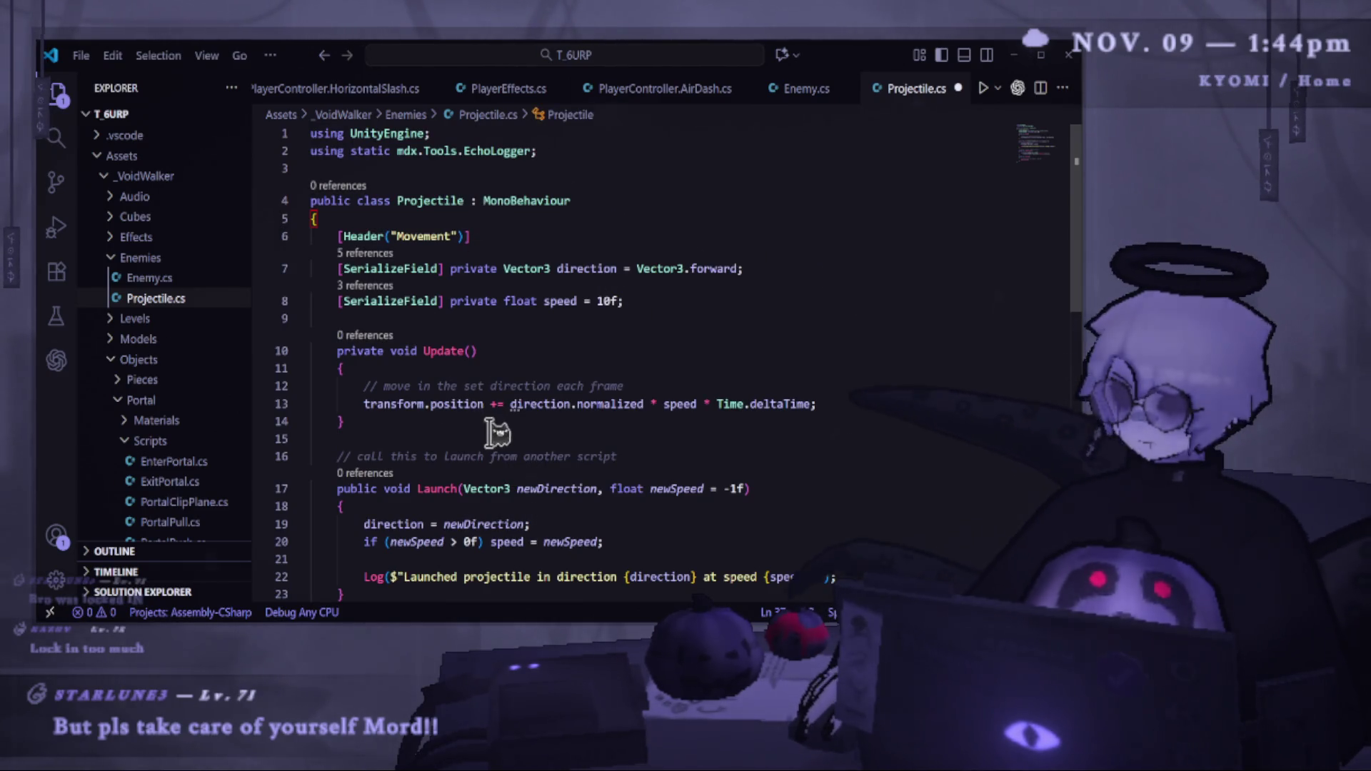
pyautogui.scroll(-4, 315, 386)
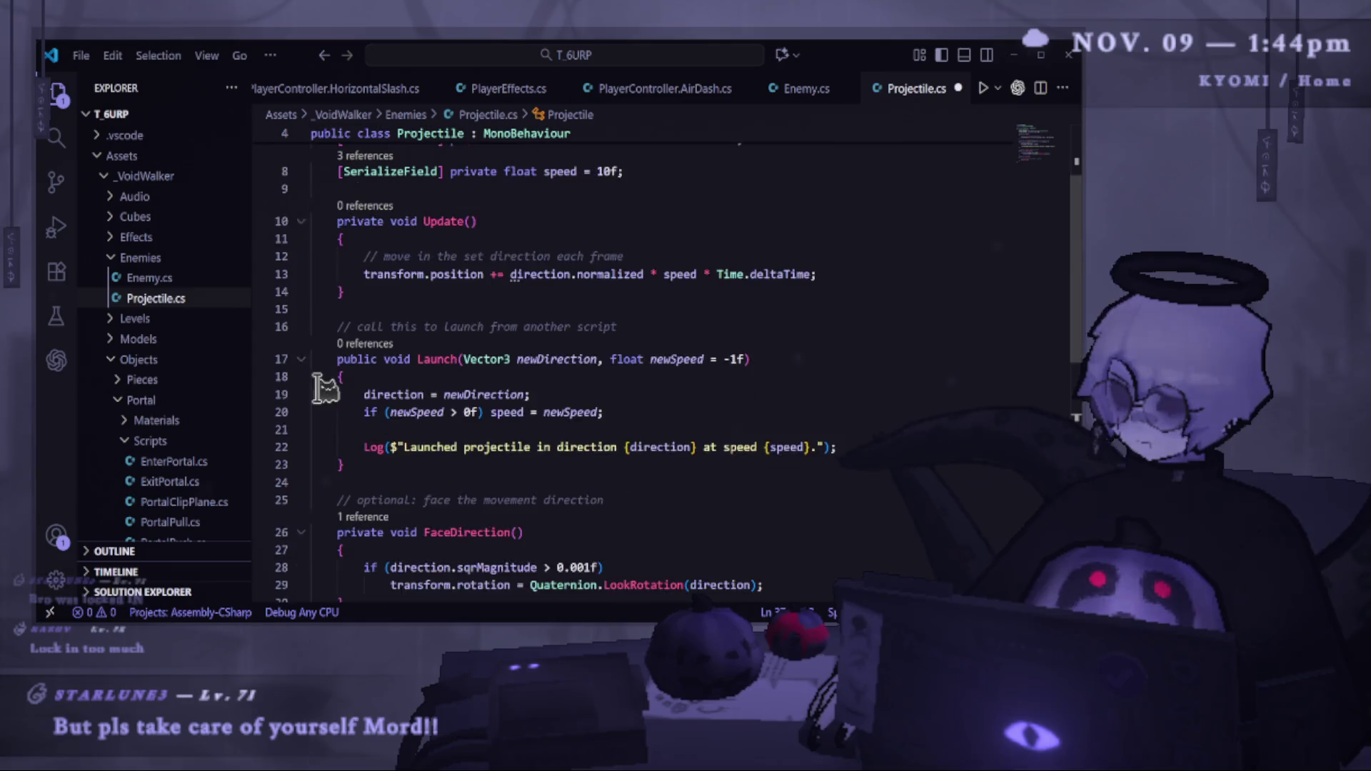
pyautogui.scroll(-2, 325, 387)
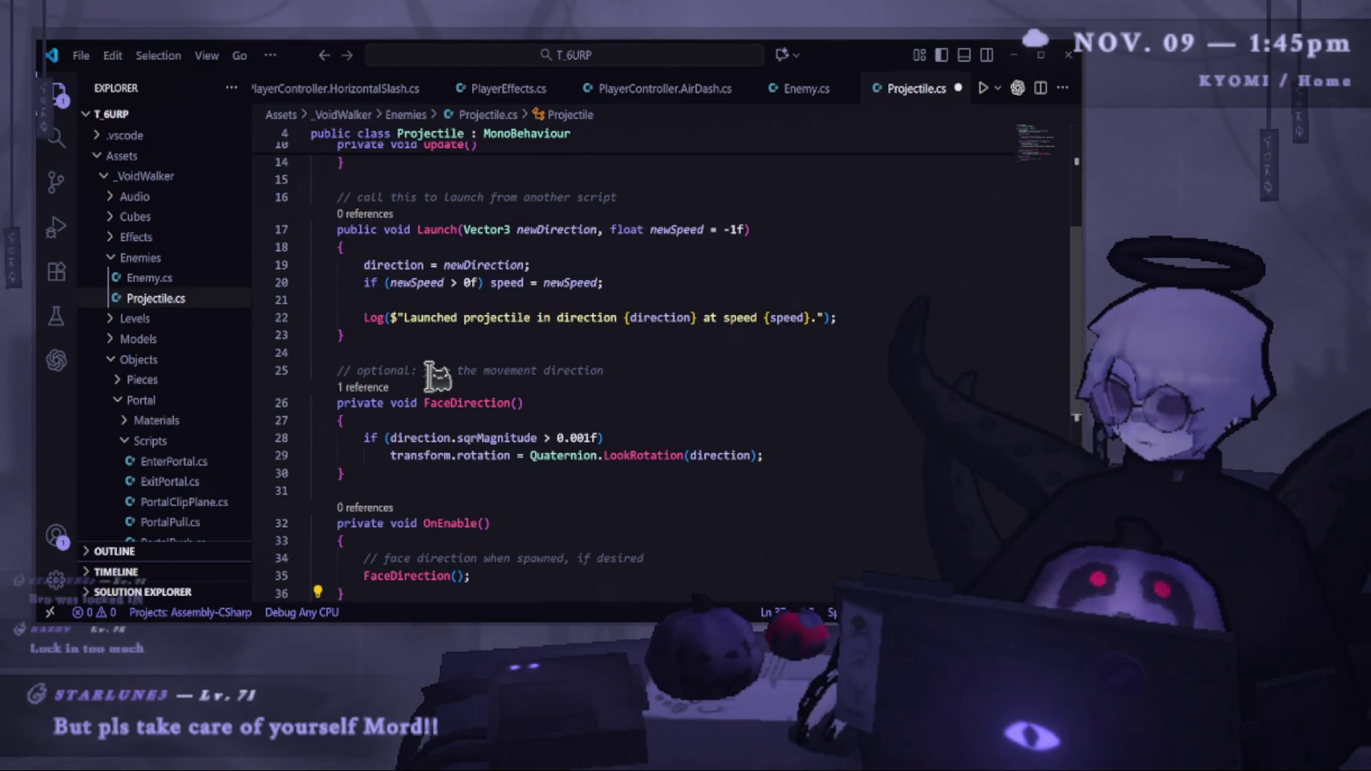
pyautogui.scroll(-3, 437, 375)
pyautogui.scroll(3, 438, 379)
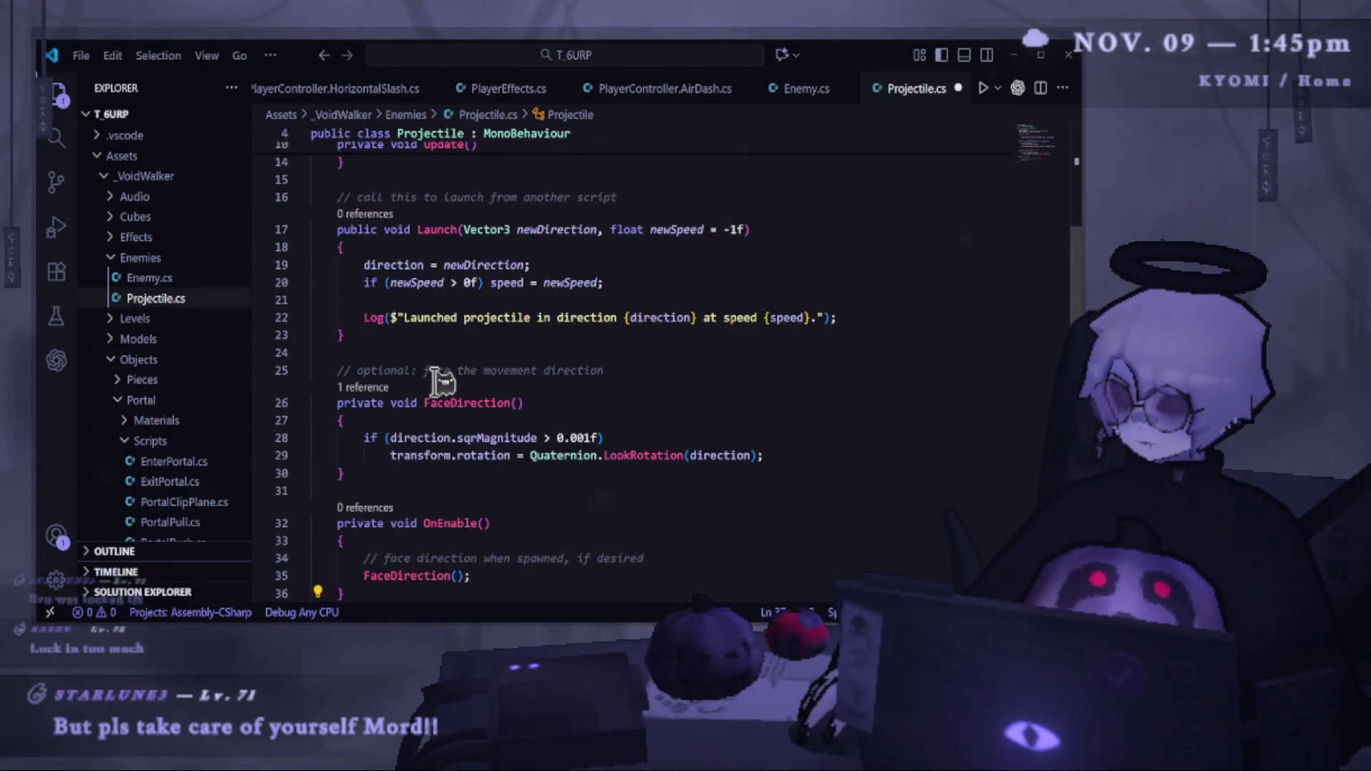
pyautogui.scroll(3, 468, 319)
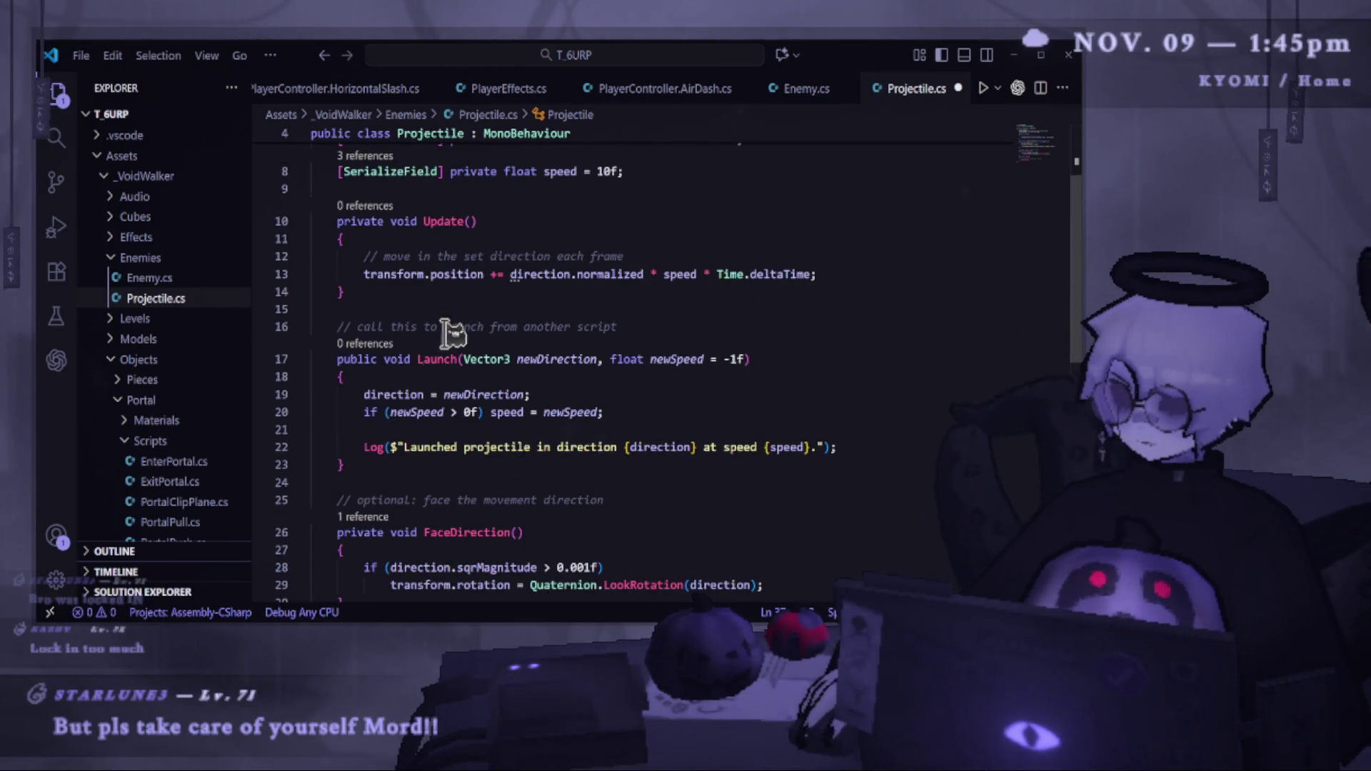
# Comment out the launch log line, save the script, and return to Unity.
pyautogui.click(365, 447)
pyautogui.write('//')
pyautogui.hotkey('ctrl', 's')
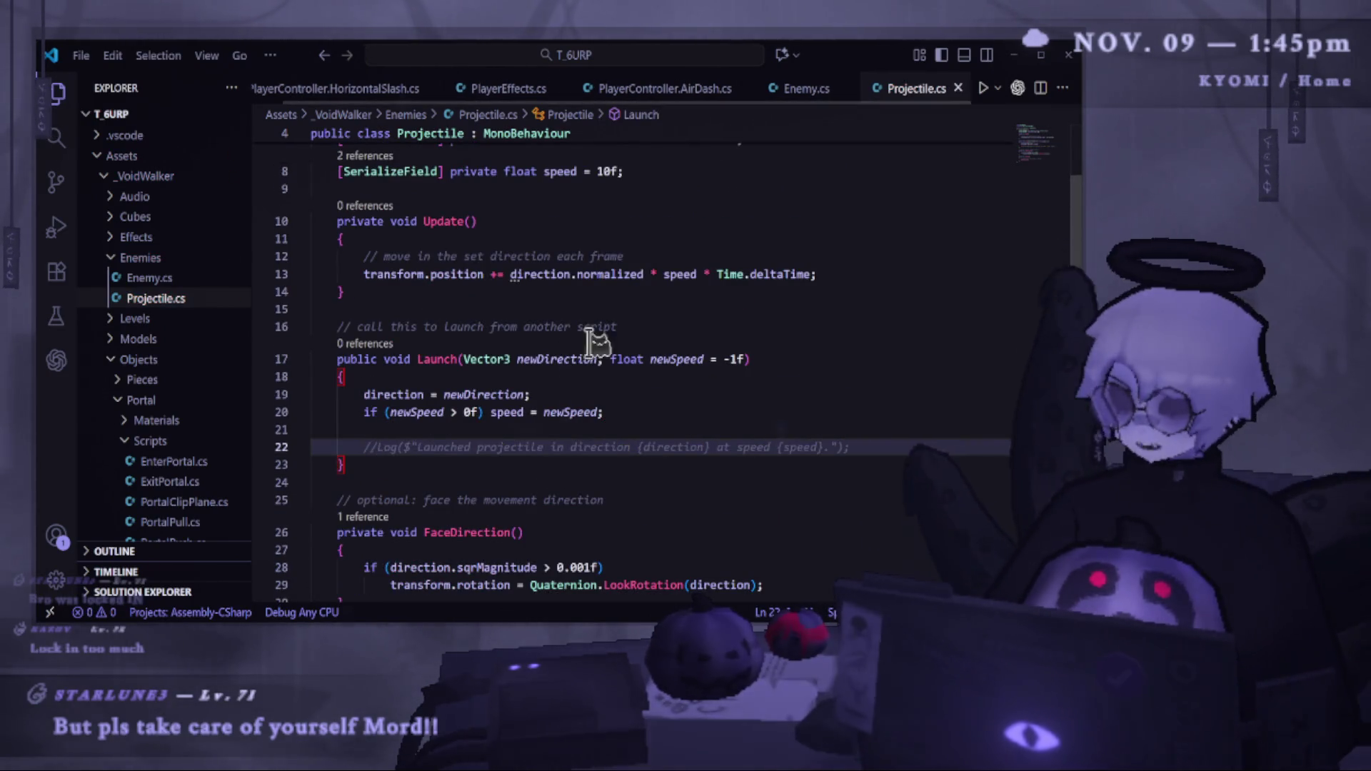
pyautogui.click(620, 327)
pyautogui.scroll(1, 643, 461)
pyautogui.scroll(-2, 592, 329)
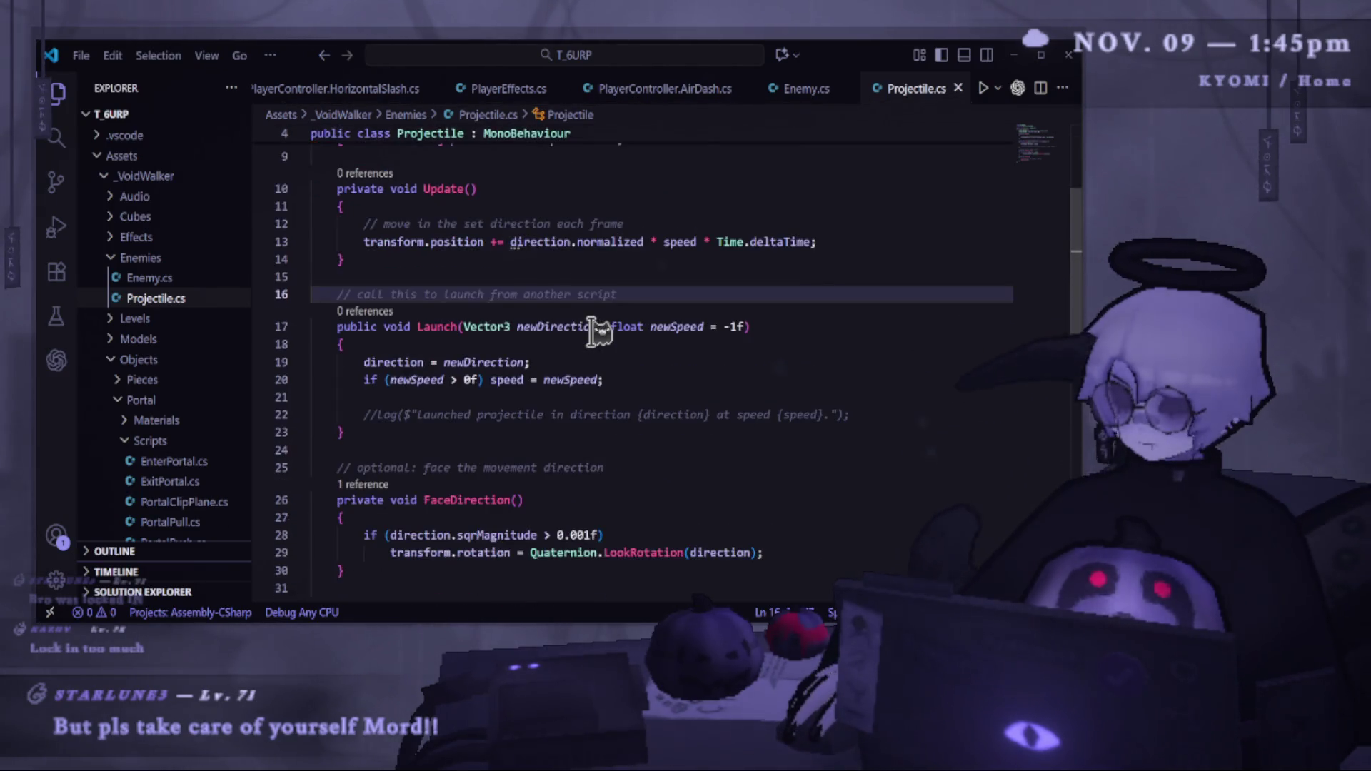
pyautogui.scroll(-3, 592, 330)
pyautogui.scroll(5, 540, 400)
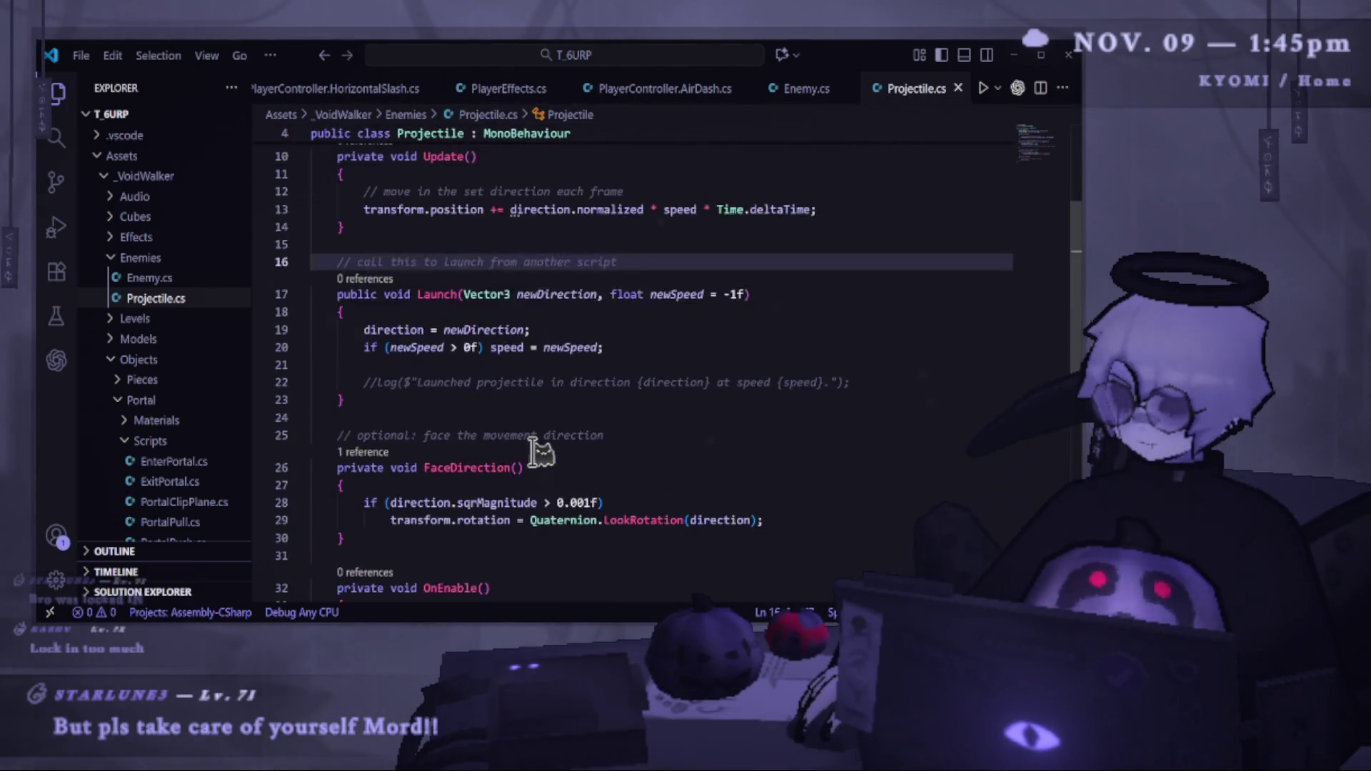
pyautogui.scroll(1, 541, 450)
pyautogui.hotkey('alt', 'Tab')
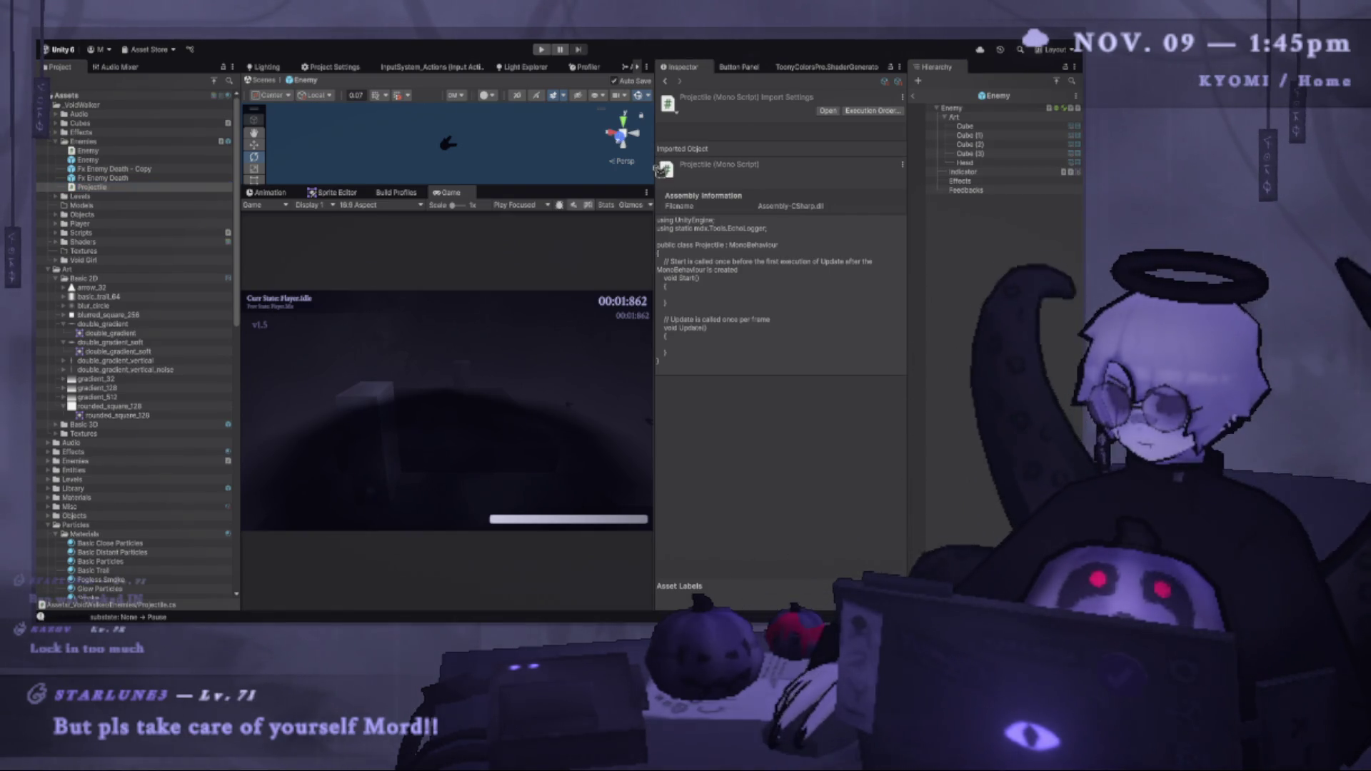
# Enlarge the scene view, exit the Enemy prefab to Level Test, and collapse the Player and Level Essentials groups.
pyautogui.moveTo(614, 187); pyautogui.dragTo(603, 306)
pyautogui.moveTo(658, 256); pyautogui.dragTo(806, 256)
pyautogui.click(913, 95)
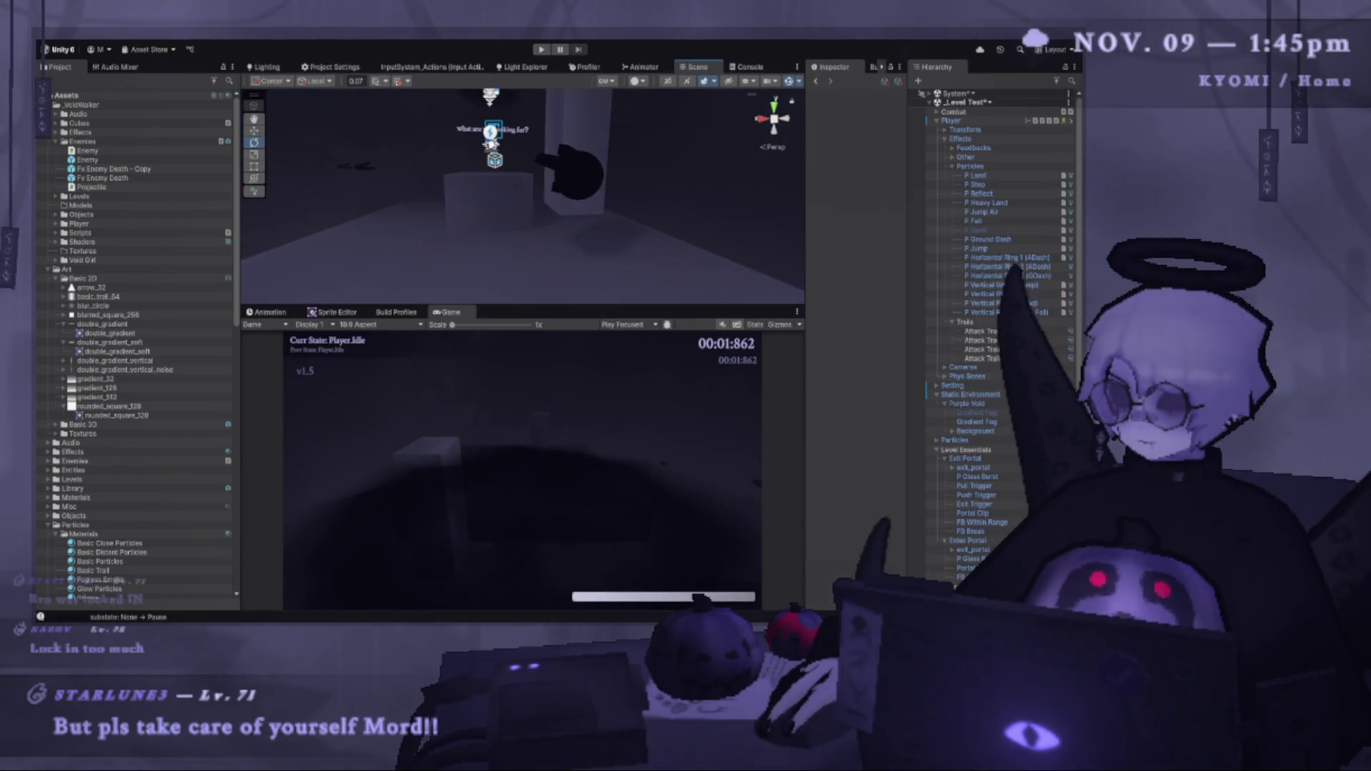
pyautogui.click(937, 121)
pyautogui.click(938, 195)
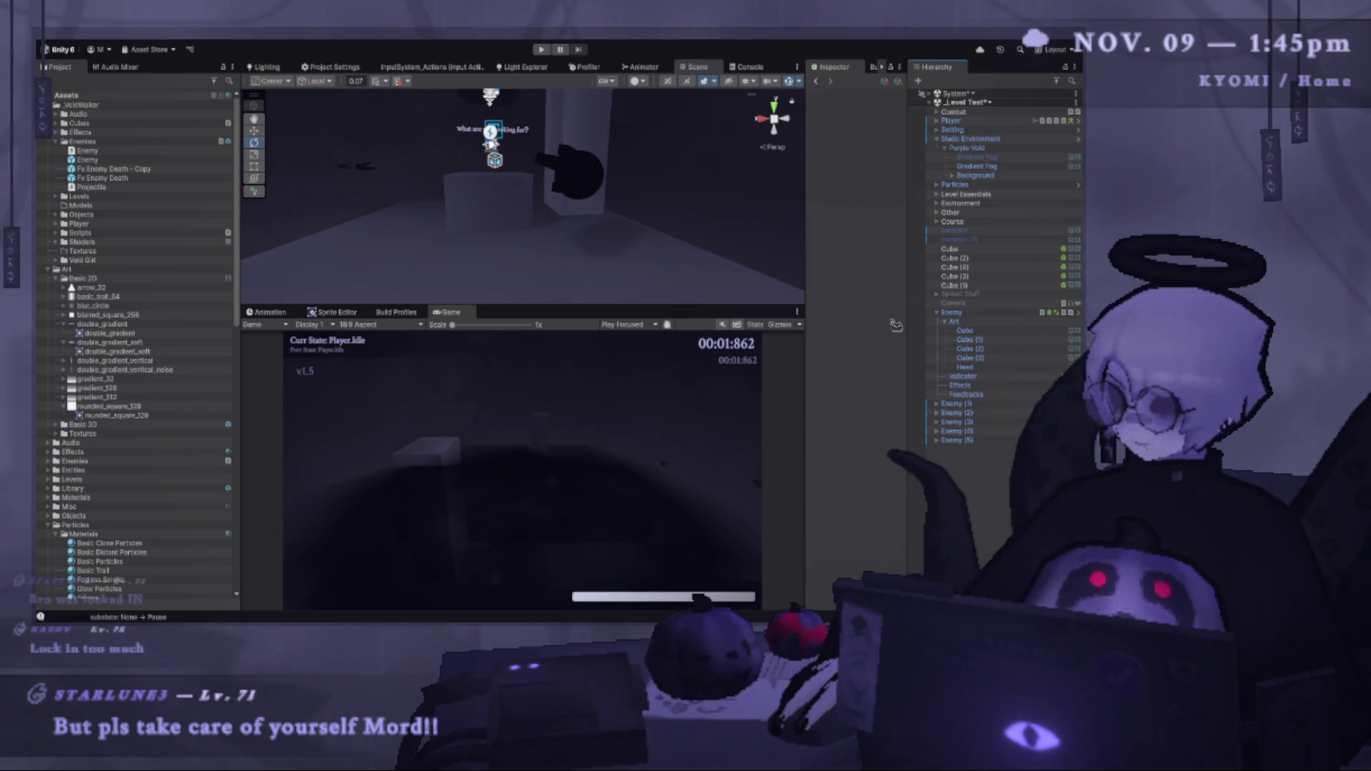
# Add the new cube Cube (5) to the scene and frame it in the Scene view.
pyautogui.hotkey('ctrl', 'v')
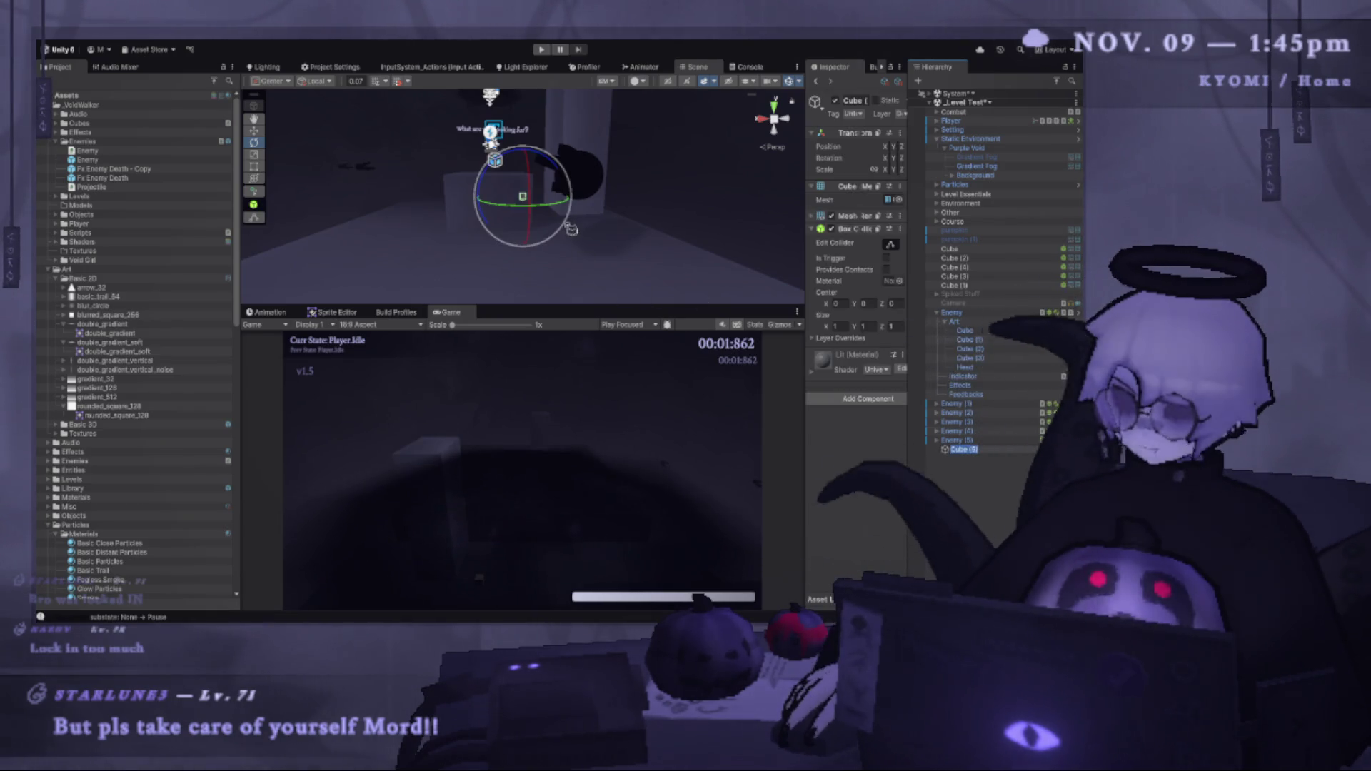
pyautogui.scroll(2, 554, 255)
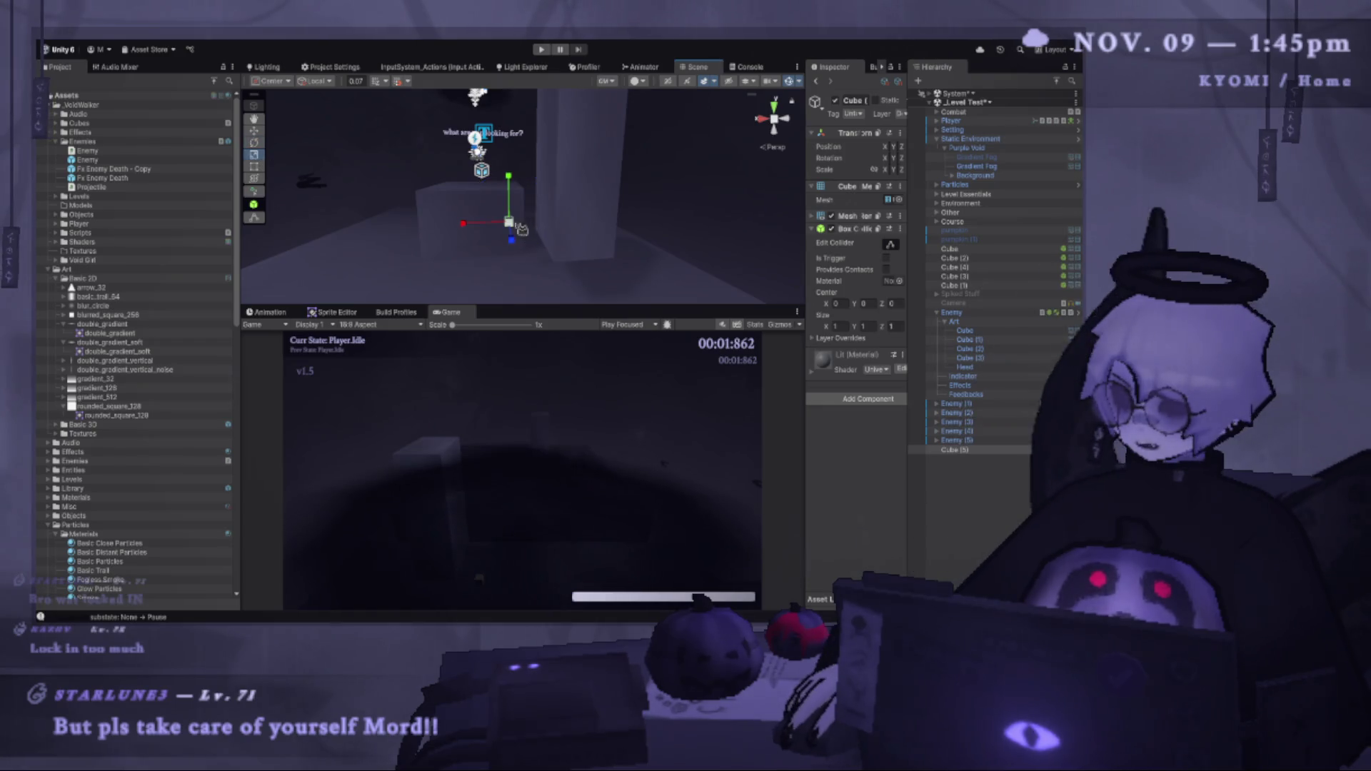
pyautogui.moveTo(523, 229)
pyautogui.mouseDown()
pyautogui.moveTo(336, 187)
pyautogui.moveTo(285, 139)
pyautogui.mouseUp()
pyautogui.moveTo(518, 234)
pyautogui.mouseDown()
pyautogui.moveTo(529, 285)
pyautogui.moveTo(553, 214)
pyautogui.moveTo(583, 227)
pyautogui.moveTo(527, 274)
pyautogui.mouseUp()
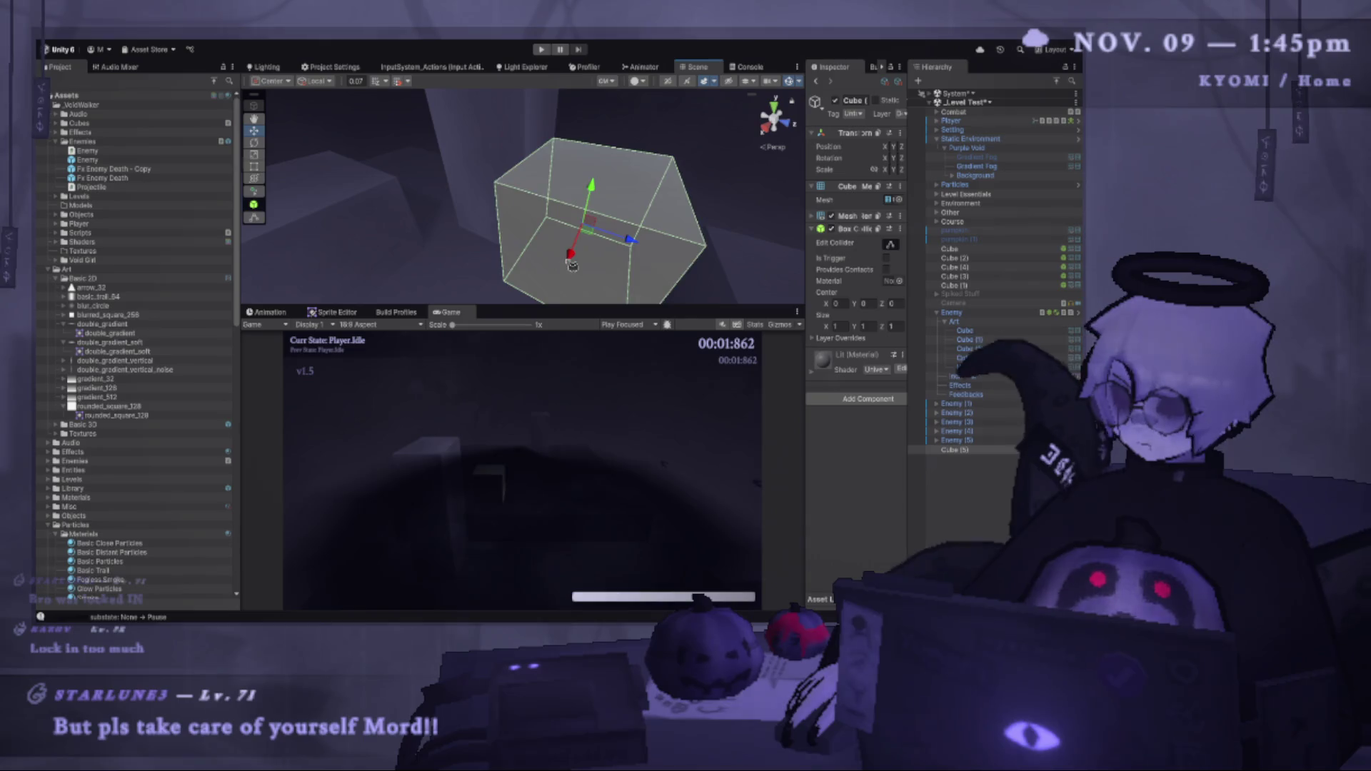
pyautogui.press('f')
pyautogui.moveTo(805, 276); pyautogui.dragTo(658, 276)
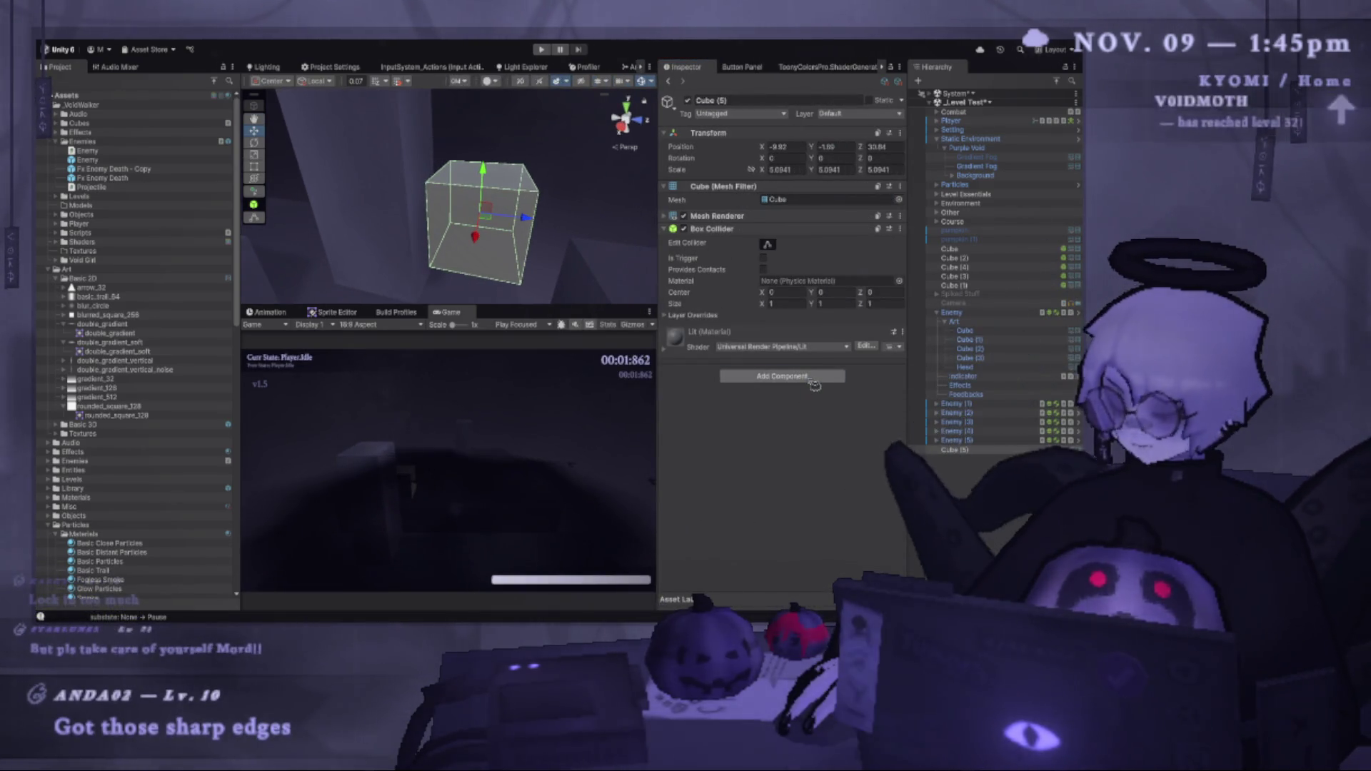
# Add the Projectile component to Cube (5) with direction 0, 0, 1 and speed 10, then play.
pyautogui.click(815, 376)
pyautogui.press('Return')
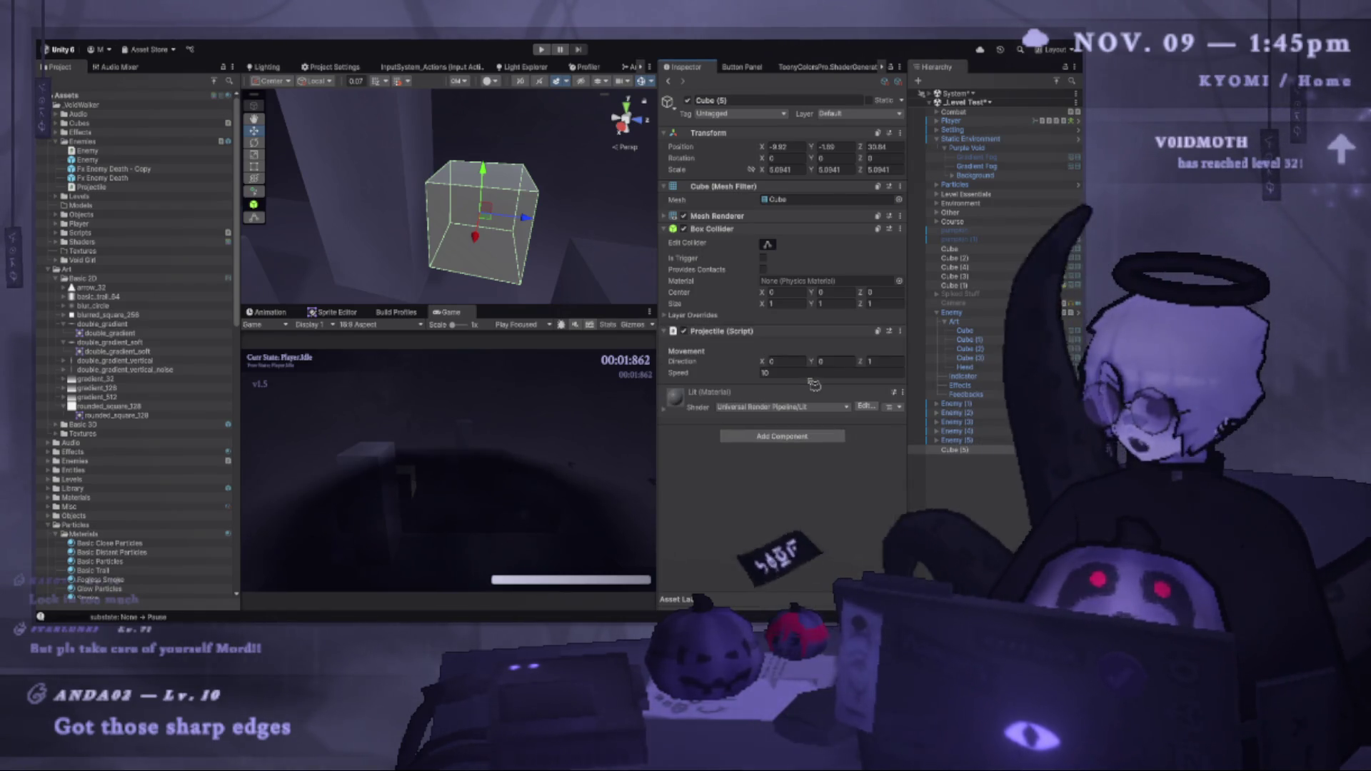
pyautogui.click(885, 361)
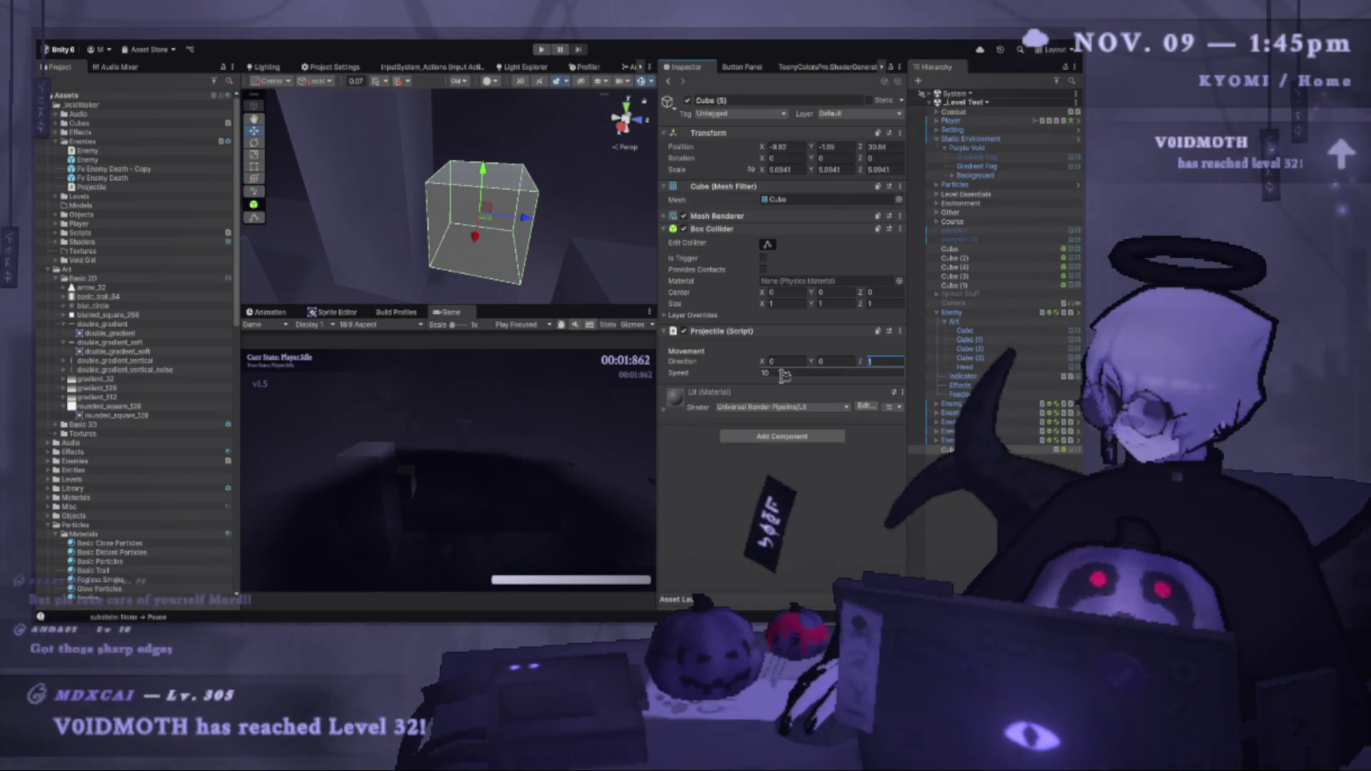
pyautogui.click(541, 50)
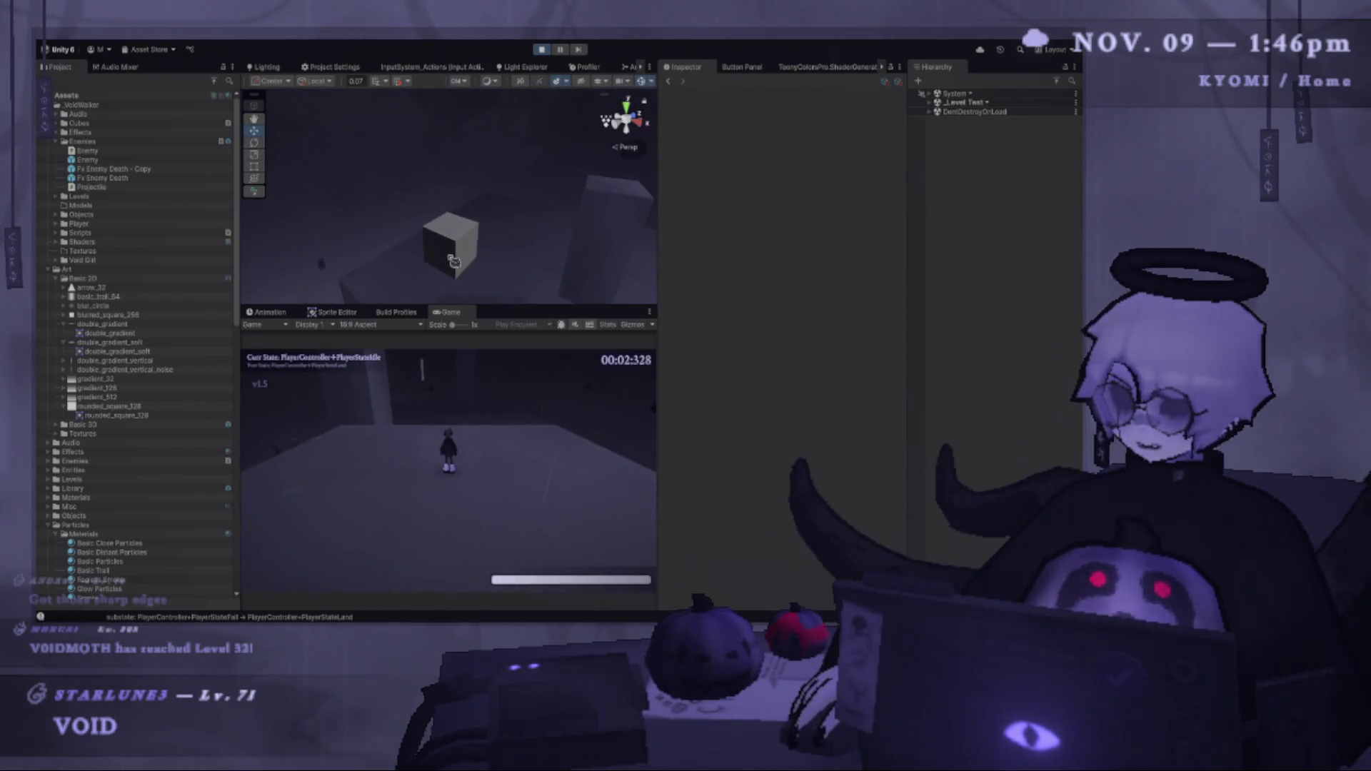
# Select Cube (5) and keep the Scene view framed on it as its Z climbs past 450.
pyautogui.click(454, 262)
pyautogui.moveTo(407, 248)
pyautogui.mouseDown()
pyautogui.moveTo(579, 199)
pyautogui.moveTo(501, 203)
pyautogui.mouseUp()
pyautogui.moveTo(370, 193); pyautogui.dragTo(675, 169)
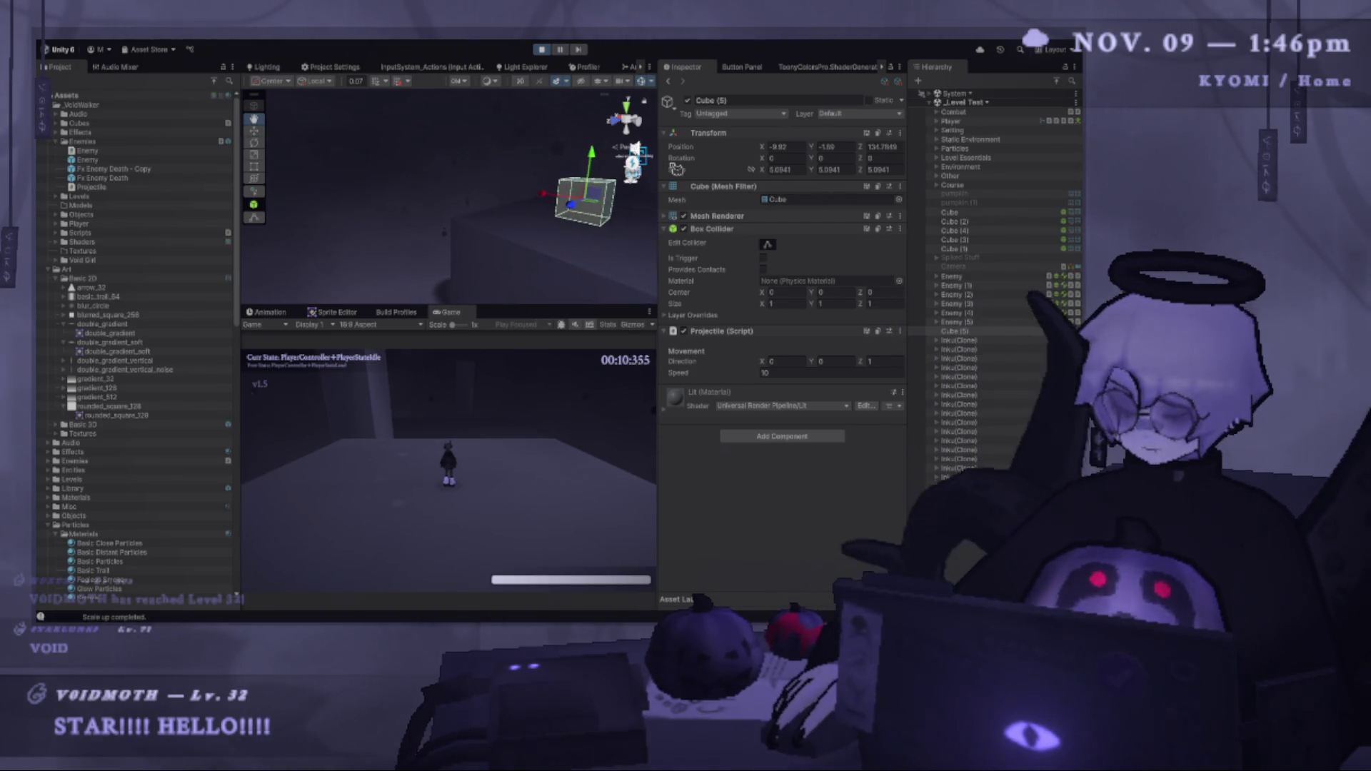
pyautogui.press('w')
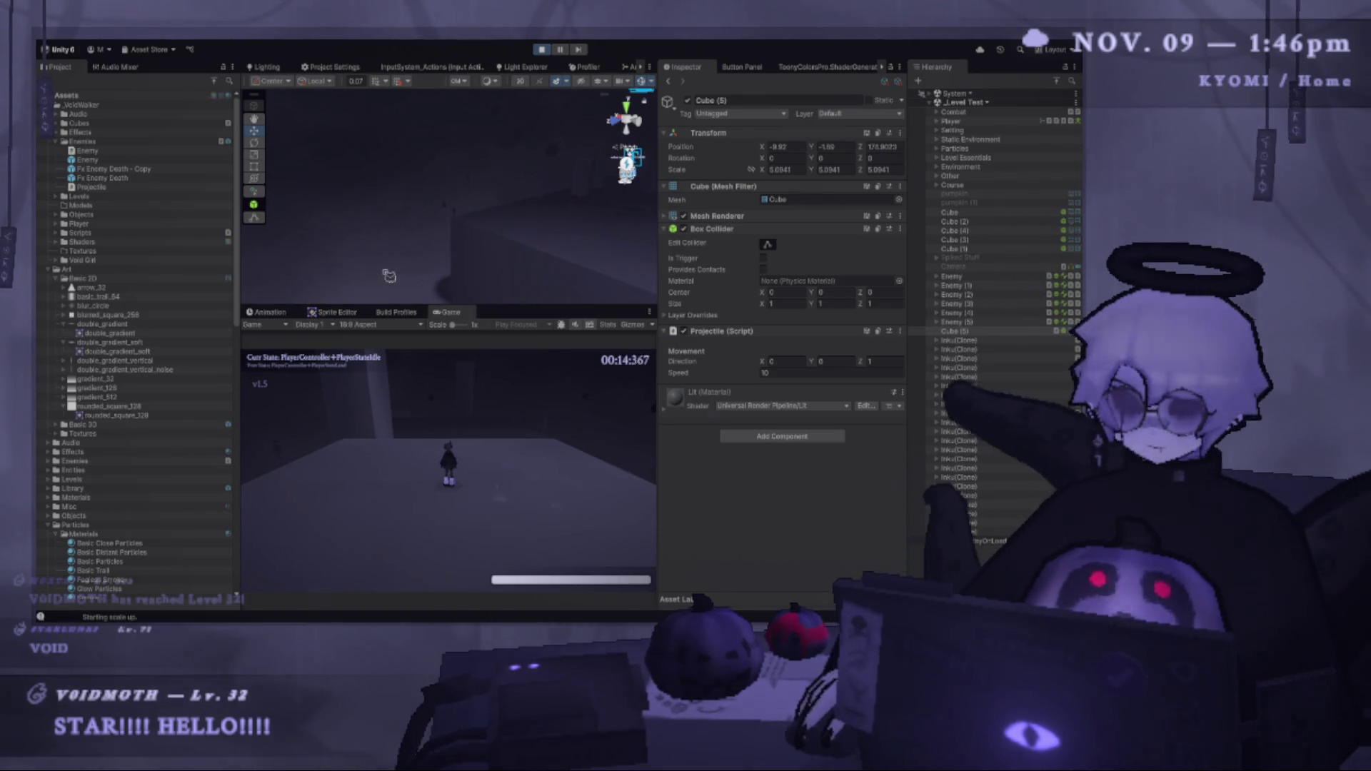
pyautogui.moveTo(389, 275); pyautogui.dragTo(387, 230)
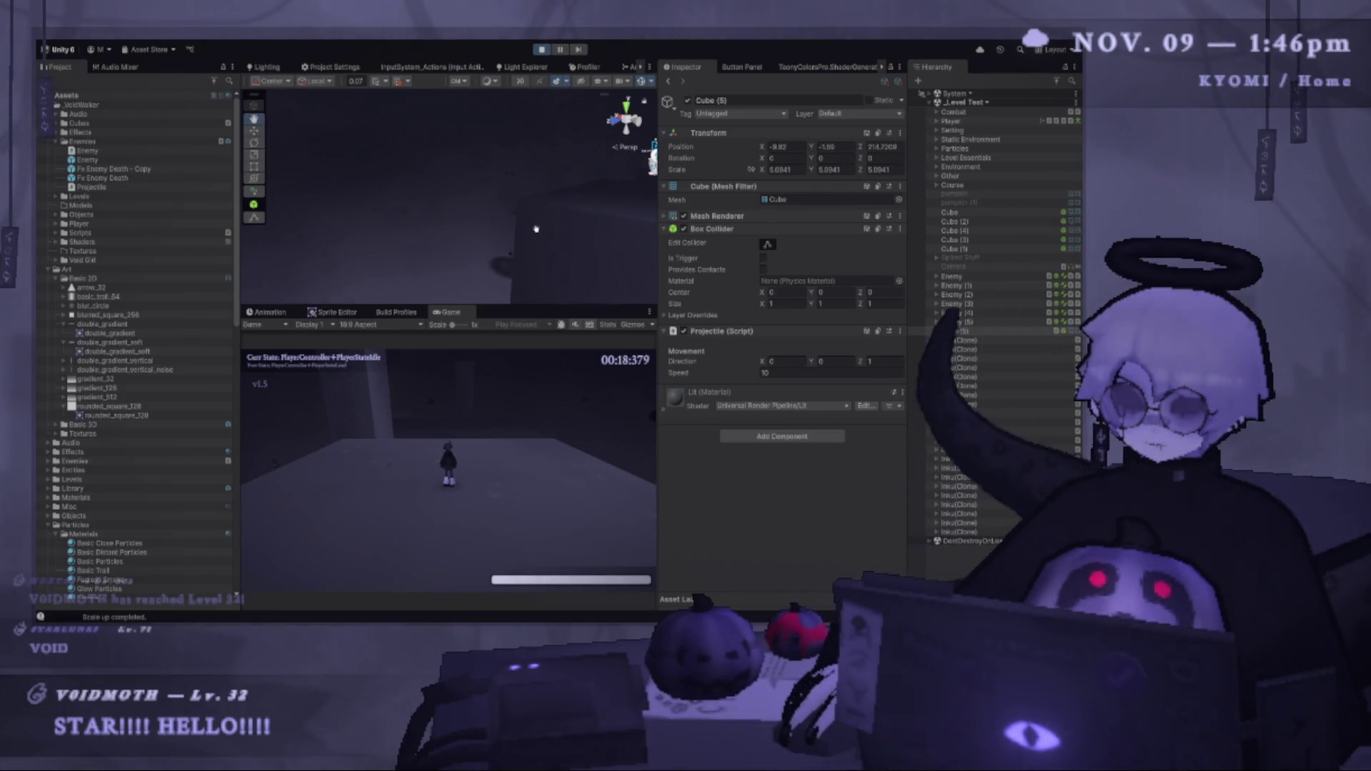
pyautogui.press('f')
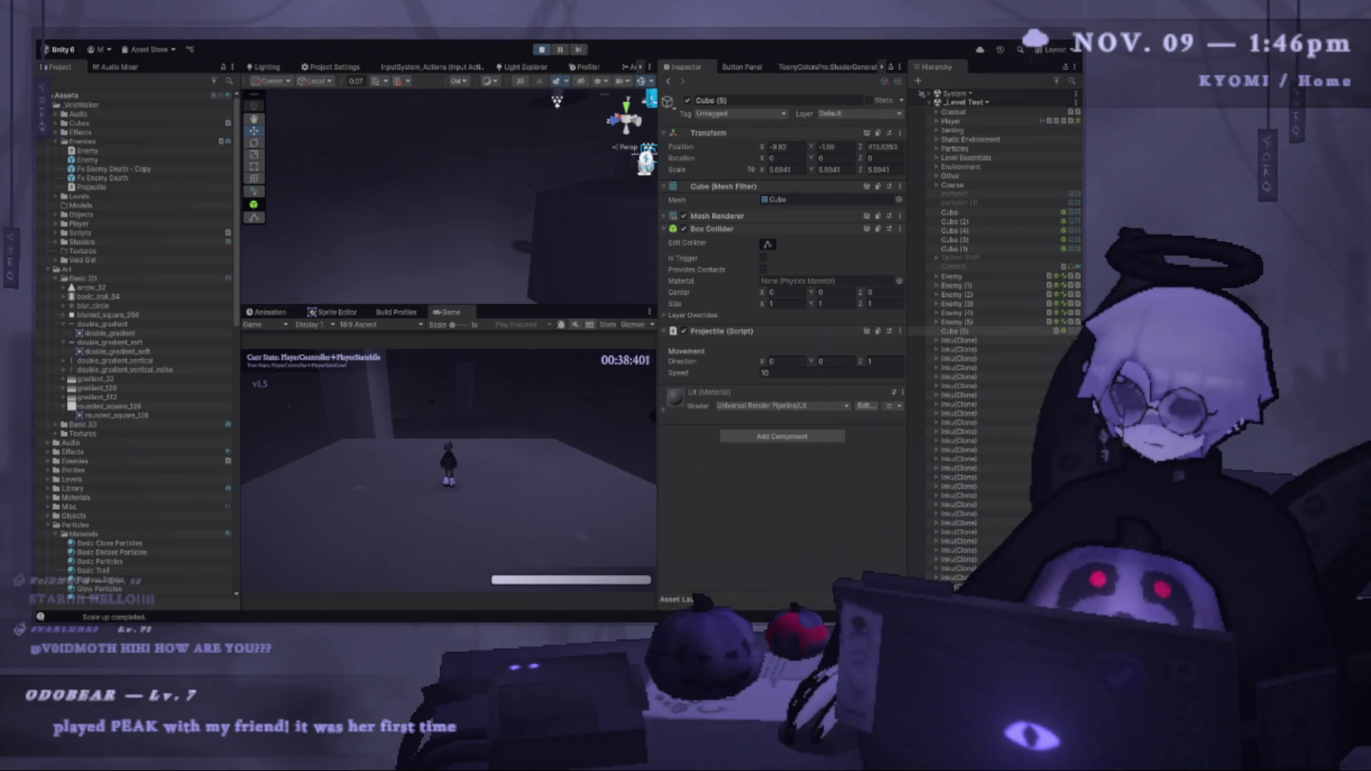
pyautogui.press('f')
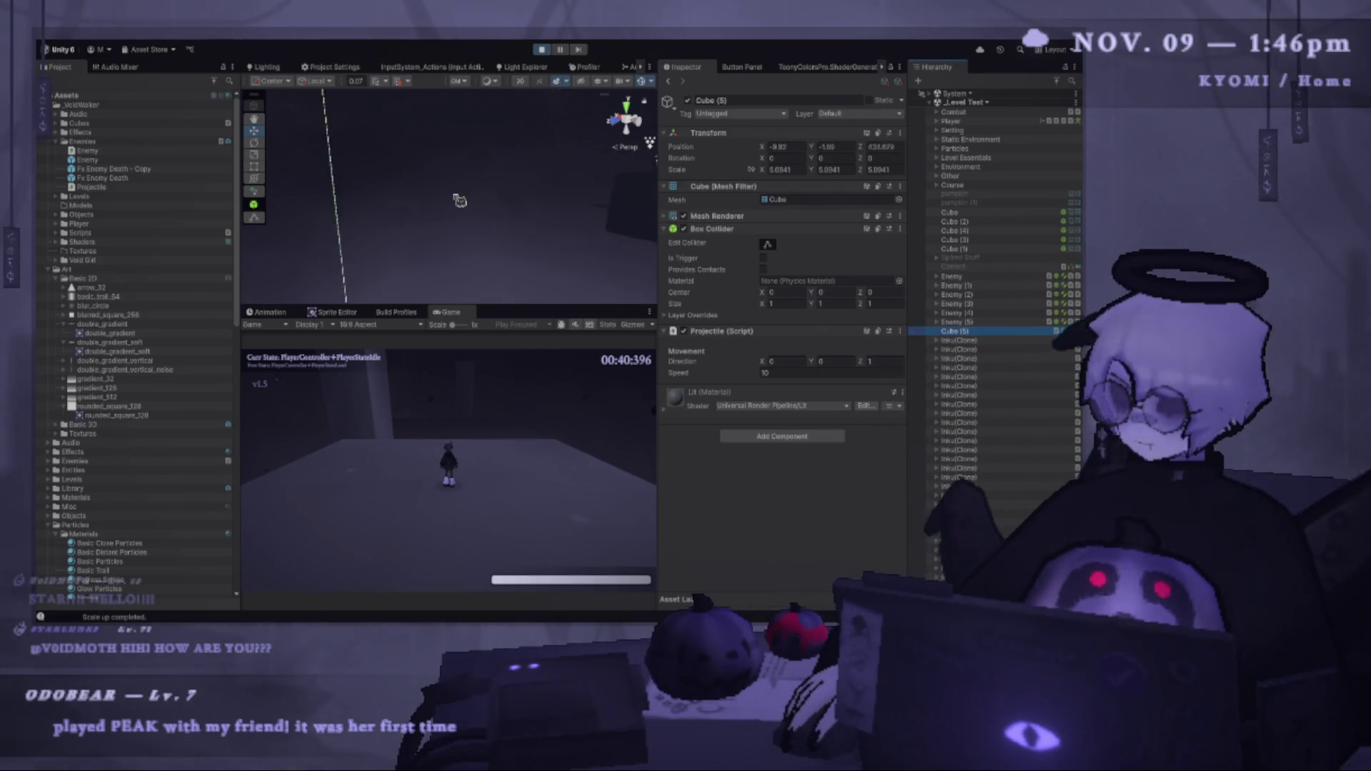
# Stop the play test and shrink the Game view slightly with the splitter.
pyautogui.click(541, 50)
pyautogui.click(541, 50)
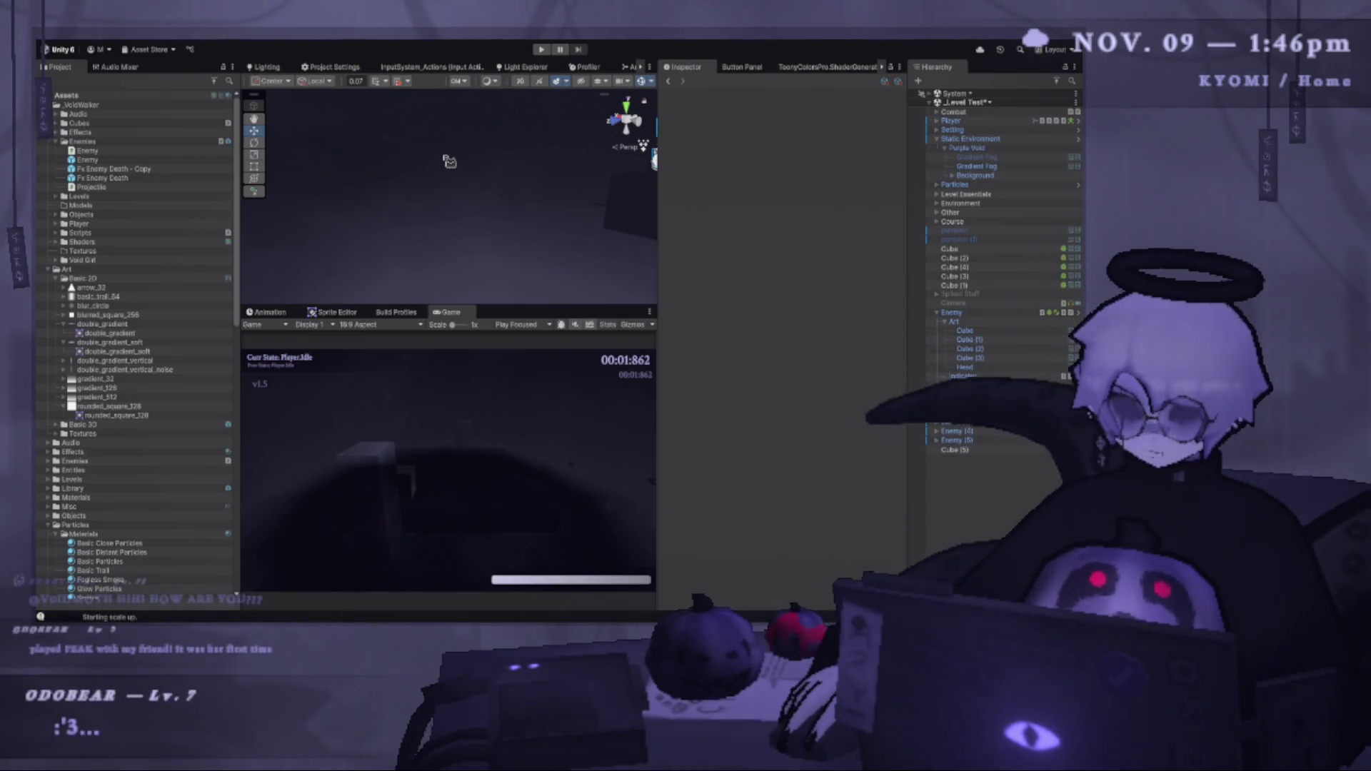
pyautogui.moveTo(615, 306)
pyautogui.mouseDown()
pyautogui.moveTo(614, 324)
pyautogui.moveTo(824, 303)
pyautogui.mouseUp()
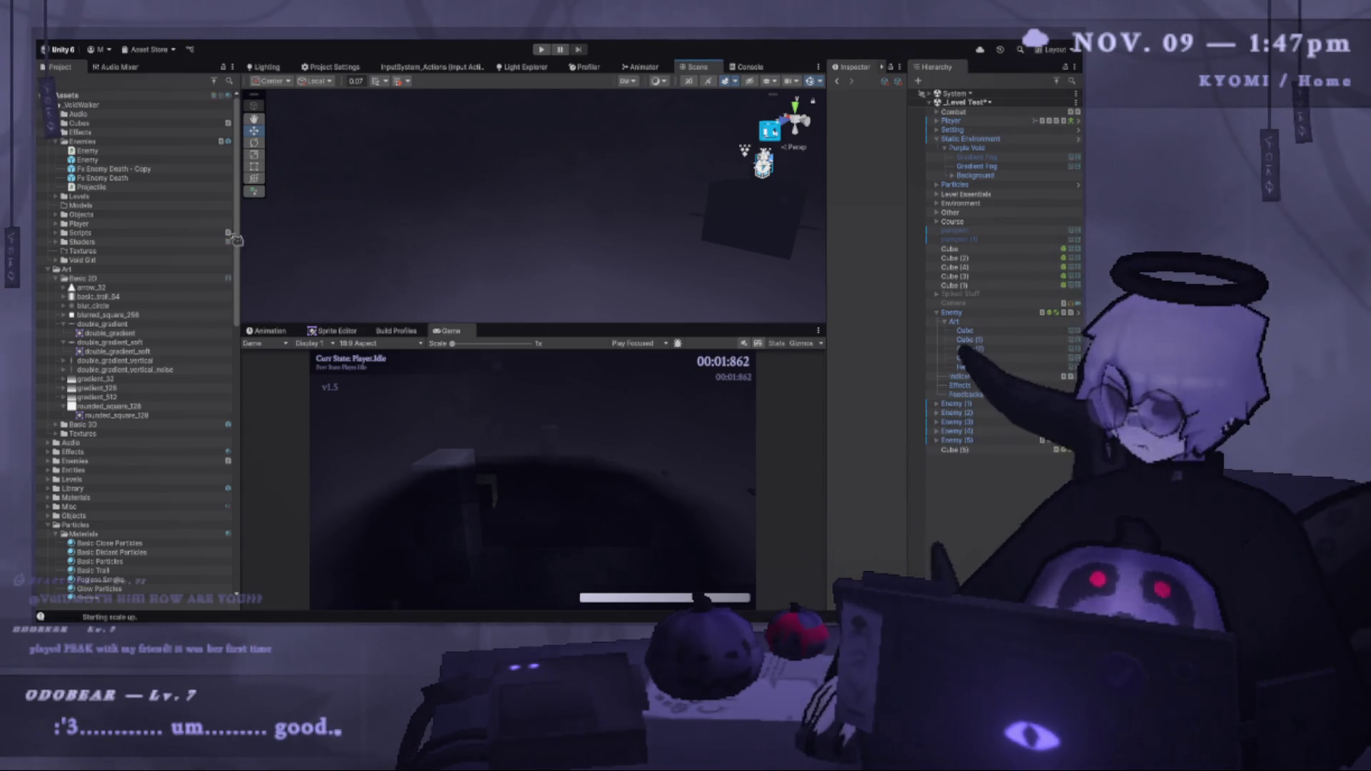
# Narrow the Project panel, resize the Scene and Game views, and orbit the Scene view over the level.
pyautogui.moveTo(243, 221); pyautogui.dragTo(205, 221)
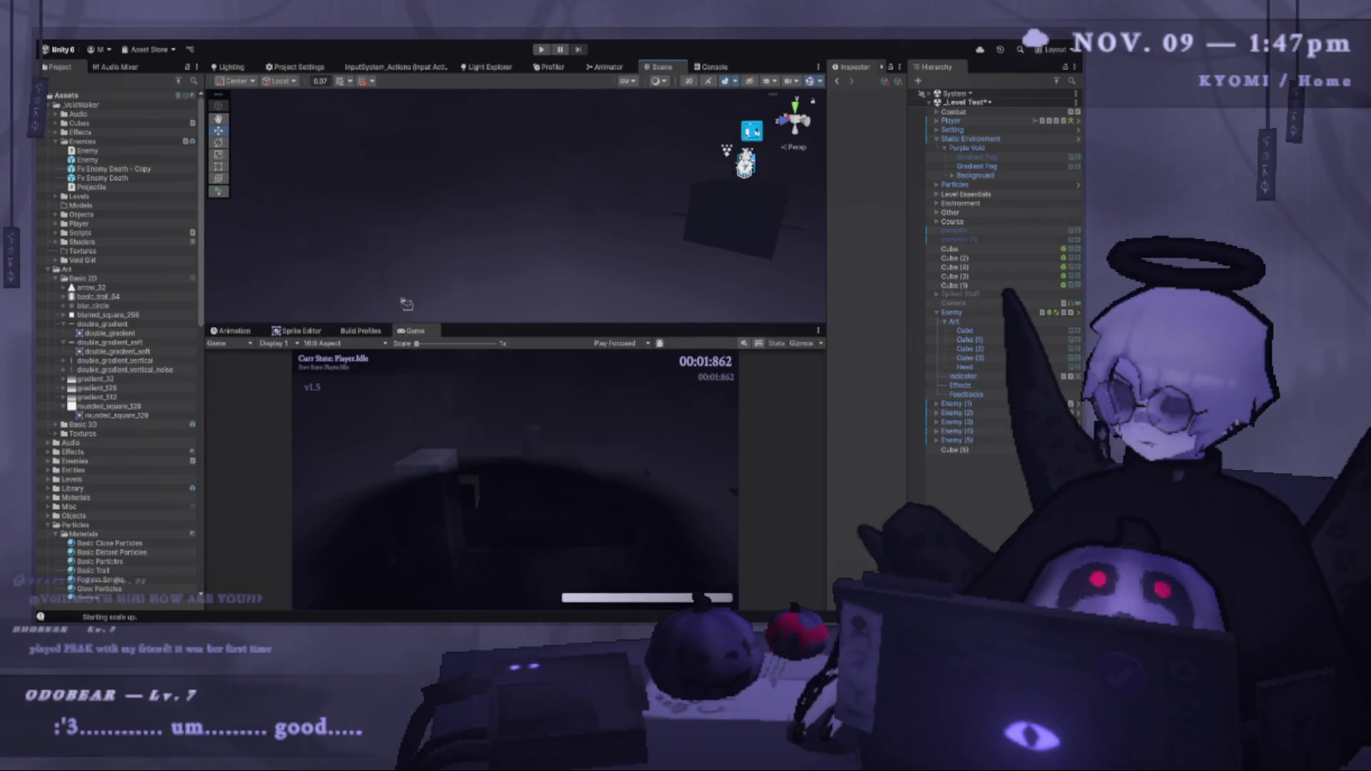
pyautogui.moveTo(521, 326)
pyautogui.mouseDown()
pyautogui.moveTo(500, 228)
pyautogui.moveTo(481, 353)
pyautogui.mouseUp()
pyautogui.moveTo(365, 278)
pyautogui.mouseDown()
pyautogui.moveTo(649, 282)
pyautogui.moveTo(536, 142)
pyautogui.moveTo(392, 170)
pyautogui.mouseUp()
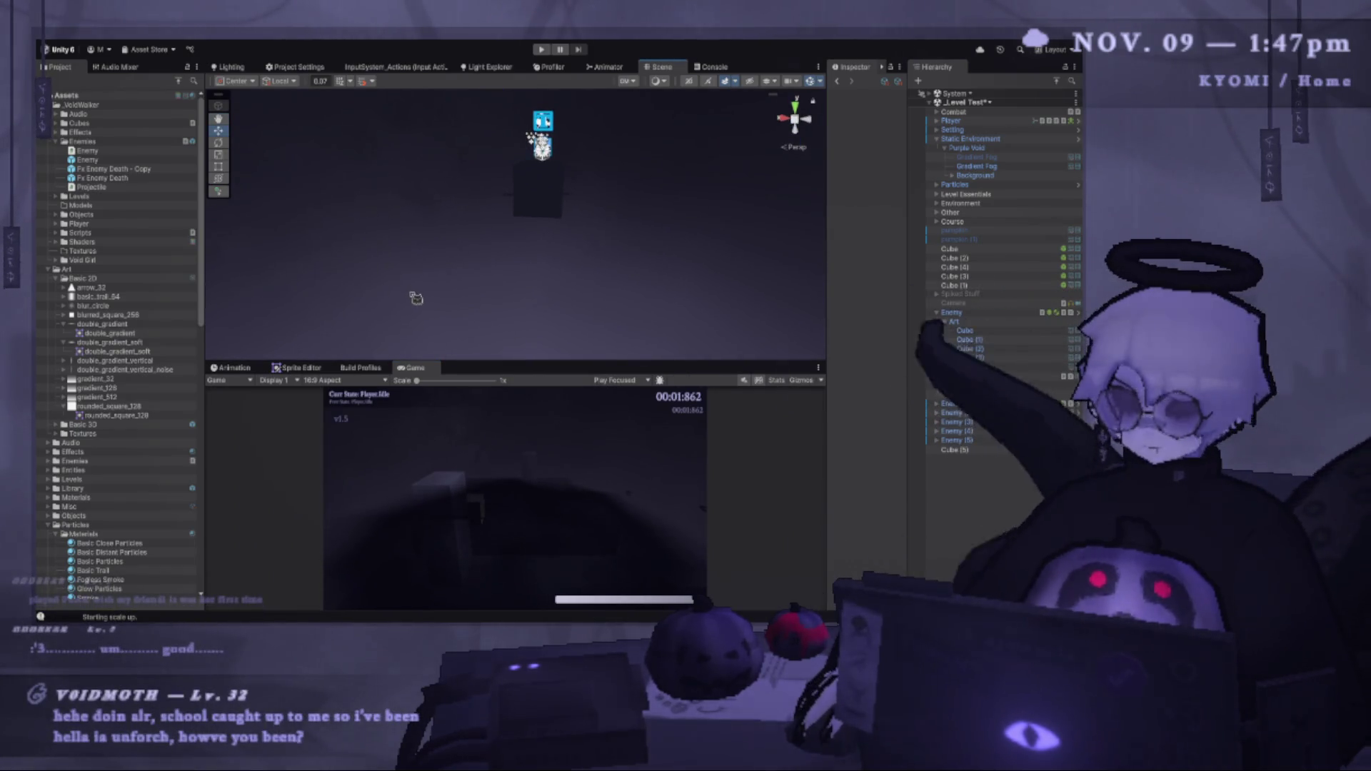
pyautogui.moveTo(413, 297); pyautogui.dragTo(407, 300)
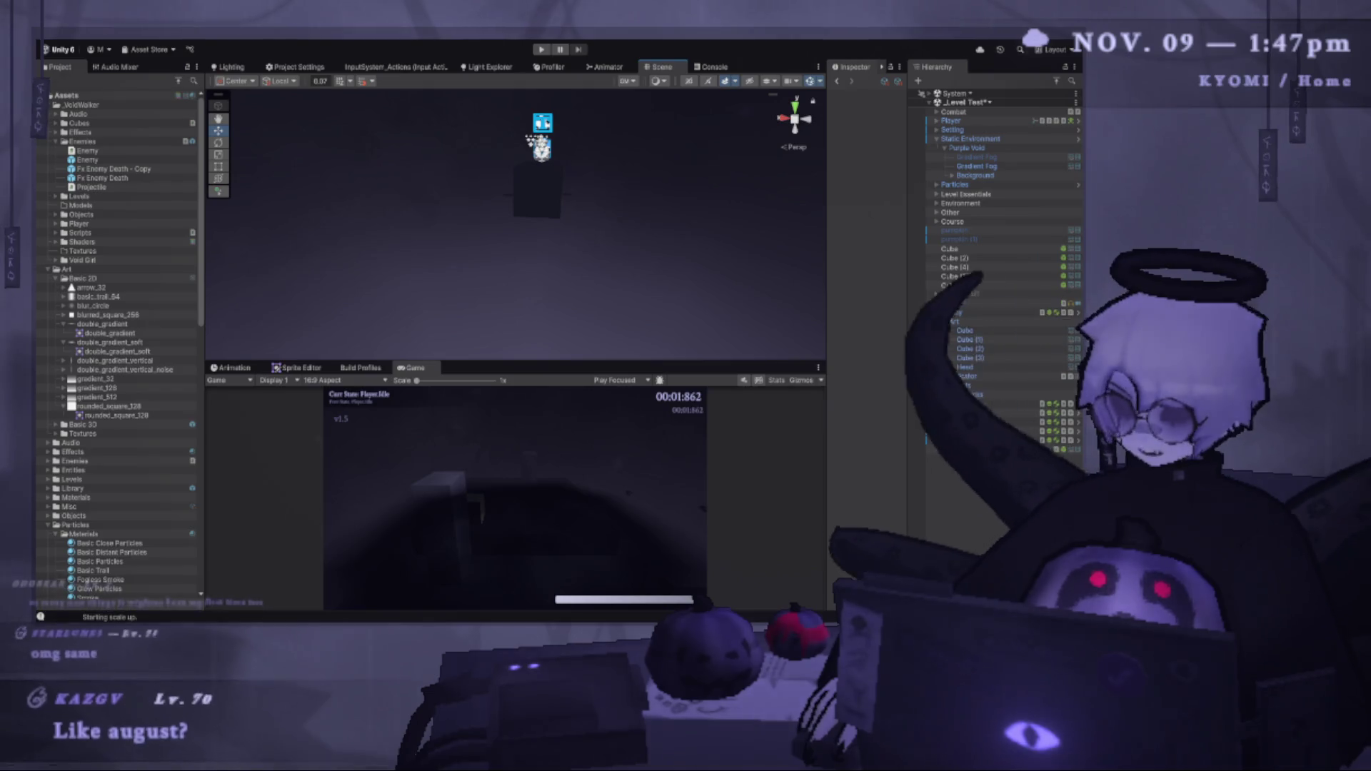
pyautogui.moveTo(532, 362)
pyautogui.mouseDown()
pyautogui.moveTo(531, 261)
pyautogui.moveTo(532, 280)
pyautogui.mouseUp()
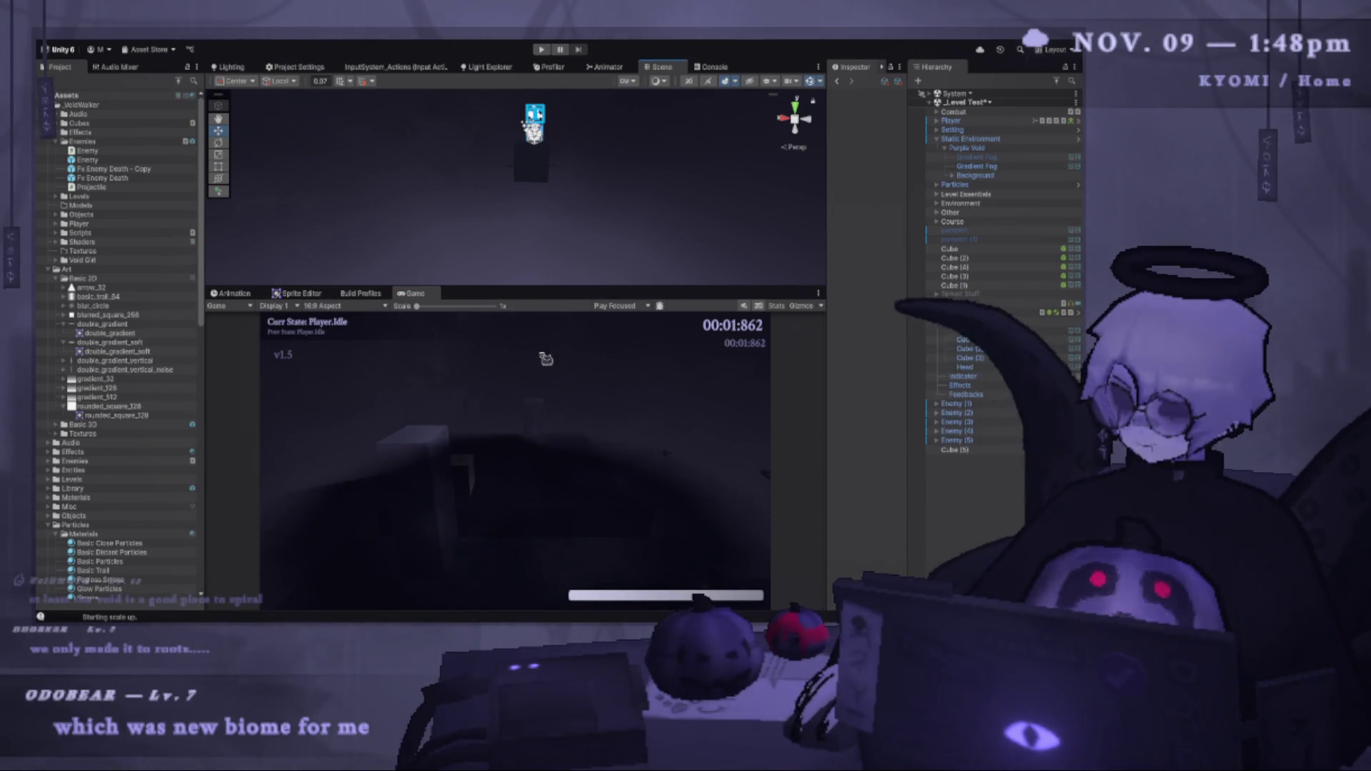
pyautogui.moveTo(562, 290)
pyautogui.mouseDown()
pyautogui.moveTo(516, 426)
pyautogui.moveTo(471, 350)
pyautogui.mouseUp()
pyautogui.moveTo(431, 297); pyautogui.dragTo(372, 336)
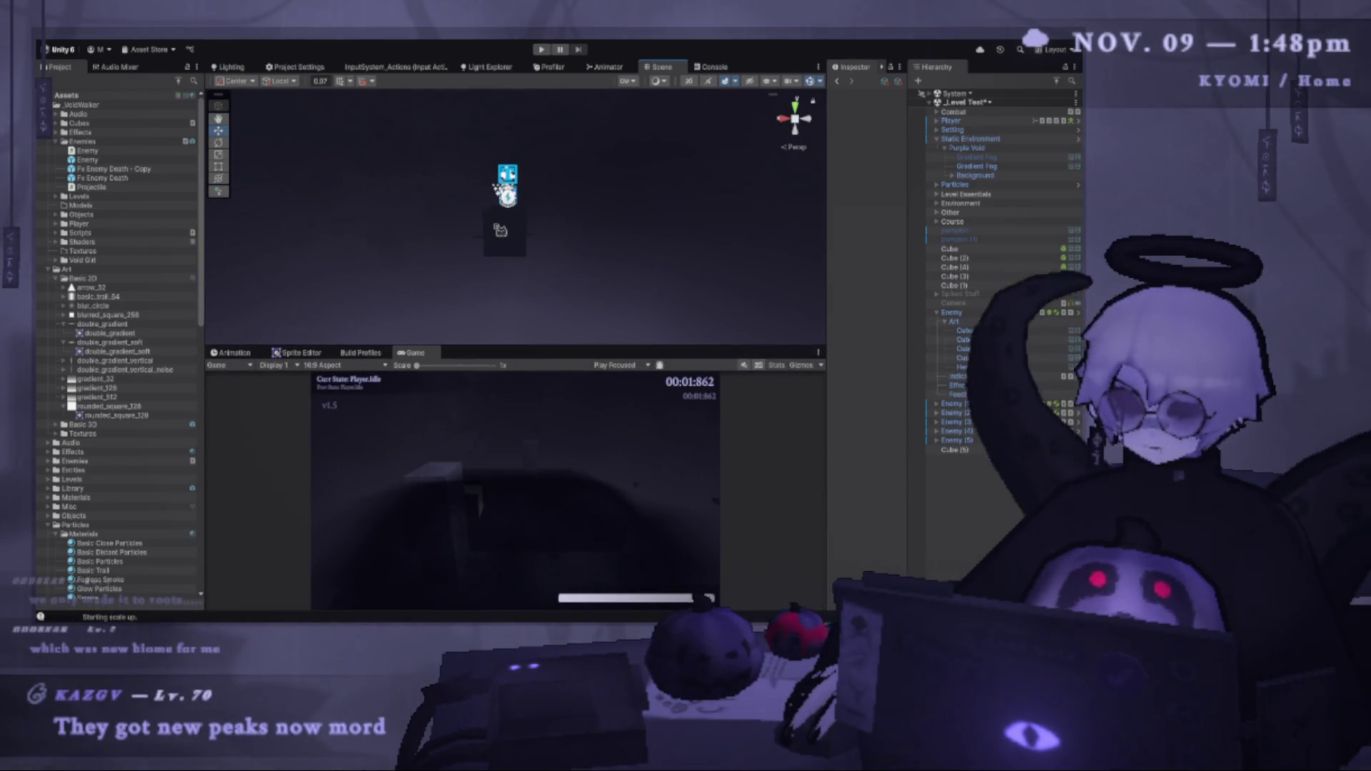
# Frame Cube (5), orbit to view it beside the pillar, then bring up Projectile.cs in VS Code.
pyautogui.click(508, 216)
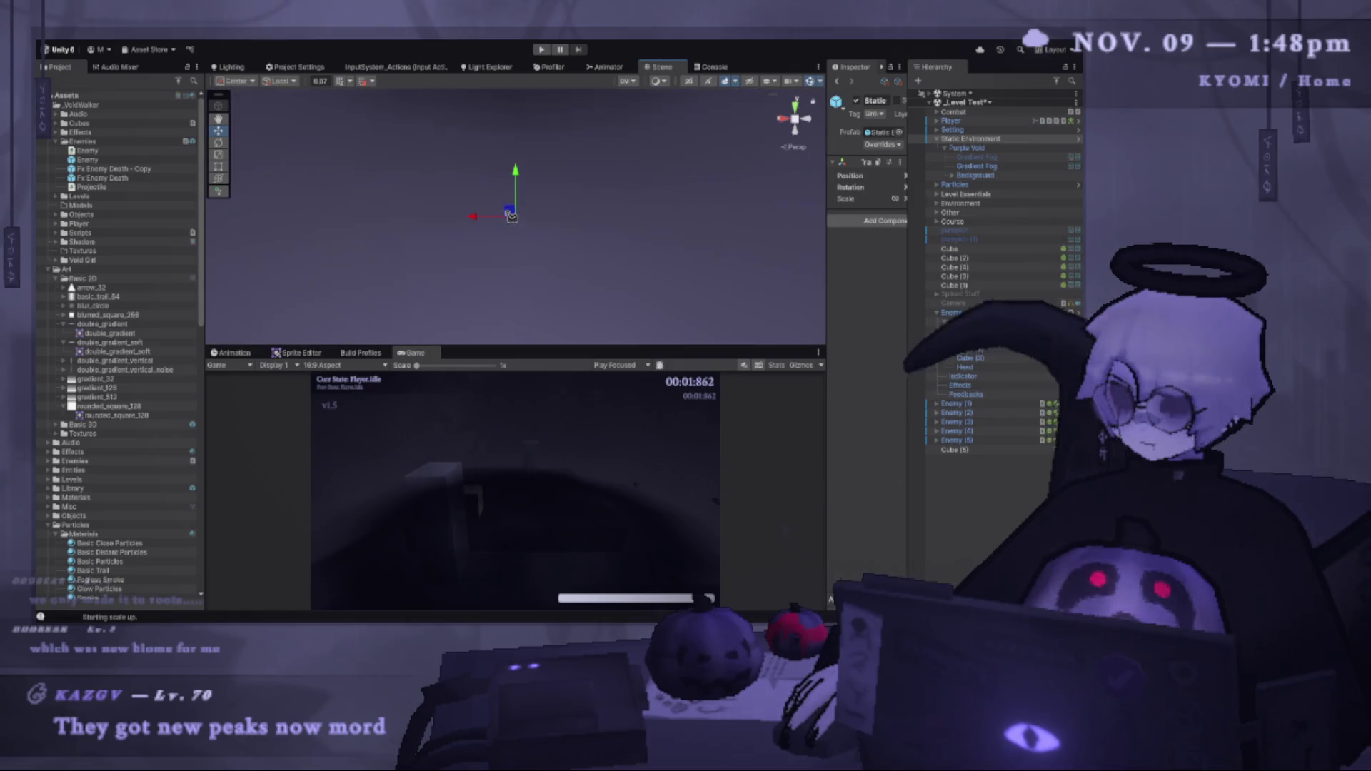
pyautogui.doubleClick(977, 452)
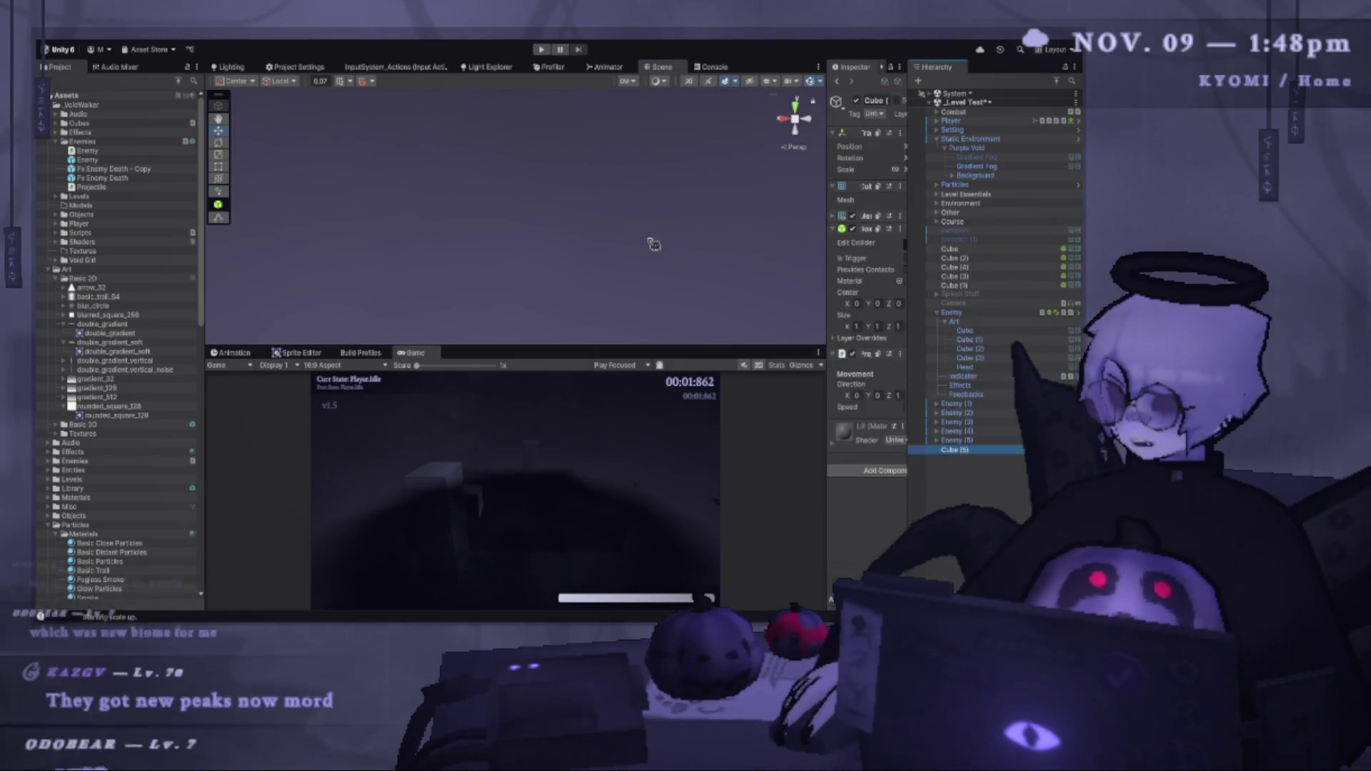
pyautogui.moveTo(554, 210)
pyautogui.mouseDown()
pyautogui.moveTo(514, 272)
pyautogui.moveTo(469, 297)
pyautogui.moveTo(825, 328)
pyautogui.moveTo(688, 329)
pyautogui.mouseUp()
pyautogui.moveTo(643, 120); pyautogui.dragTo(564, 156)
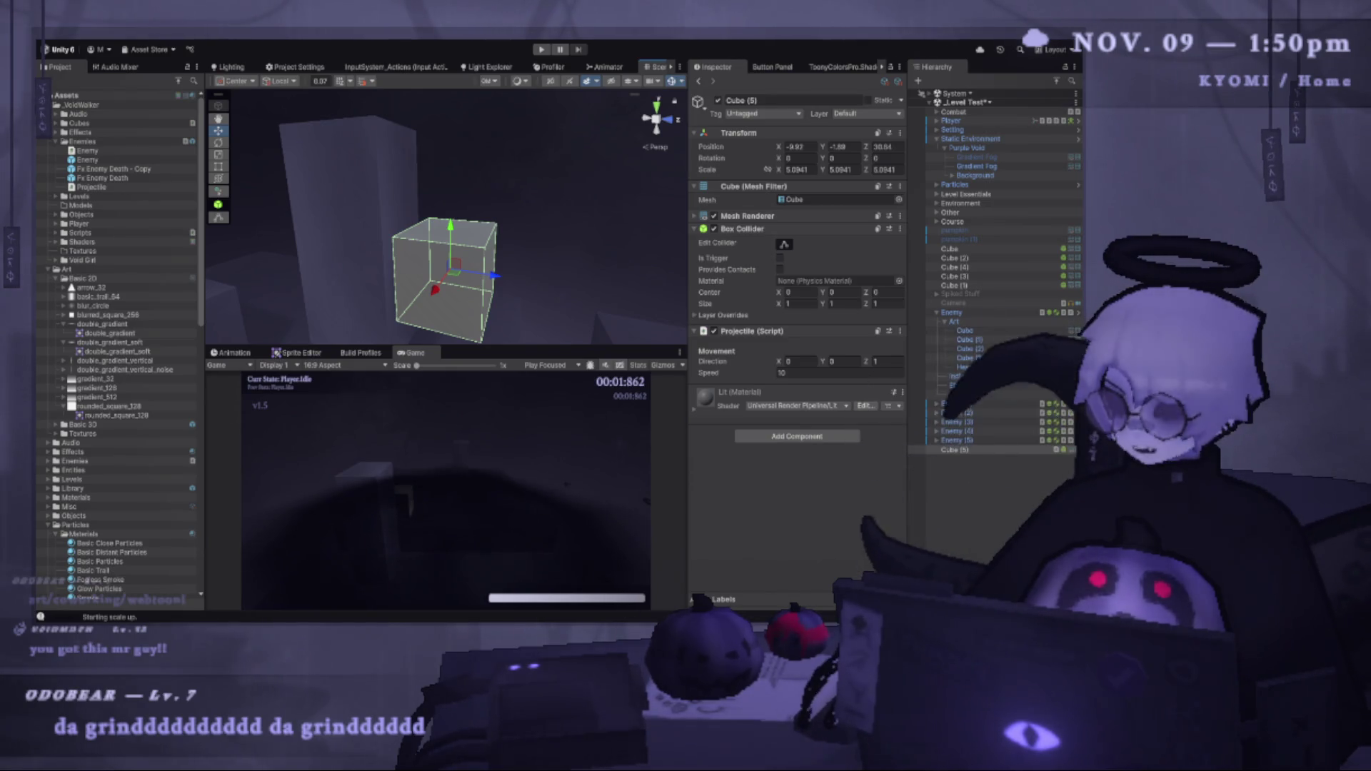
pyautogui.hotkey('alt', 'Tab')
pyautogui.hotkey('alt', 'Tab')
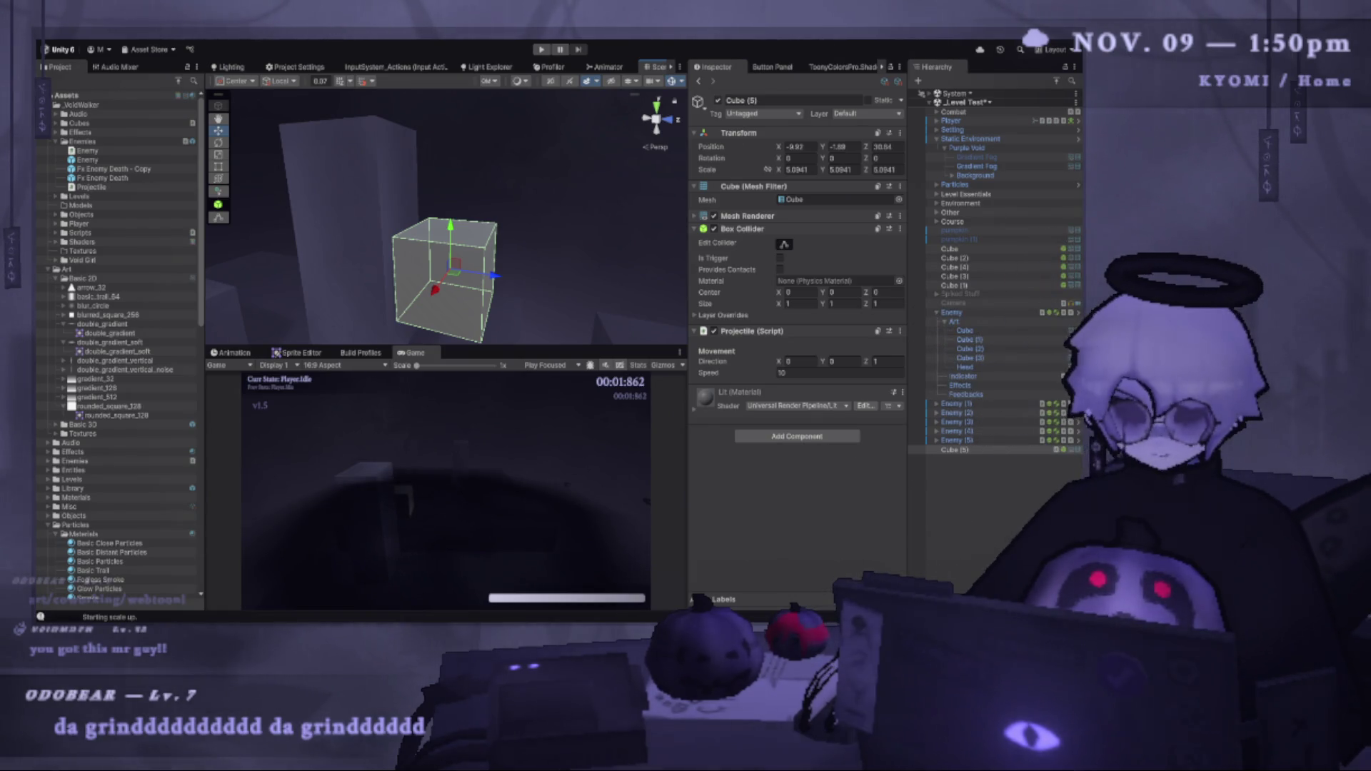
pyautogui.hotkey('alt', 'Tab')
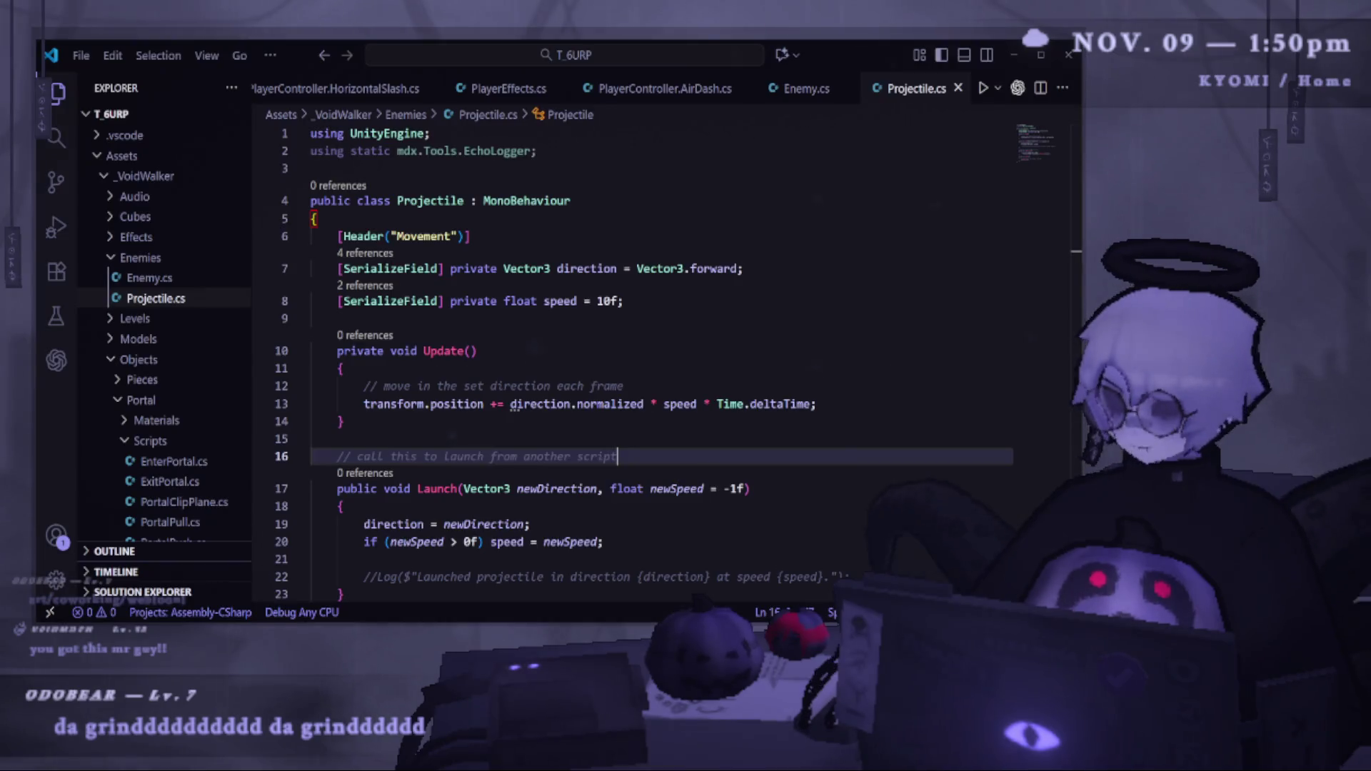
# Inspect the Launch method signature and its newSpeed parameter in Projectile.cs.
pyautogui.scroll(-3, 671, 328)
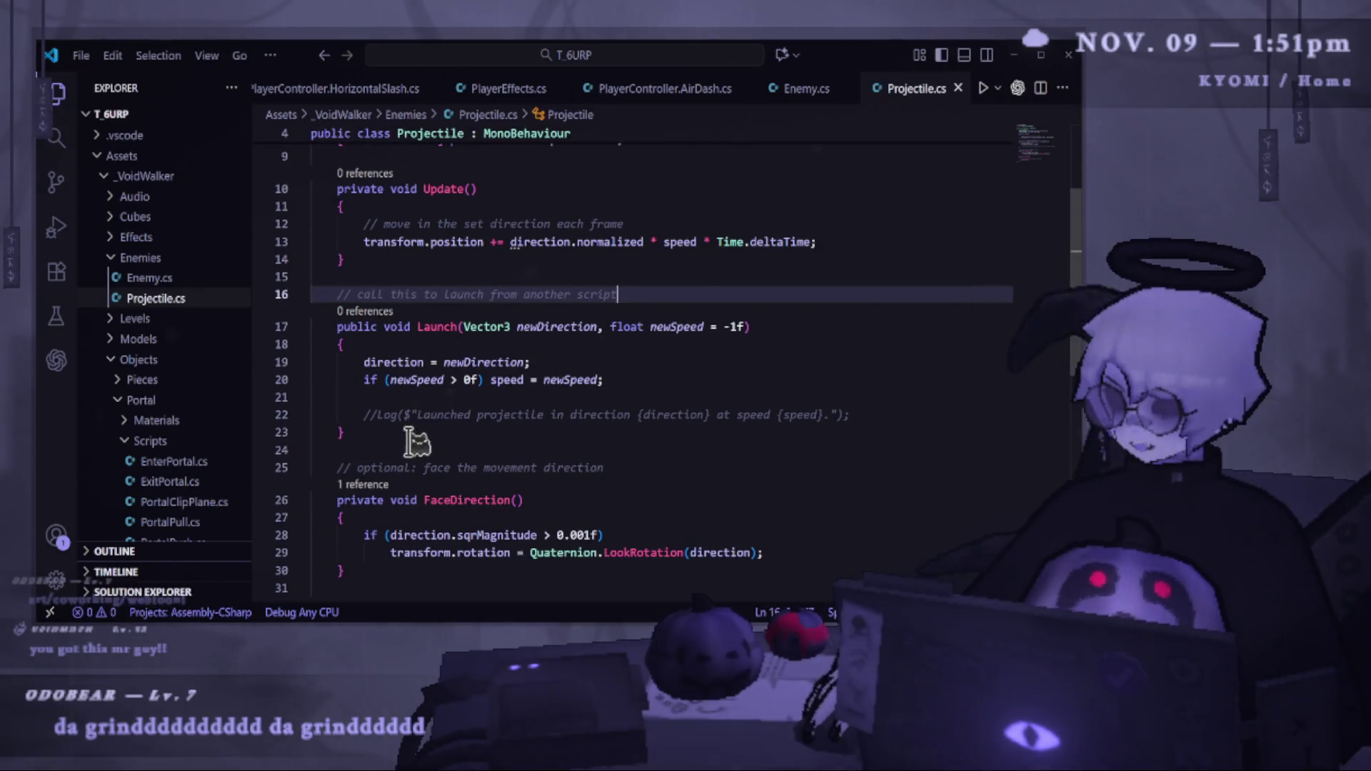
pyautogui.moveTo(411, 437); pyautogui.dragTo(434, 330)
pyautogui.doubleClick(436, 327)
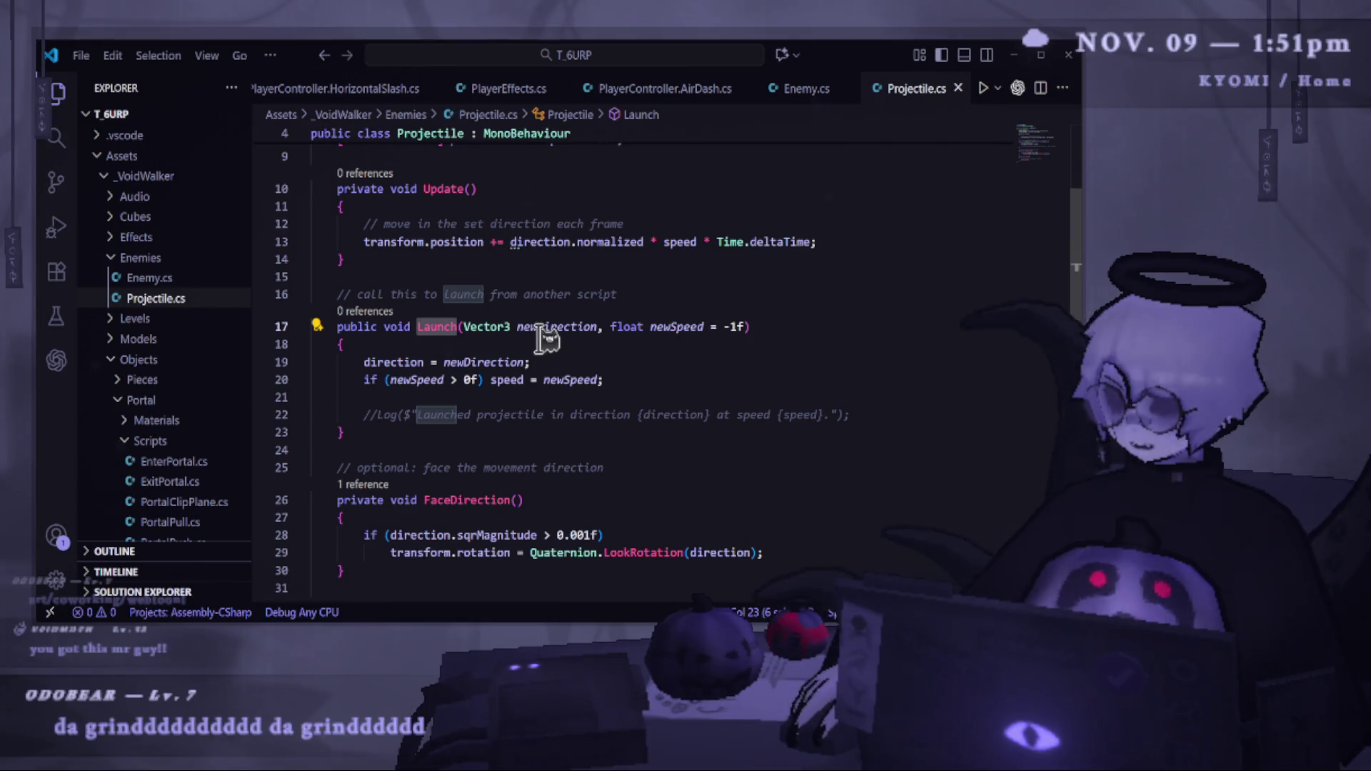
pyautogui.click(571, 326)
pyautogui.click(698, 314)
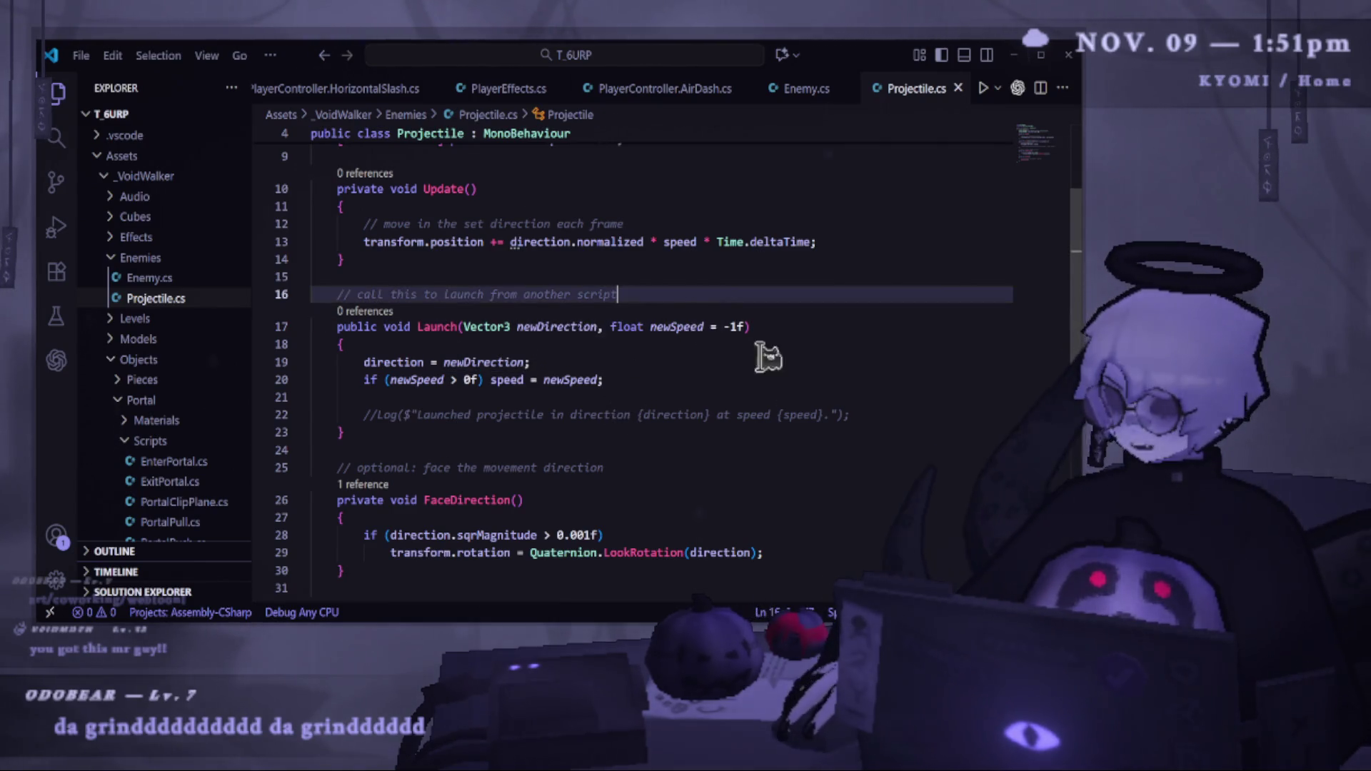
pyautogui.press('Down')
# Review the commented-out Log line, scroll back to the top, and return to Unity.
pyautogui.moveTo(735, 414); pyautogui.dragTo(311, 415)
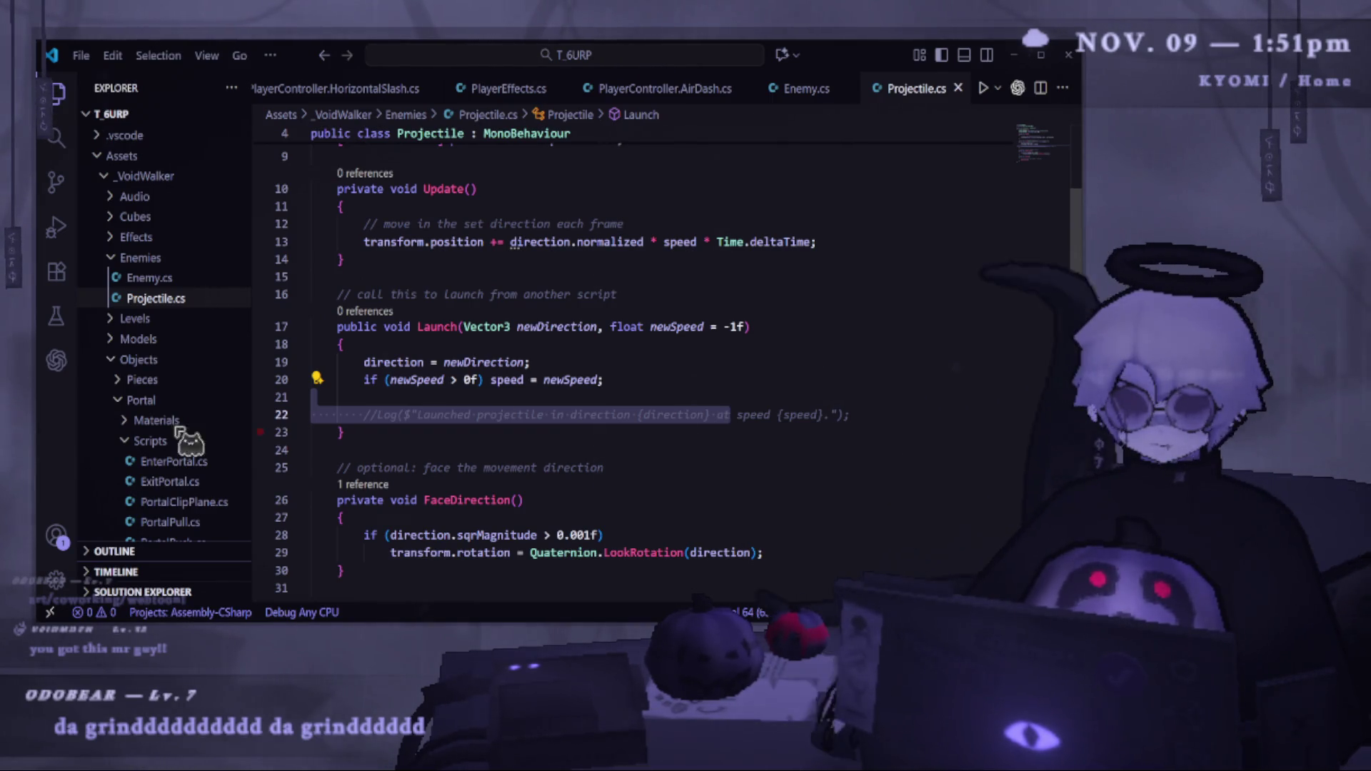
pyautogui.click(625, 380)
pyautogui.click(521, 453)
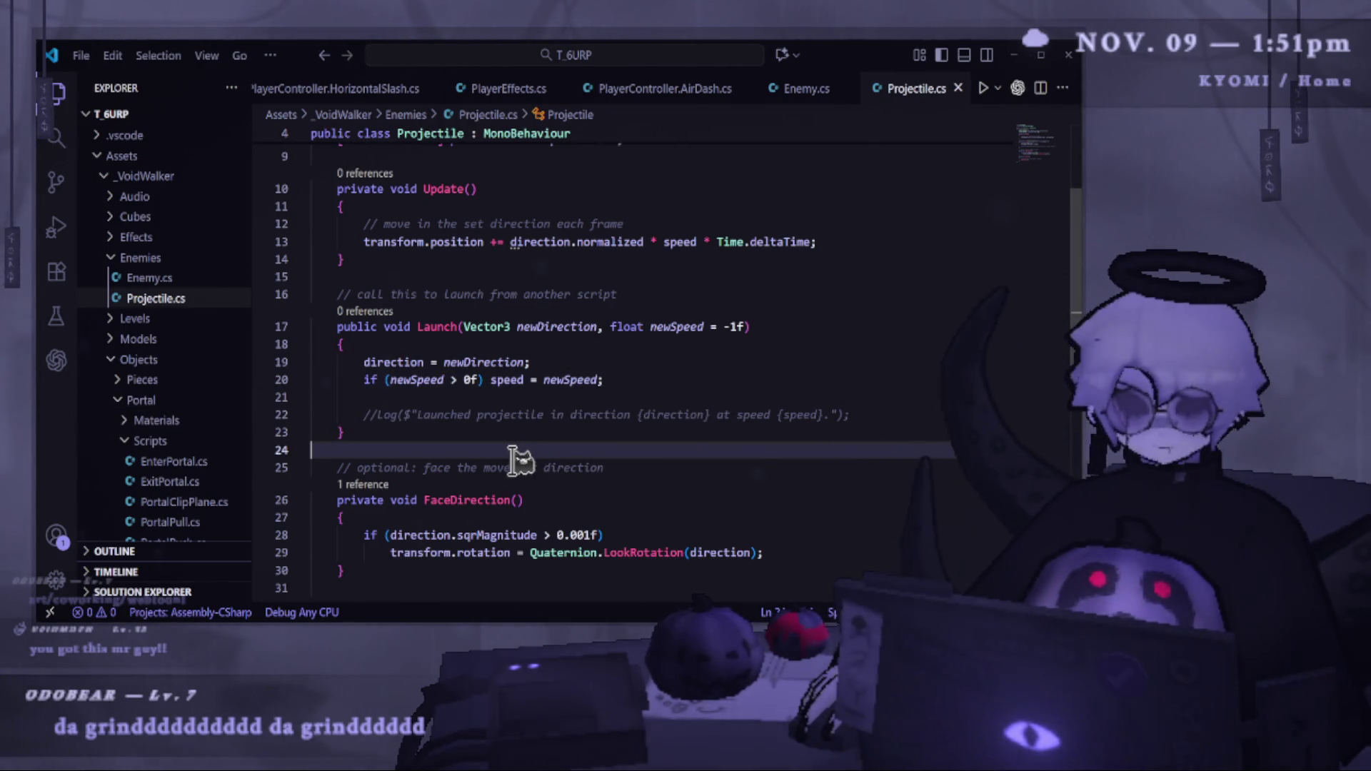
pyautogui.click(775, 327)
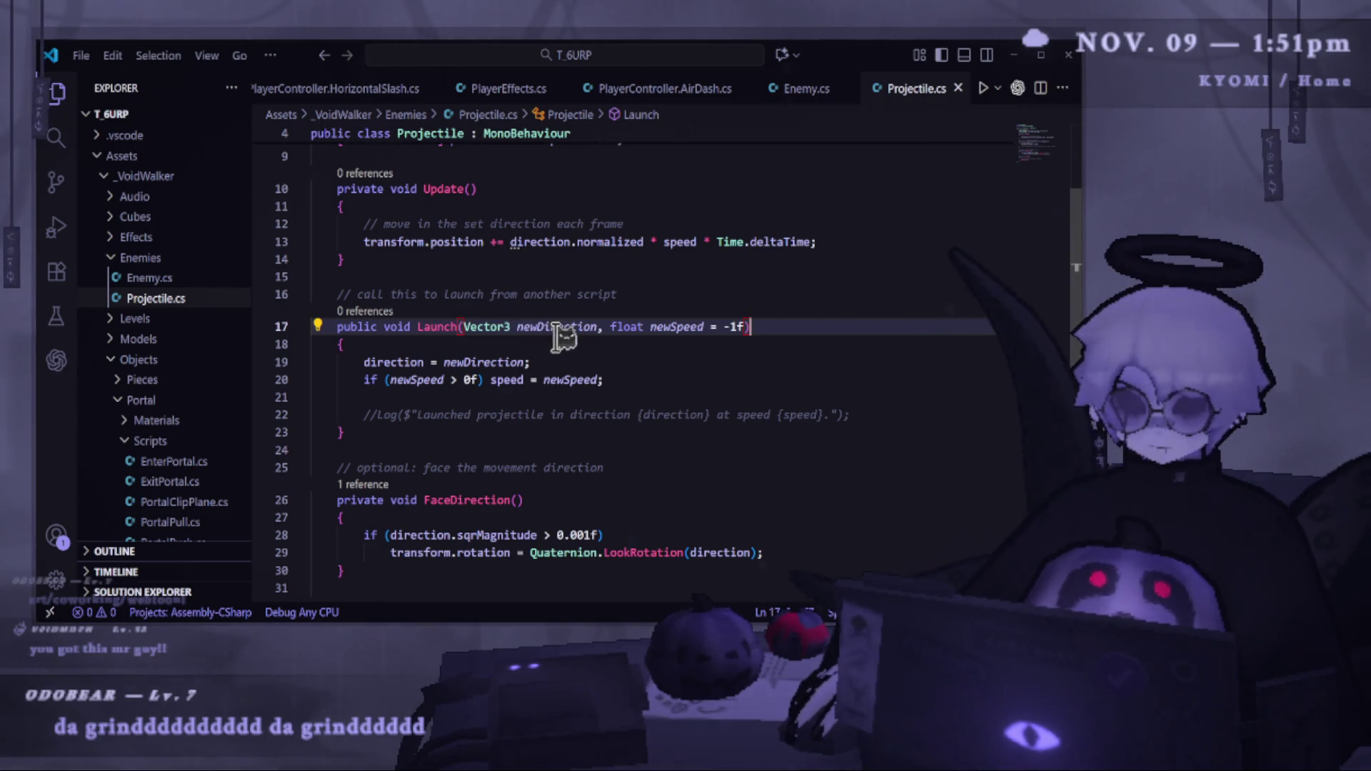
pyautogui.scroll(5, 419, 325)
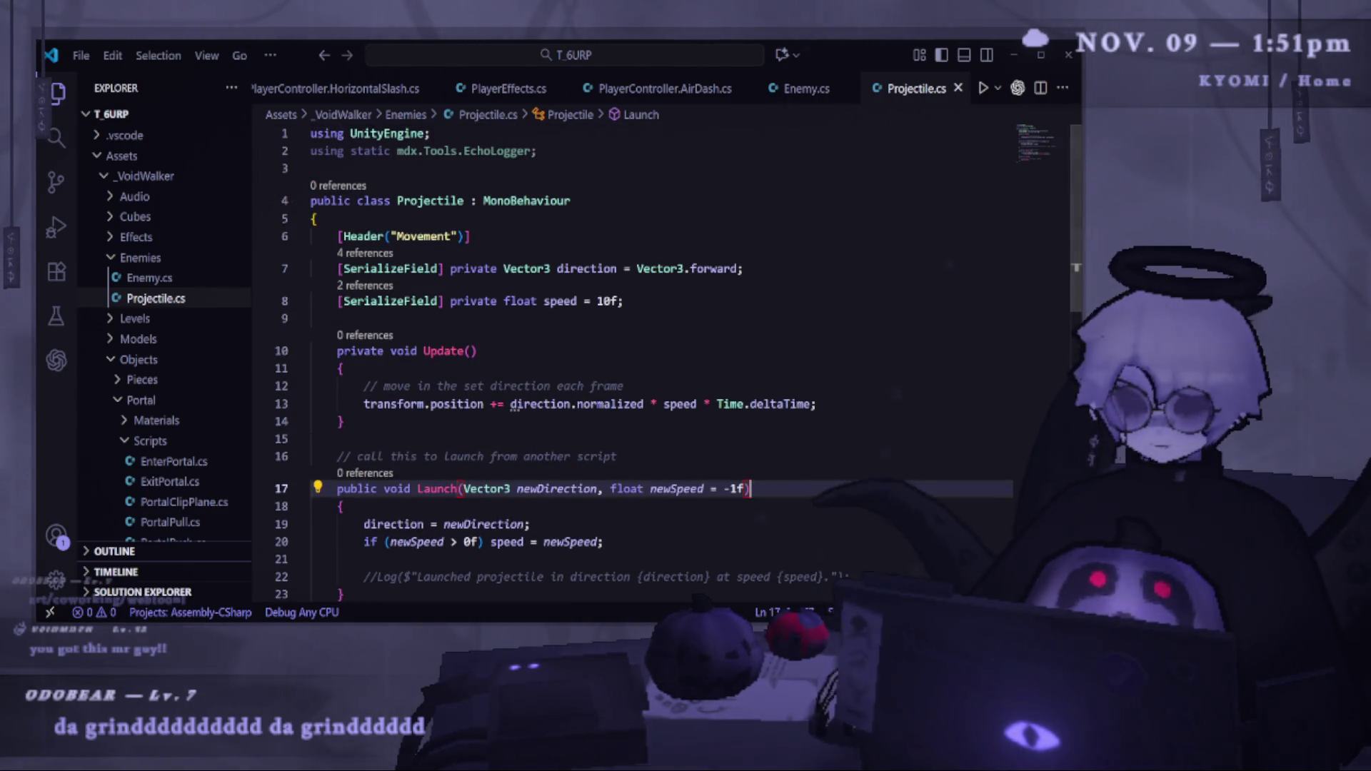
pyautogui.hotkey('alt', 'Tab')
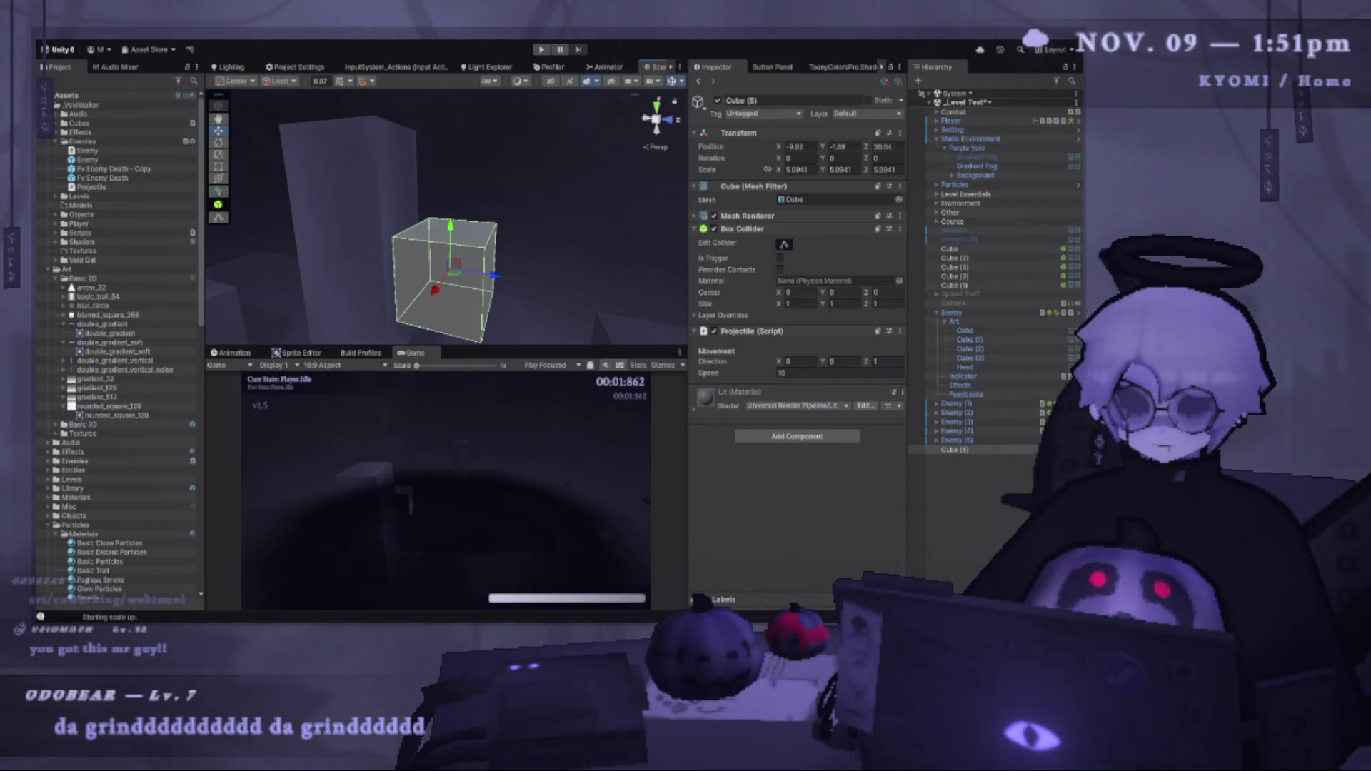
# Rename Cube (5) to Basic Projectile and save it as a prefab in the Enemies folder.
pyautogui.hotkey('alt', 'Tab')
pyautogui.hotkey('alt', 'Tab')
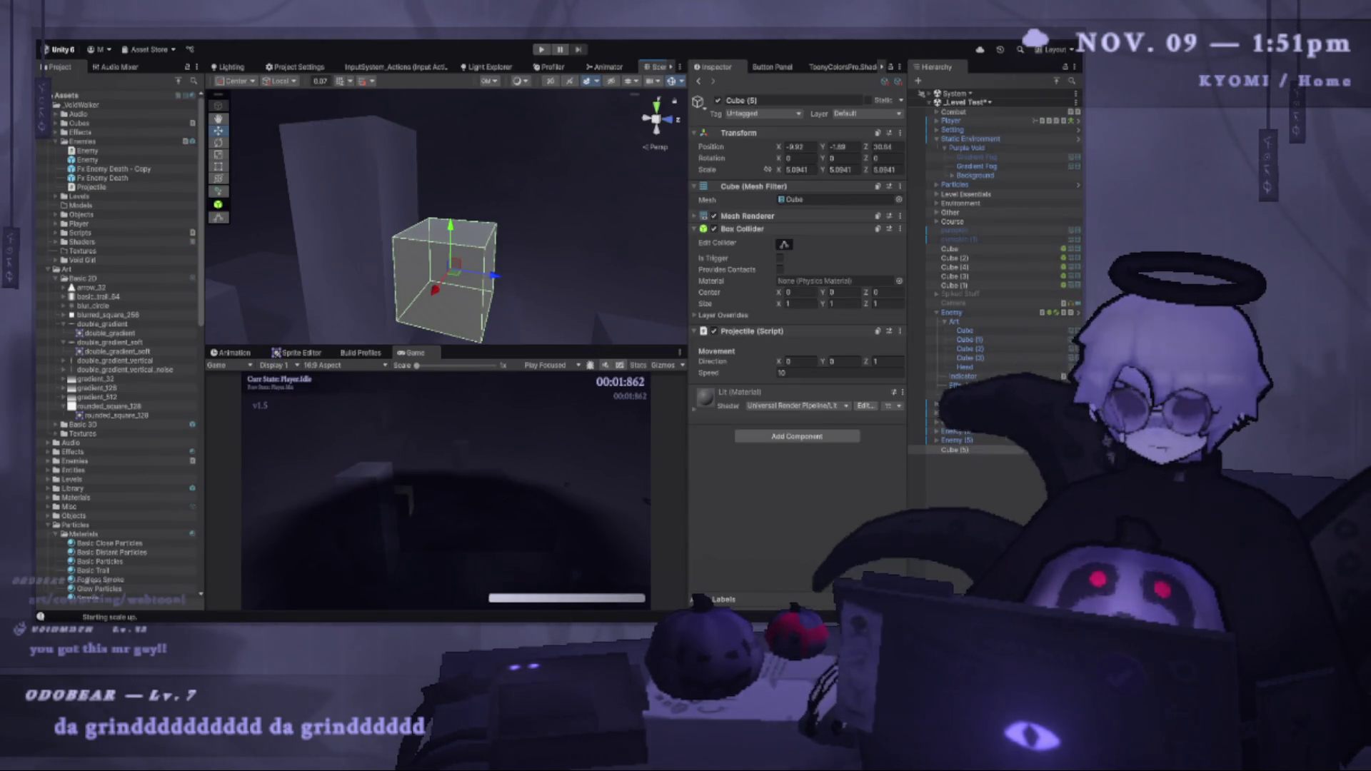
pyautogui.click(977, 450)
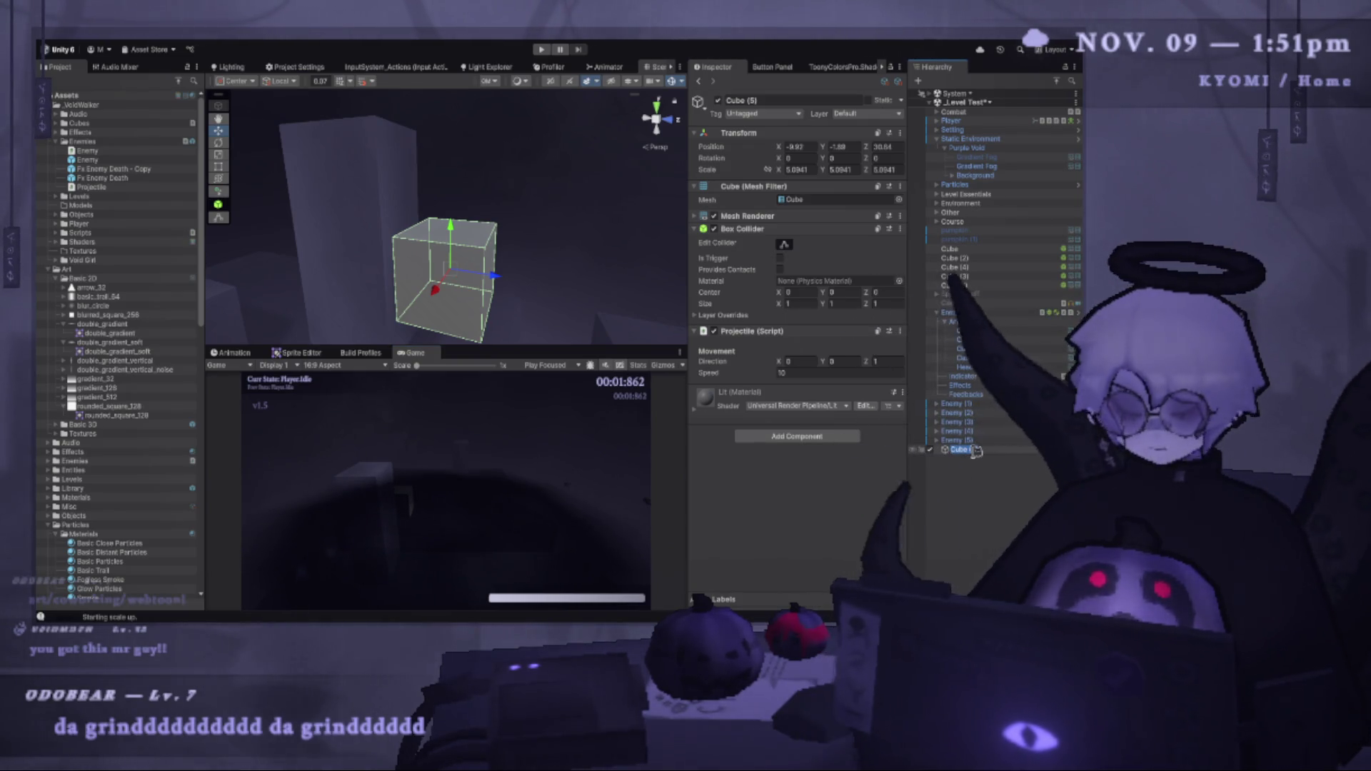
pyautogui.write('Bas')
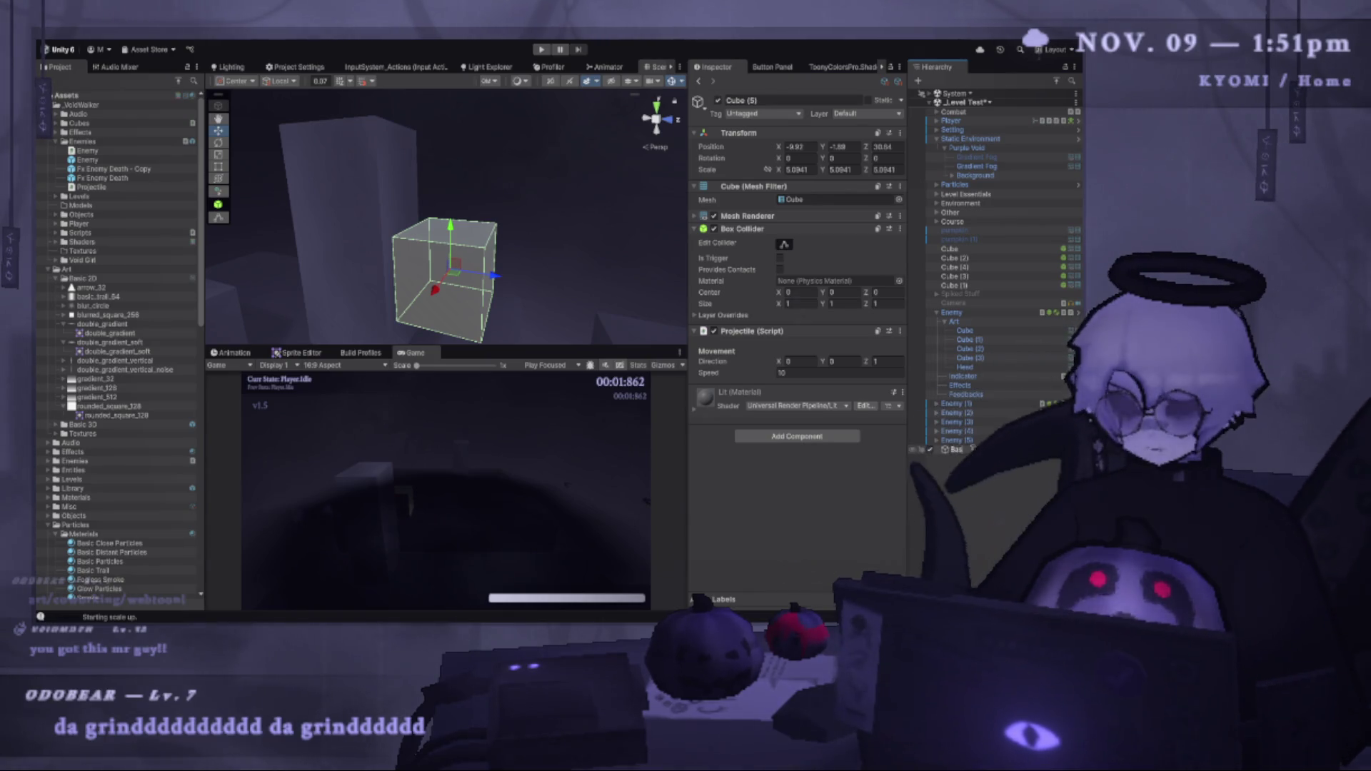
pyautogui.write('ic Fired')
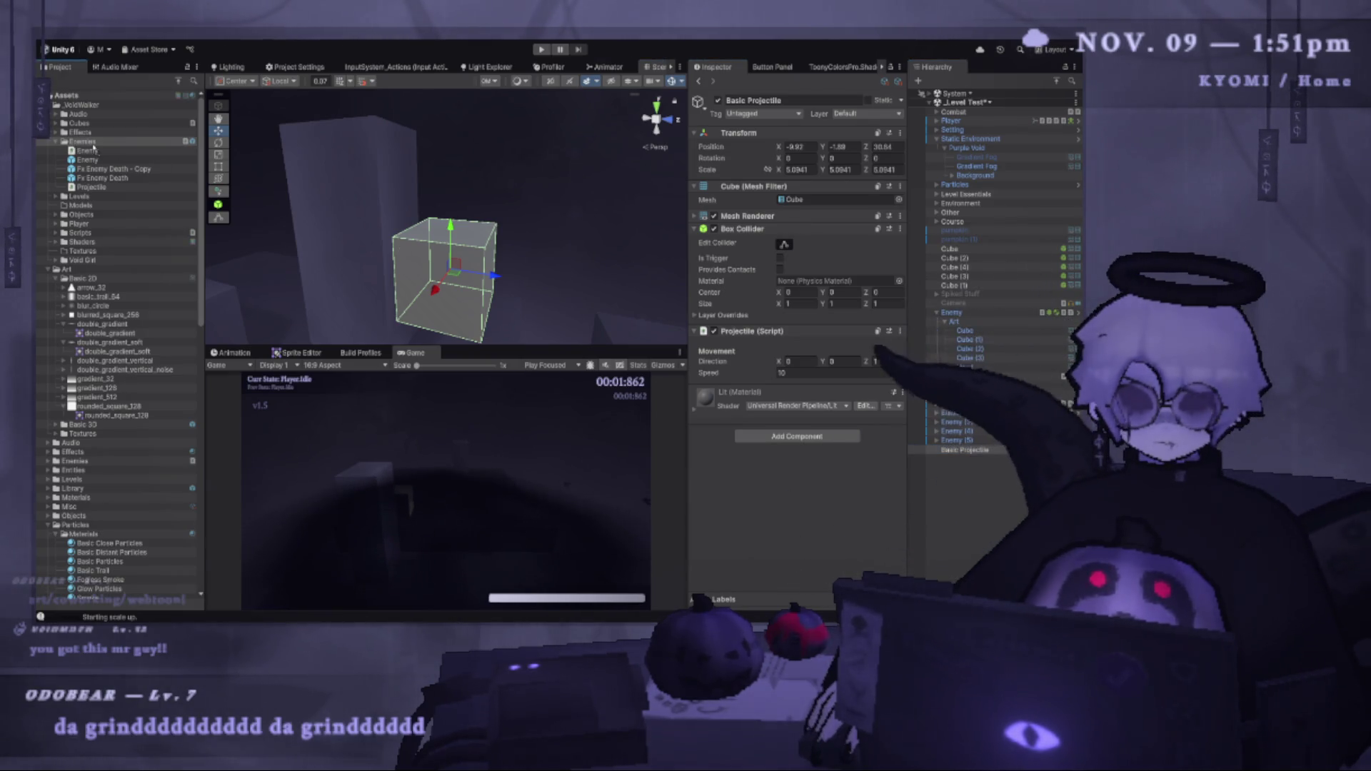
pyautogui.moveTo(91, 143); pyautogui.dragTo(91, 144)
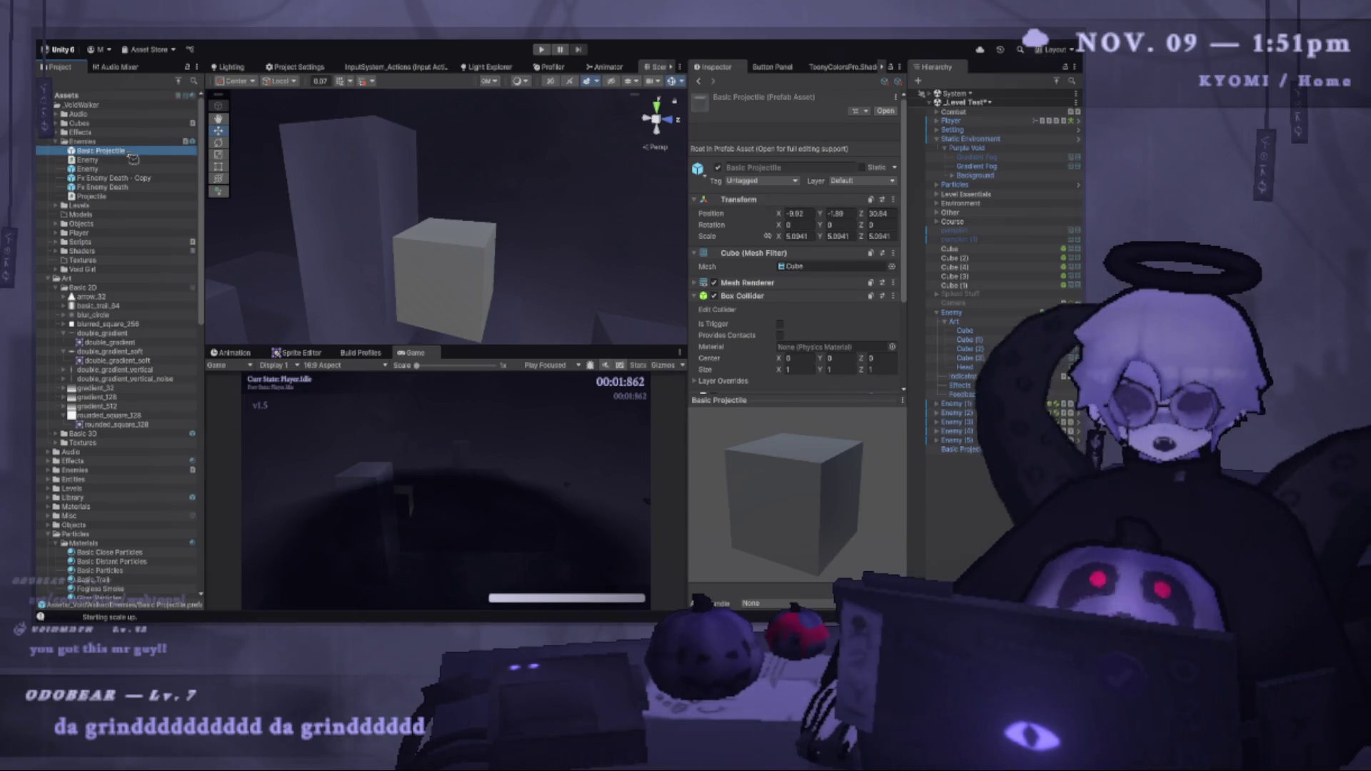
# Delete Basic Projectile from the Hierarchy, select Enemy, and bring up Enemy.cs in VS Code.
pyautogui.click(961, 450)
pyautogui.press('Delete')
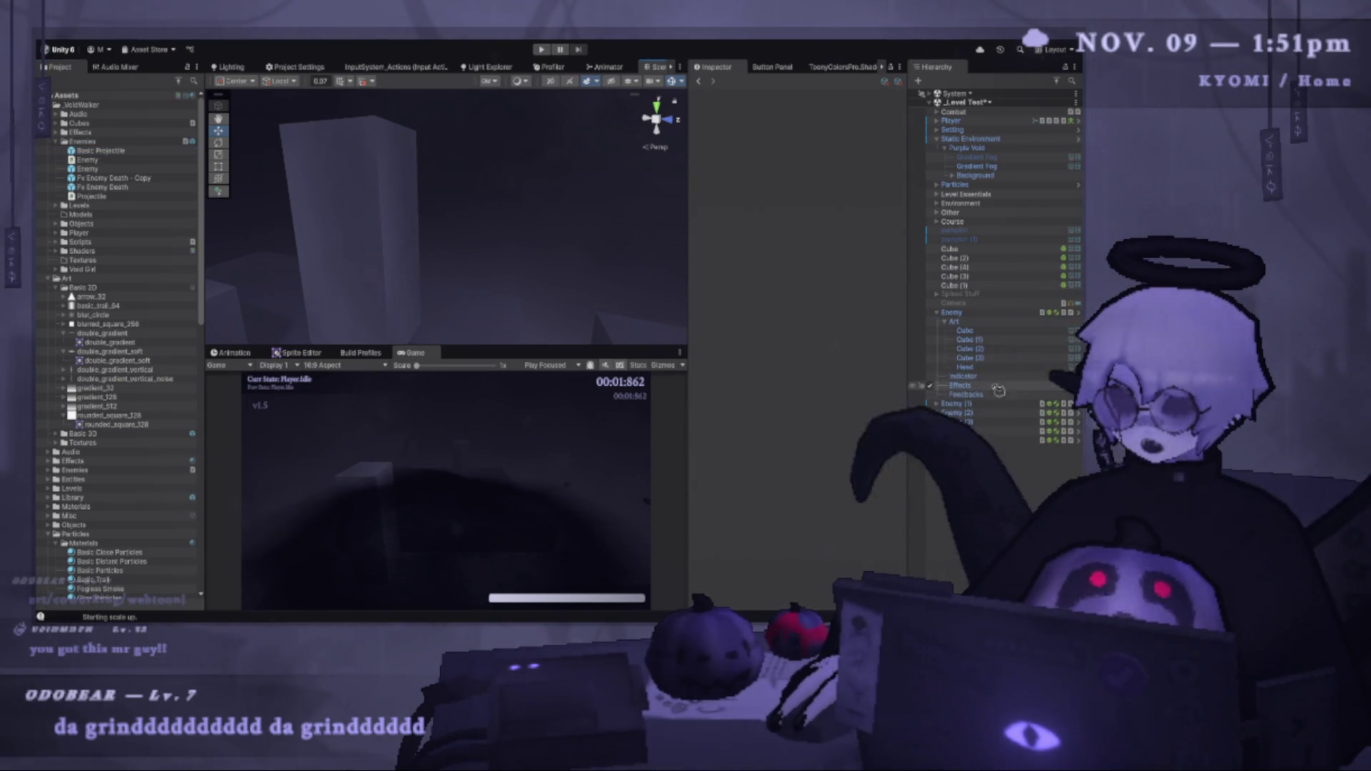
pyautogui.click(952, 312)
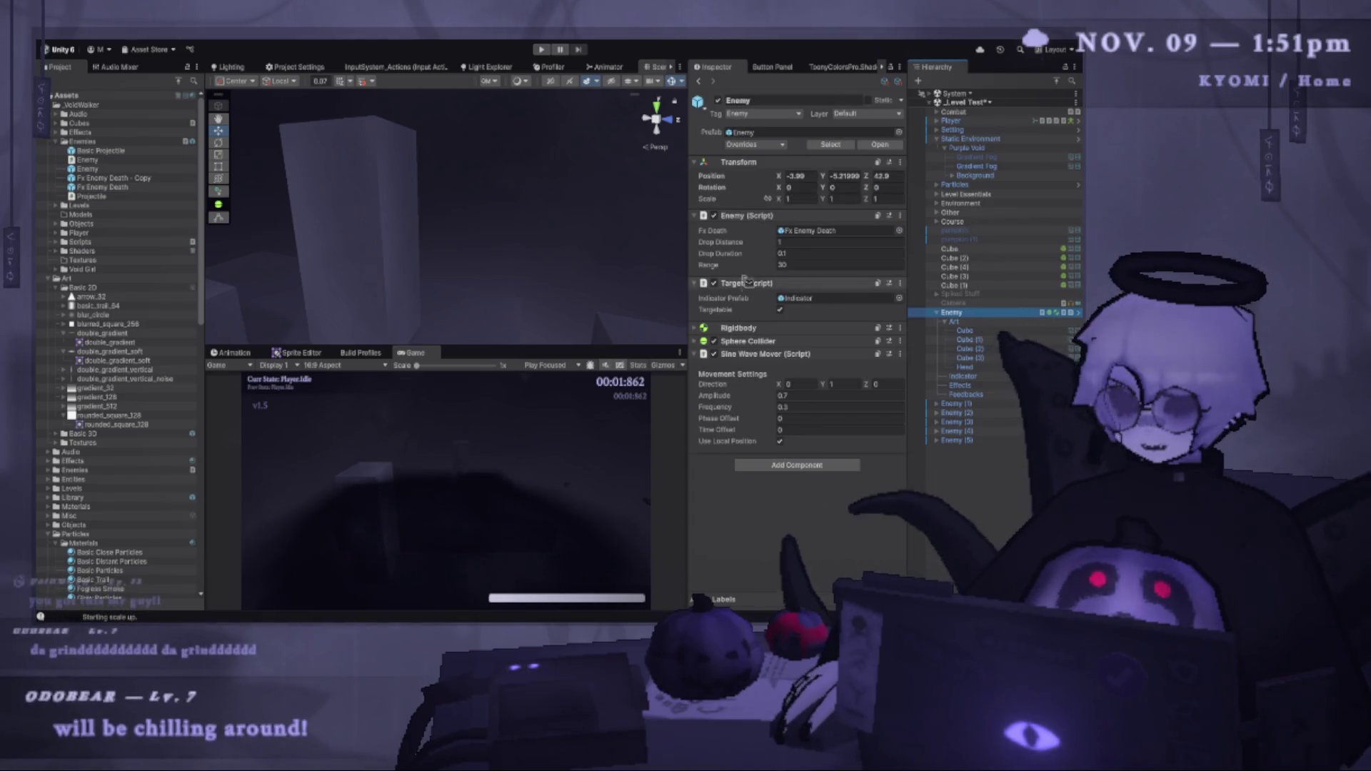
pyautogui.click(810, 372)
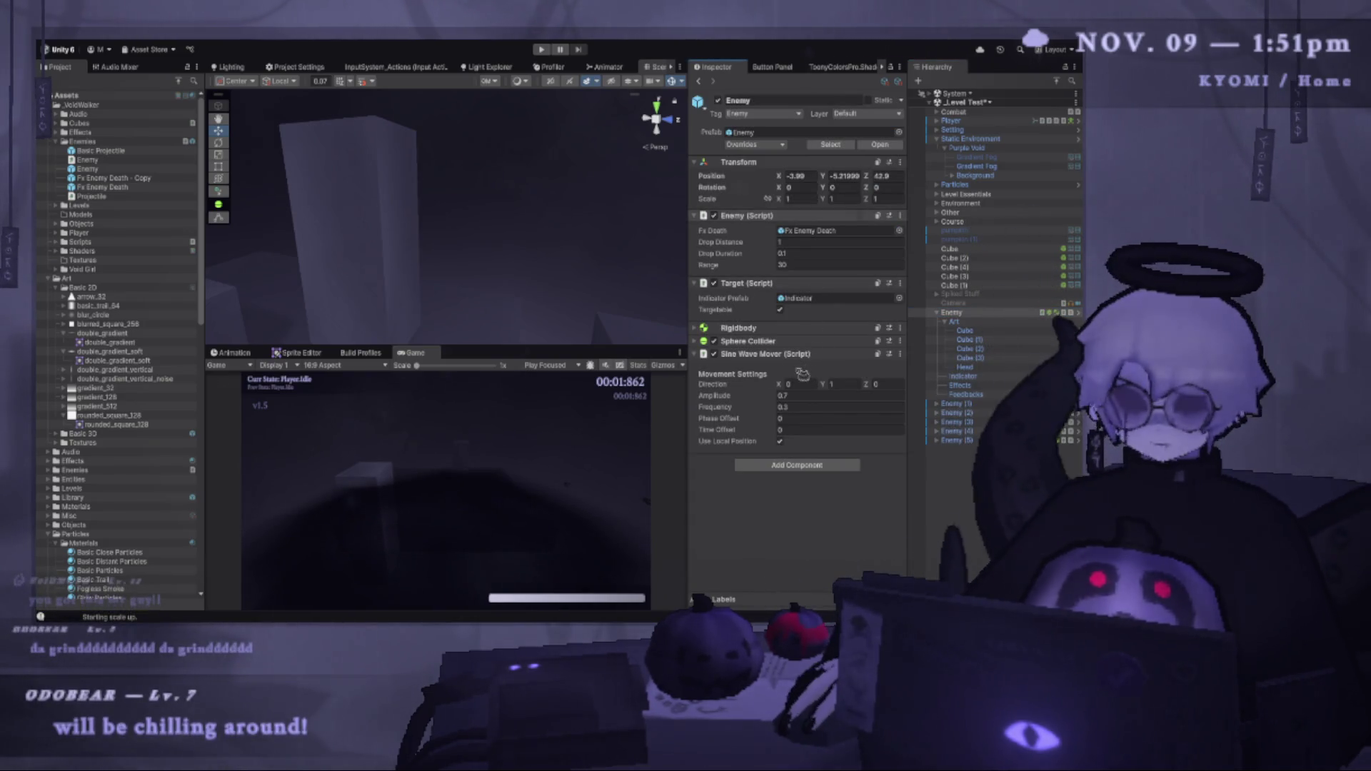
pyautogui.hotkey('alt', 'Tab')
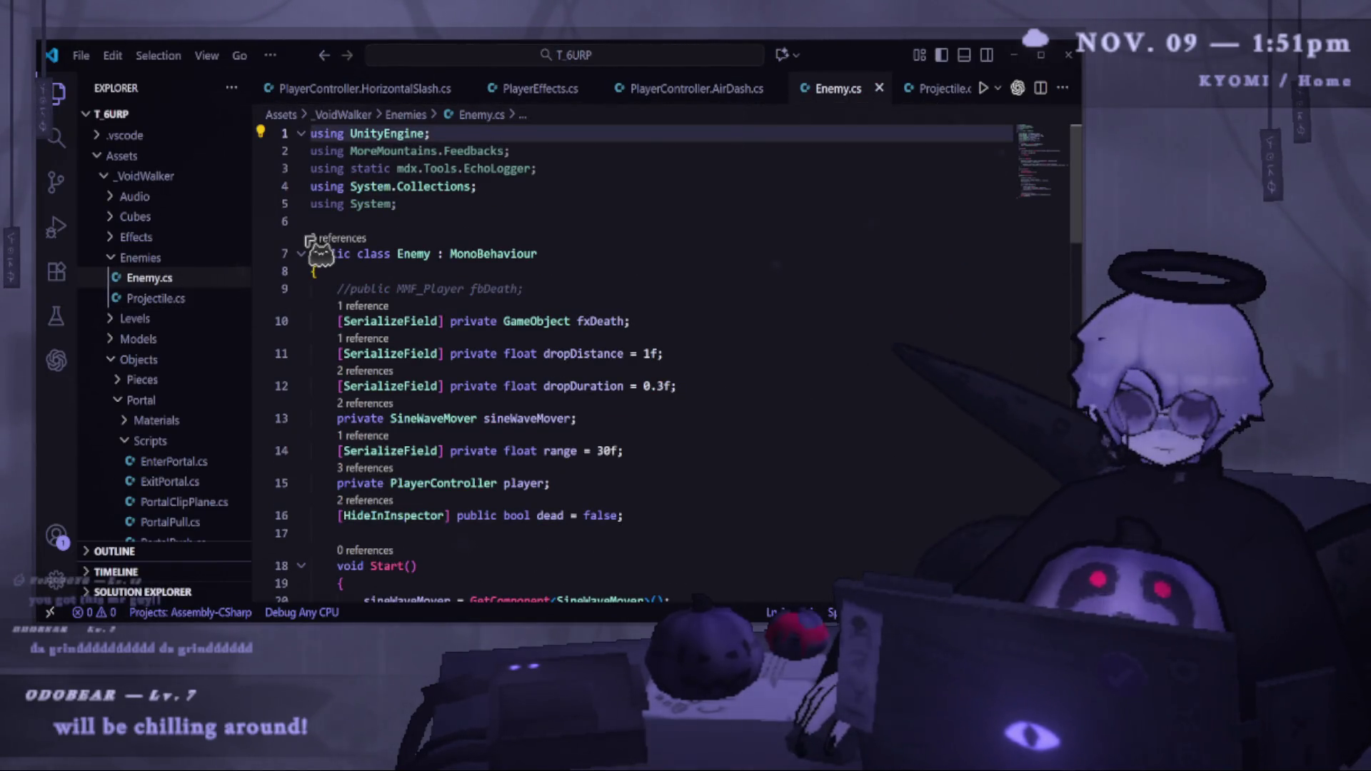
# Look over Enemy.cs's field declarations, including the dead flag and dropDuration lines.
pyautogui.scroll(-2, 658, 321)
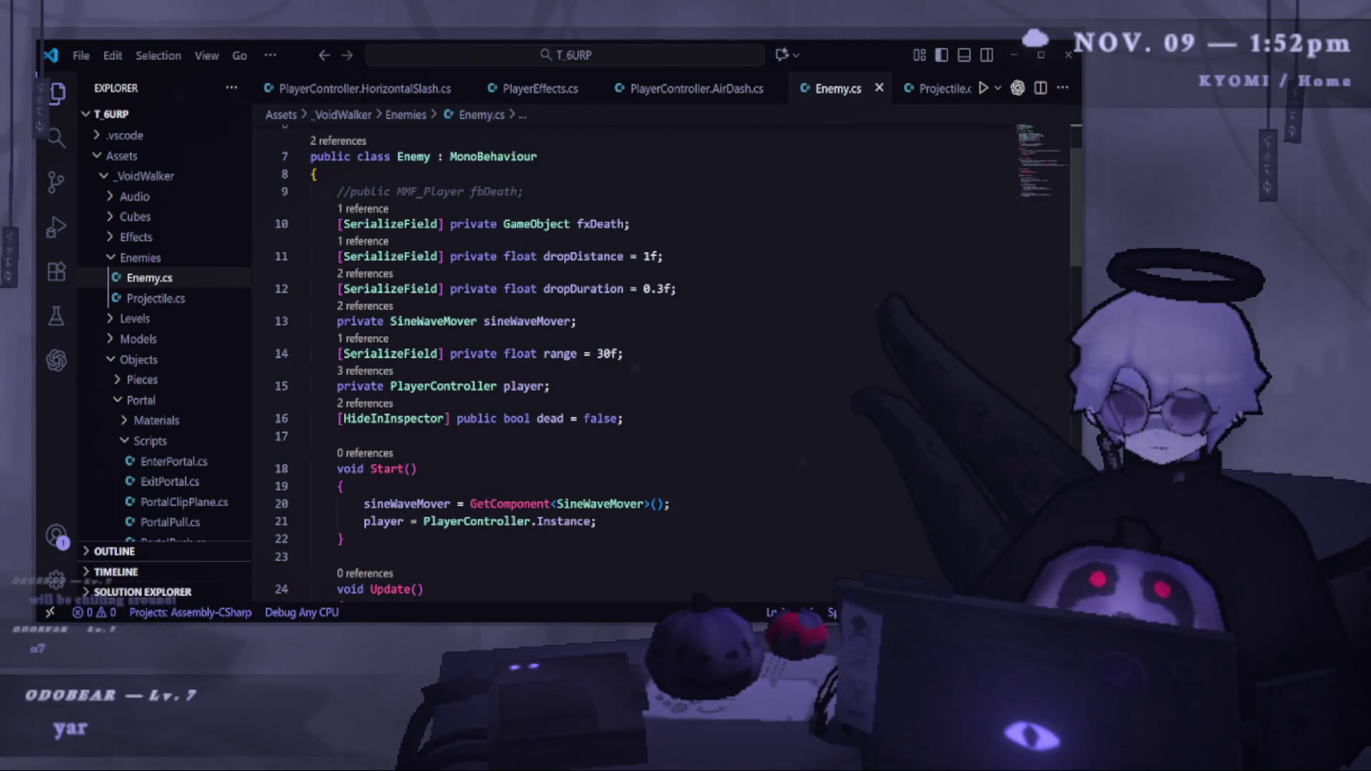
pyautogui.hotkey('alt', 'Tab')
pyautogui.hotkey('alt', 'Tab')
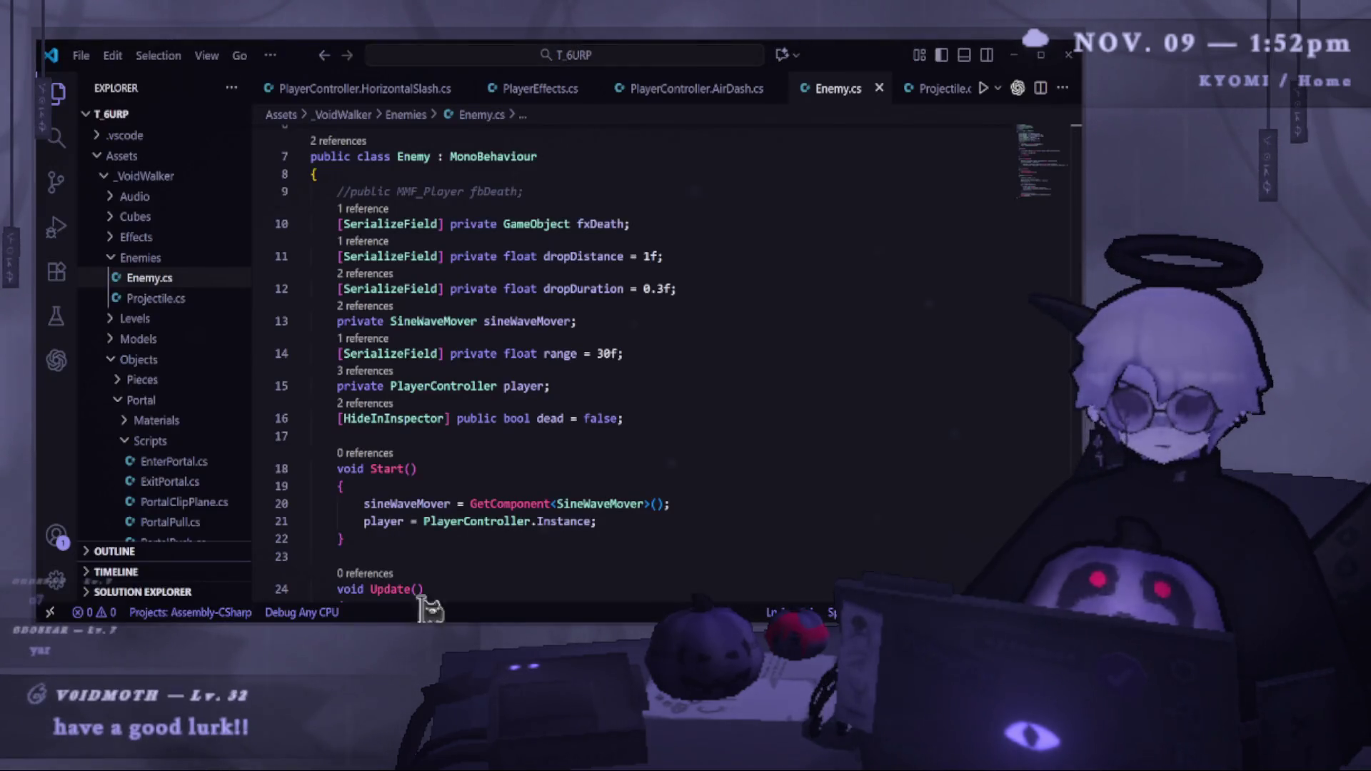
pyautogui.scroll(-3, 593, 378)
pyautogui.scroll(2, 592, 378)
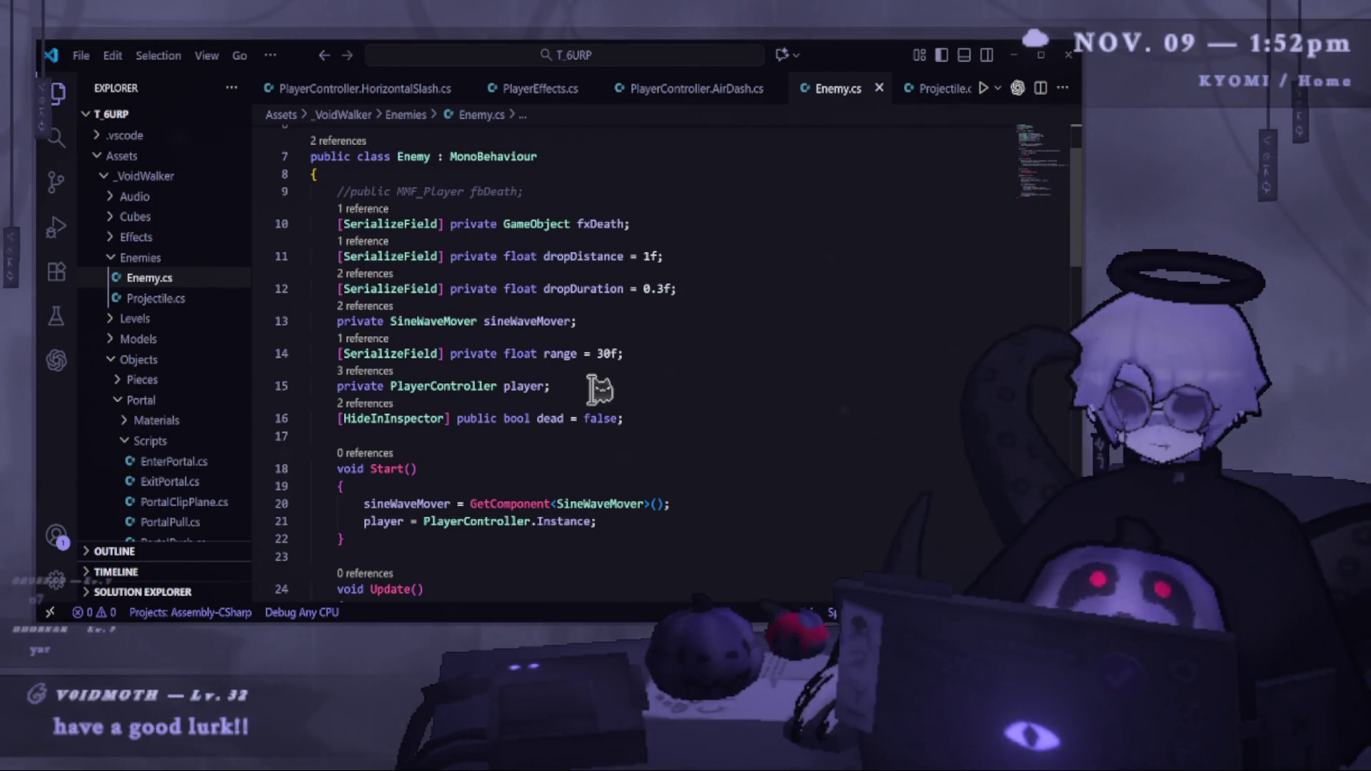
pyautogui.moveTo(632, 416); pyautogui.dragTo(464, 418)
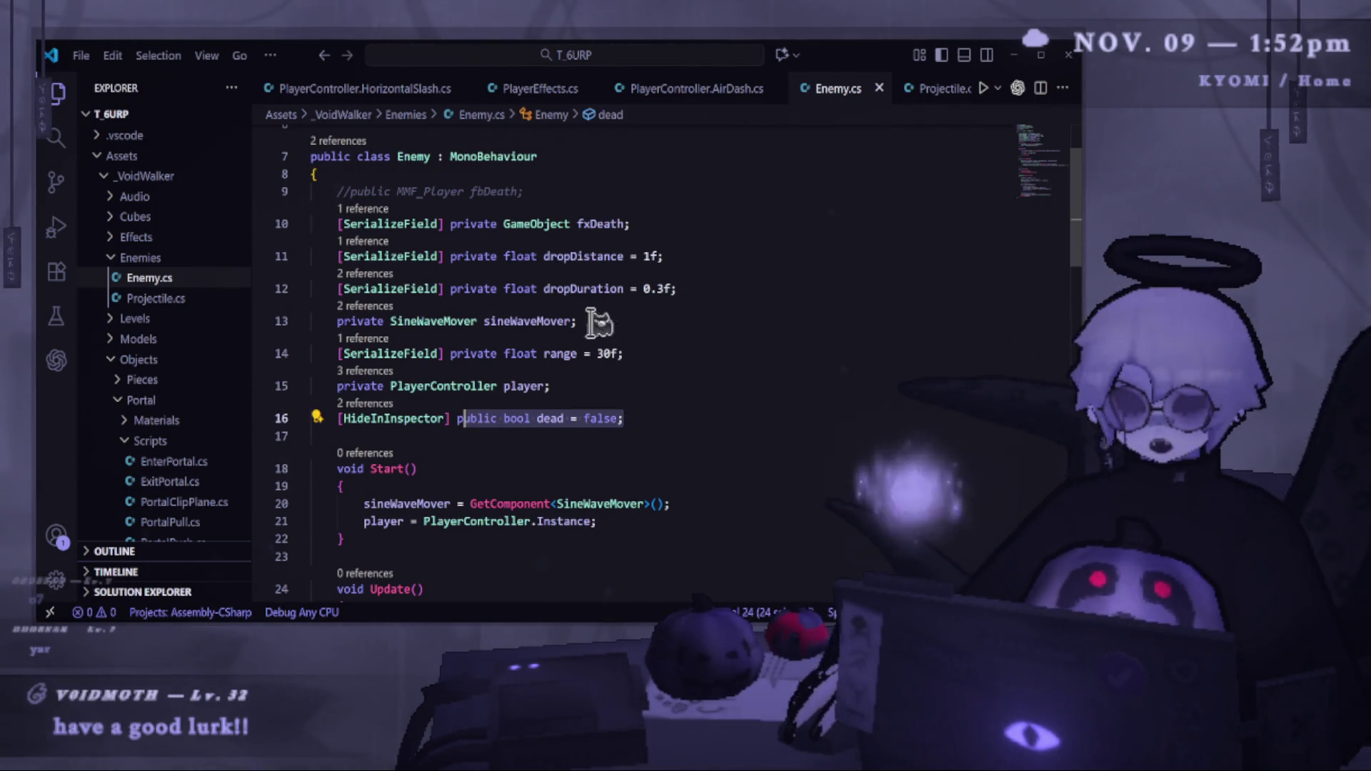
pyautogui.moveTo(736, 297); pyautogui.dragTo(371, 293)
# Duplicate the dropDuration field as a GameObject field named basicProjectile and save.
pyautogui.click(721, 291)
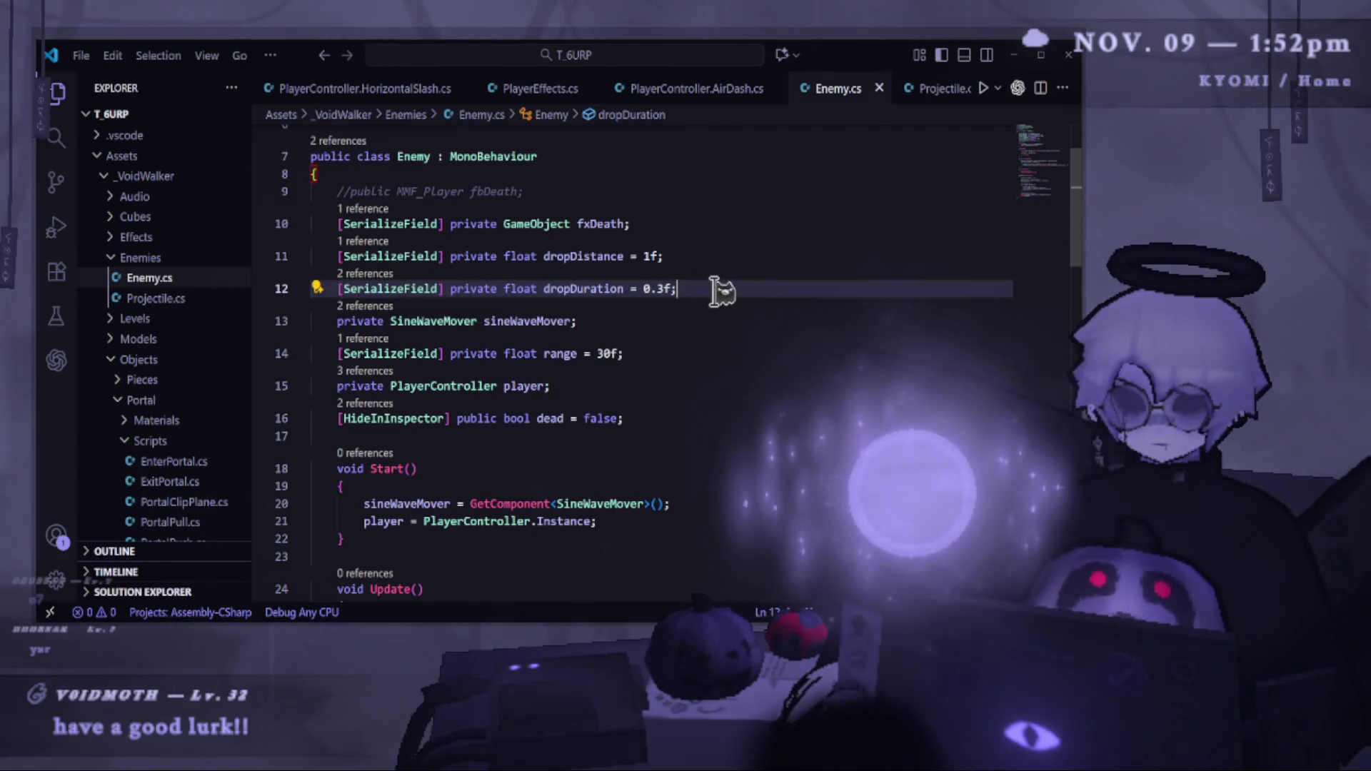
pyautogui.hotkey('shift', 'alt', 'Down')
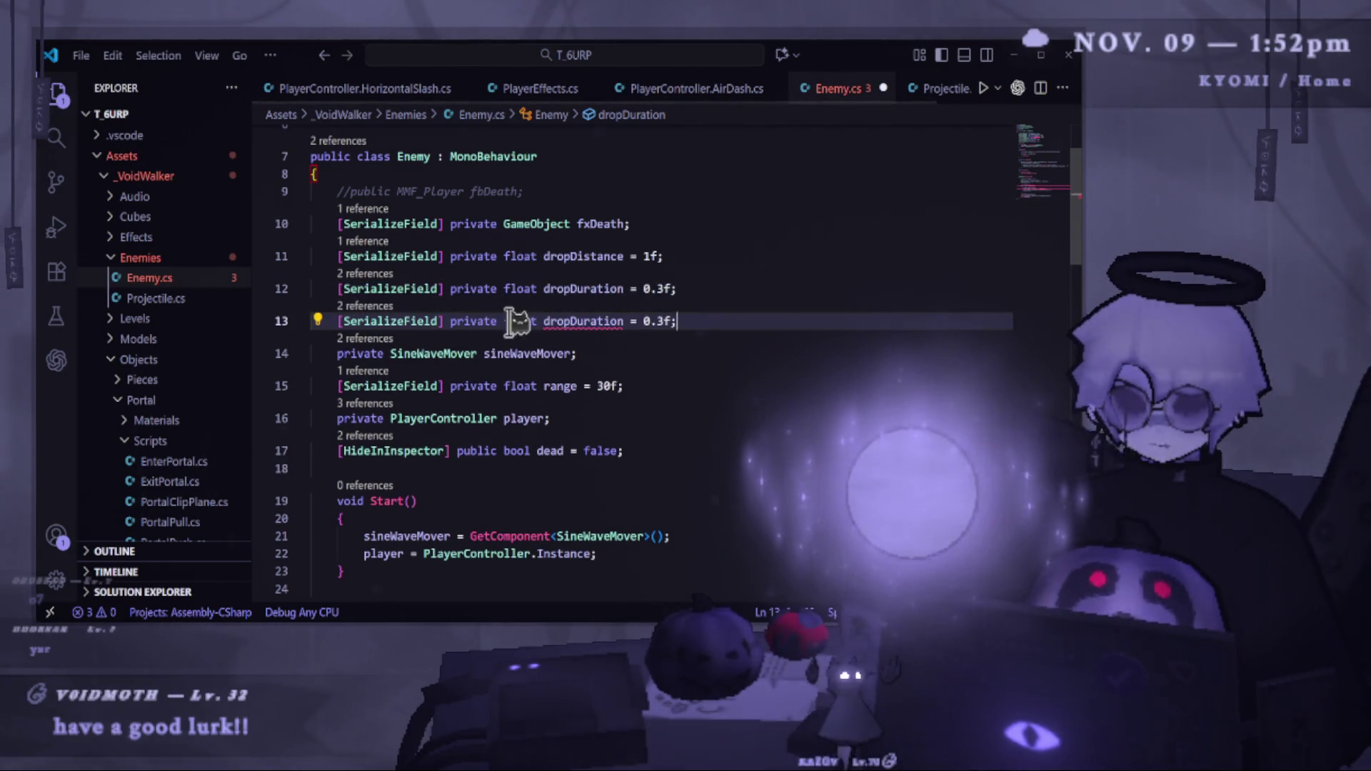
pyautogui.doubleClick(521, 321)
pyautogui.write('GameObj')
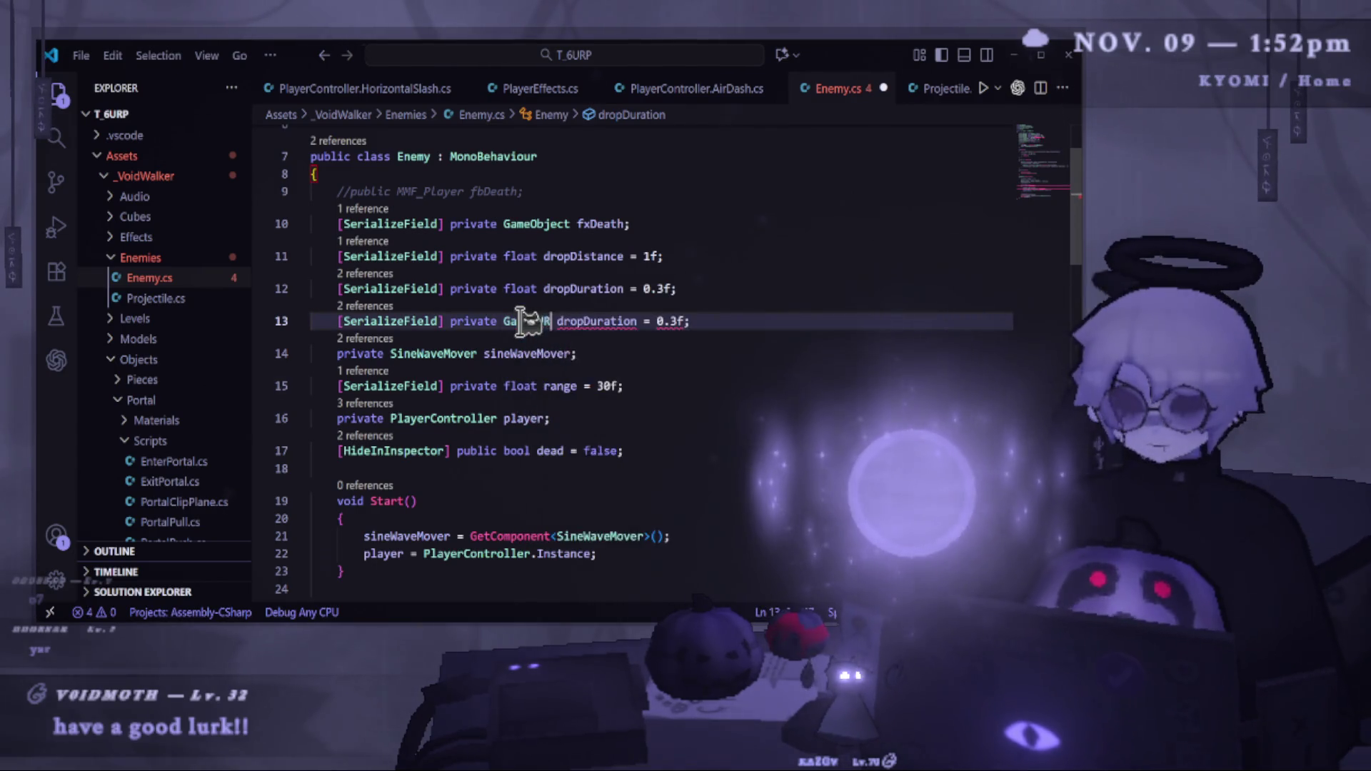
pyautogui.press('BackSpace')
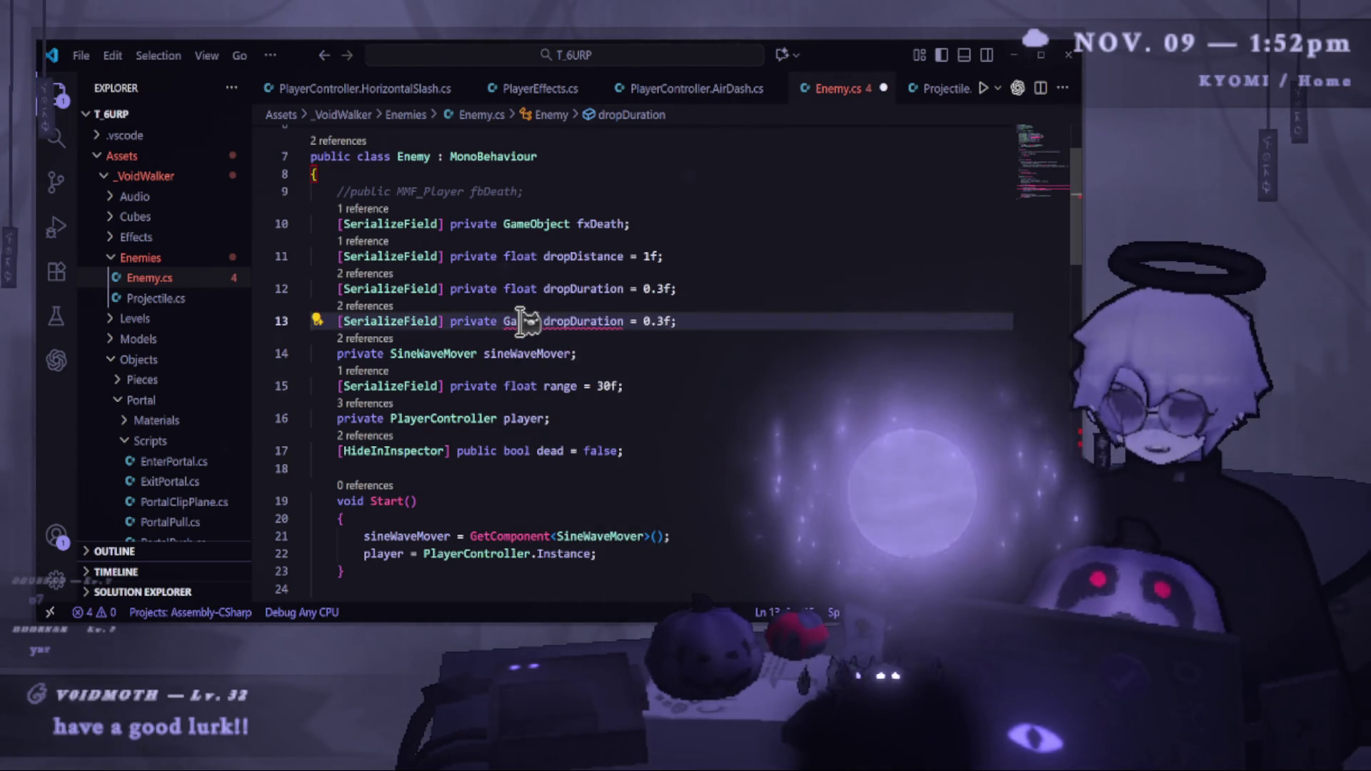
pyautogui.hotkey('ctrl', 'space')
pyautogui.press('Return')
pyautogui.doubleClick(646, 322)
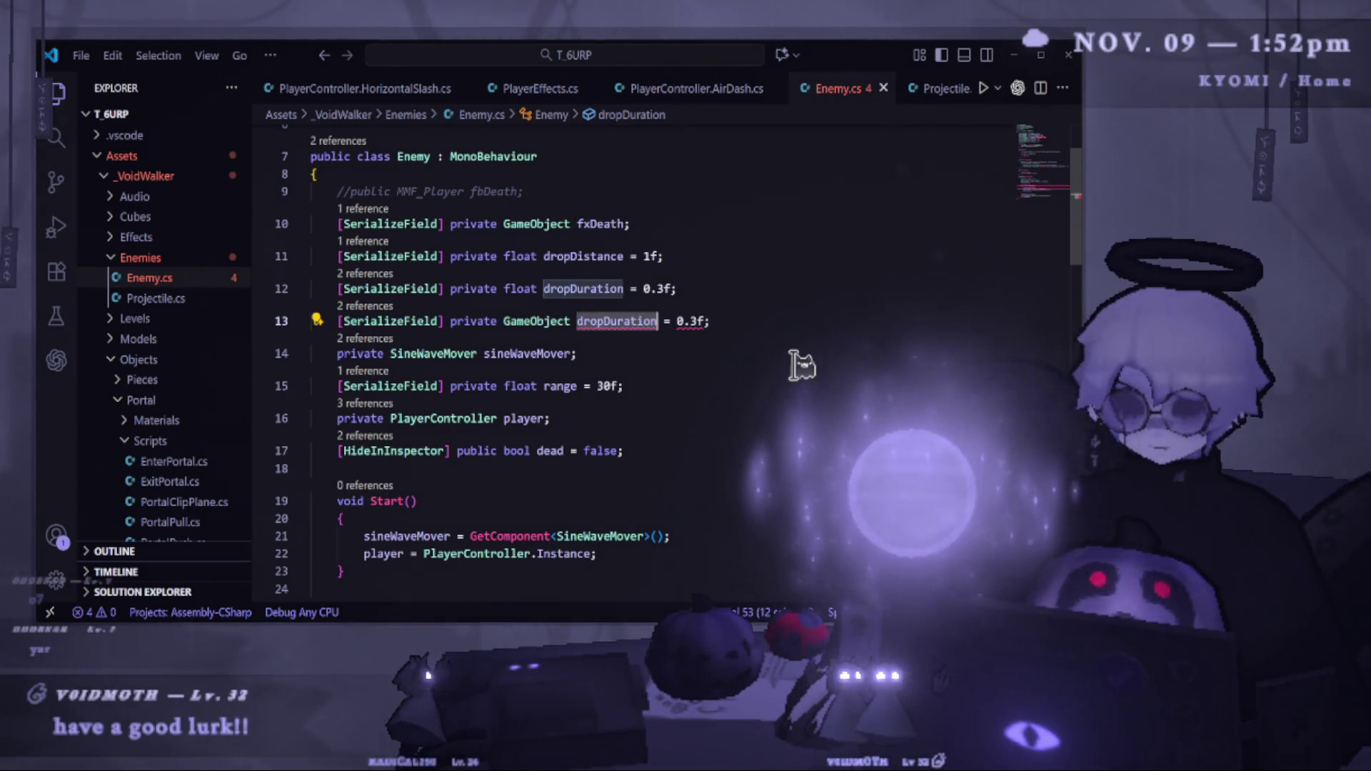
pyautogui.write('basicProj')
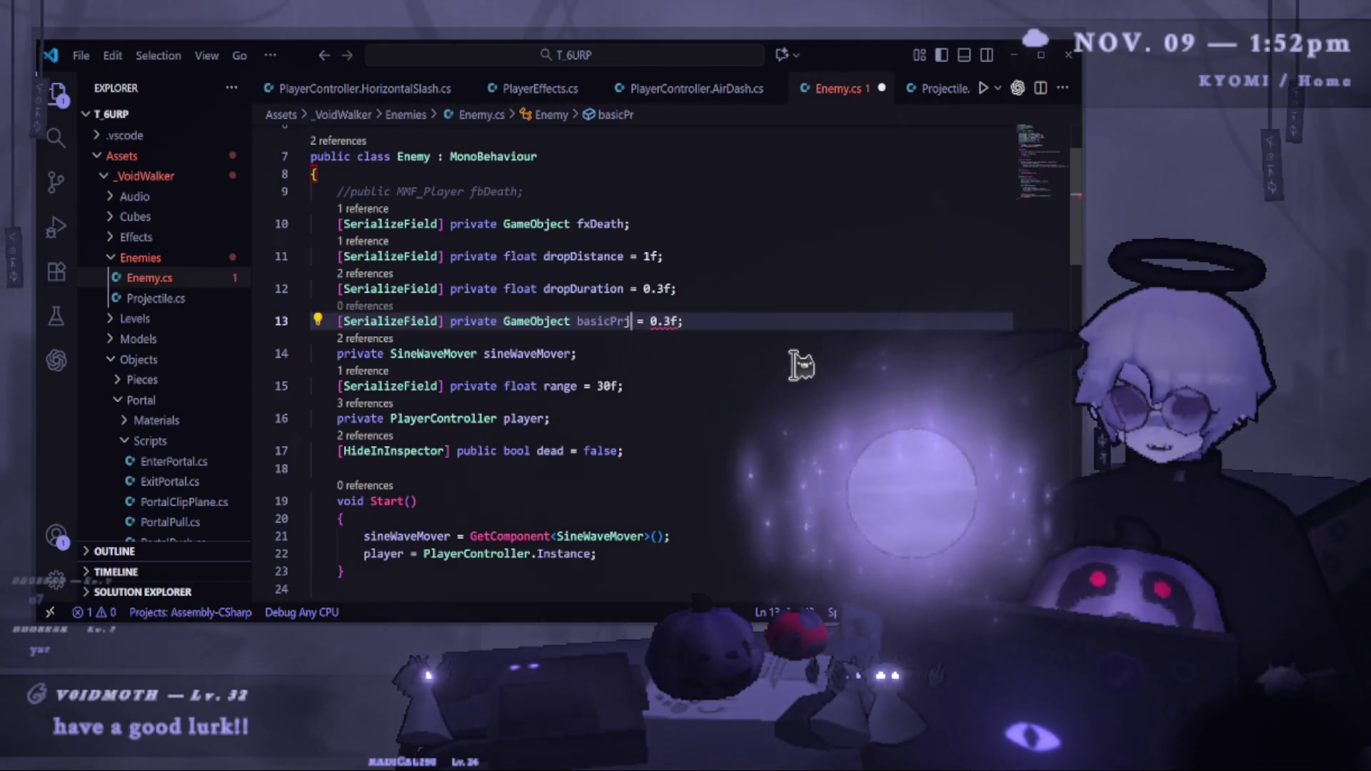
pyautogui.write('ectyile')
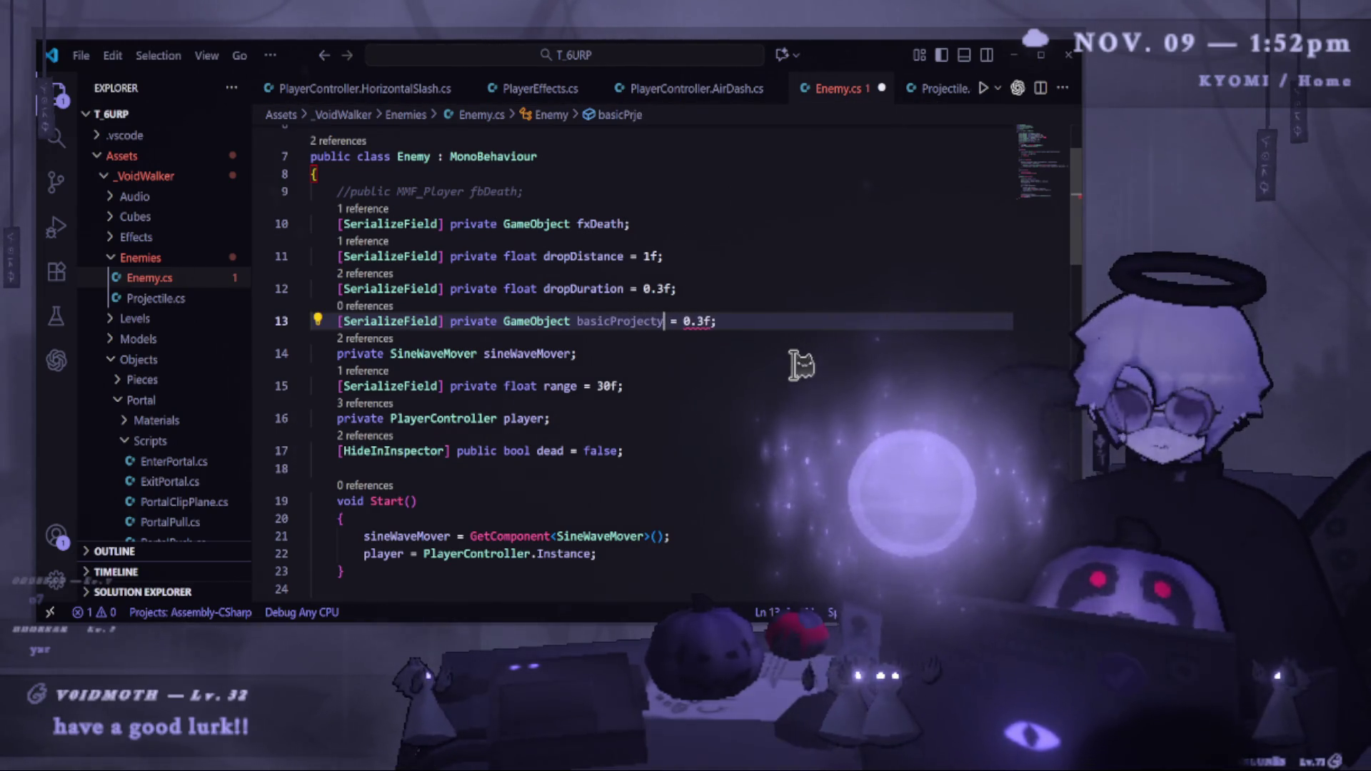
pyautogui.hotkey('ctrl', 's')
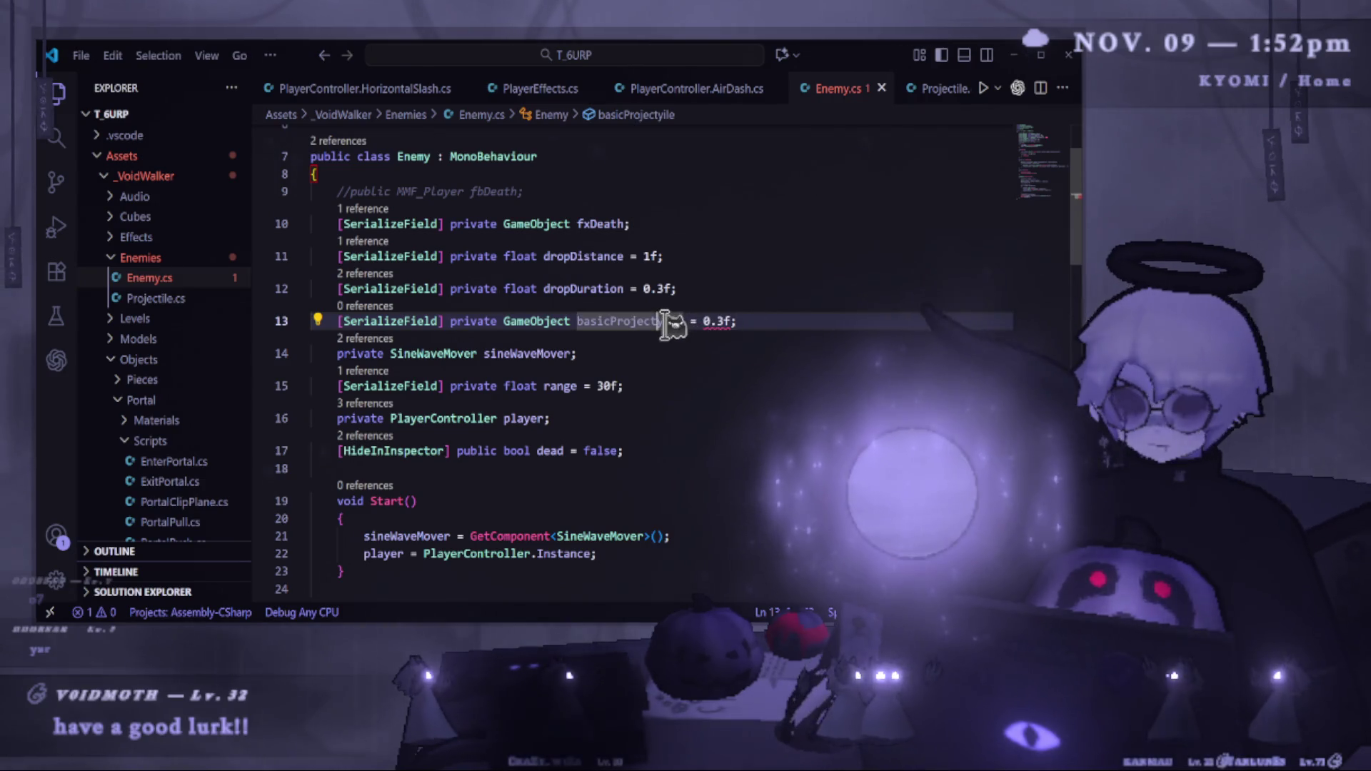
# Fix the basicProjectile spelling, remove the ' = 0.3f' default, and save Enemy.cs.
pyautogui.click(671, 322)
pyautogui.press('BackSpace')
pyautogui.click(793, 325)
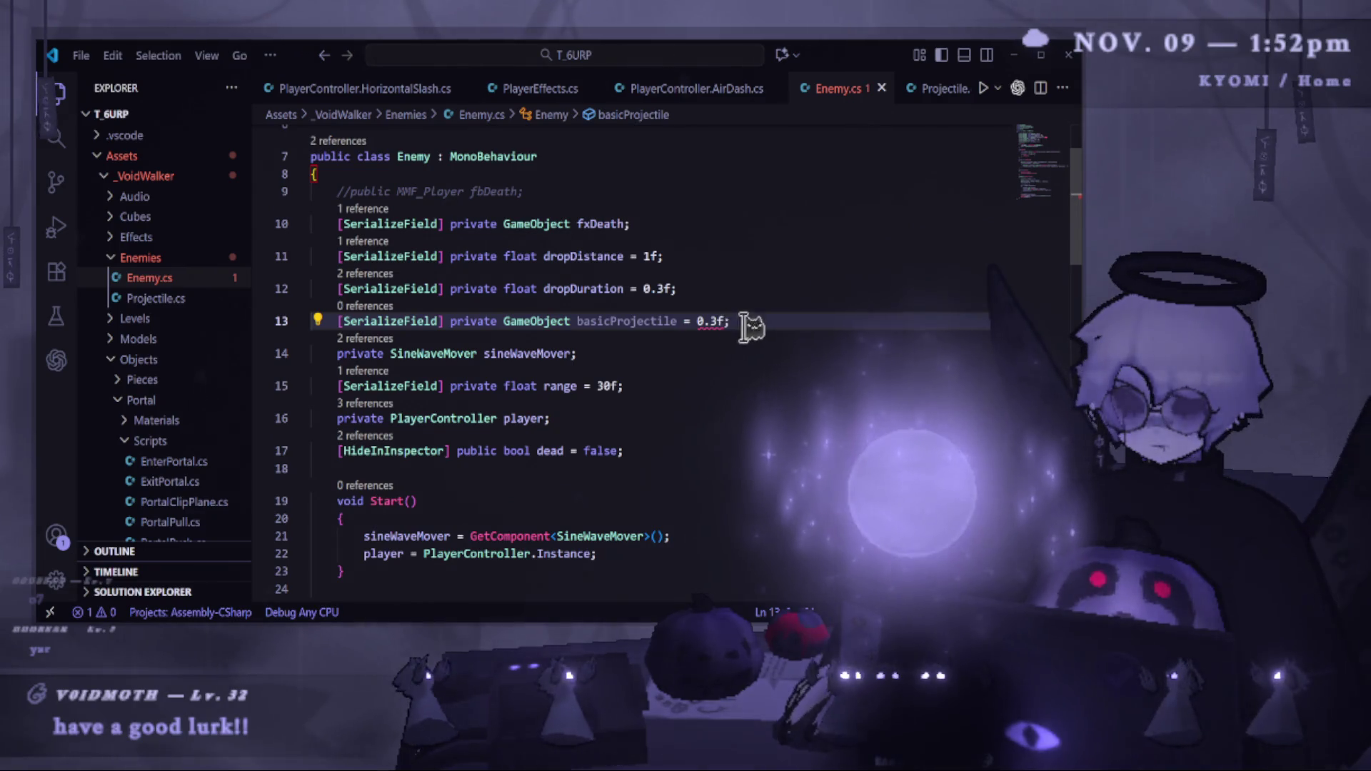
pyautogui.press('BackSpace')
pyautogui.press('BackSpace')
pyautogui.press('BackSpace')
pyautogui.write(';')
pyautogui.hotkey('ctrl', 's')
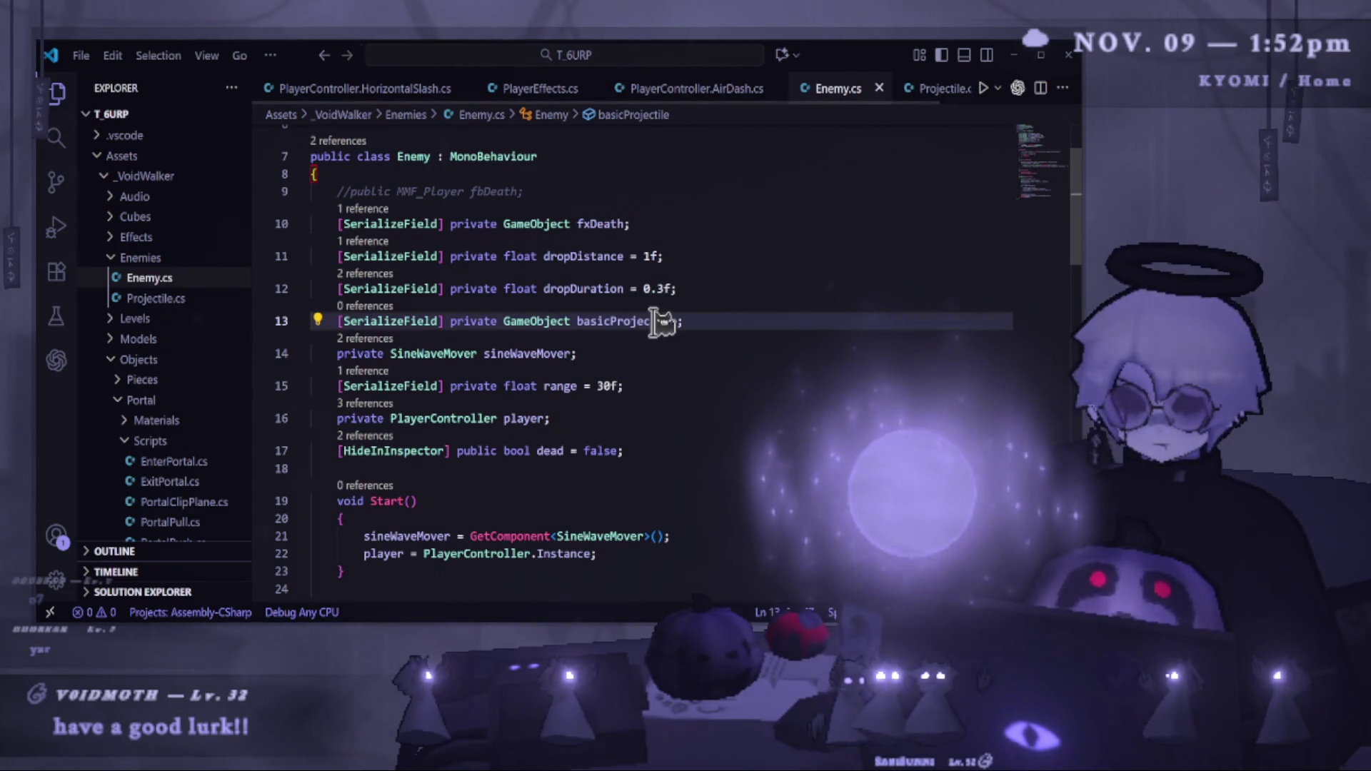
pyautogui.doubleClick(653, 322)
pyautogui.scroll(-5, 729, 374)
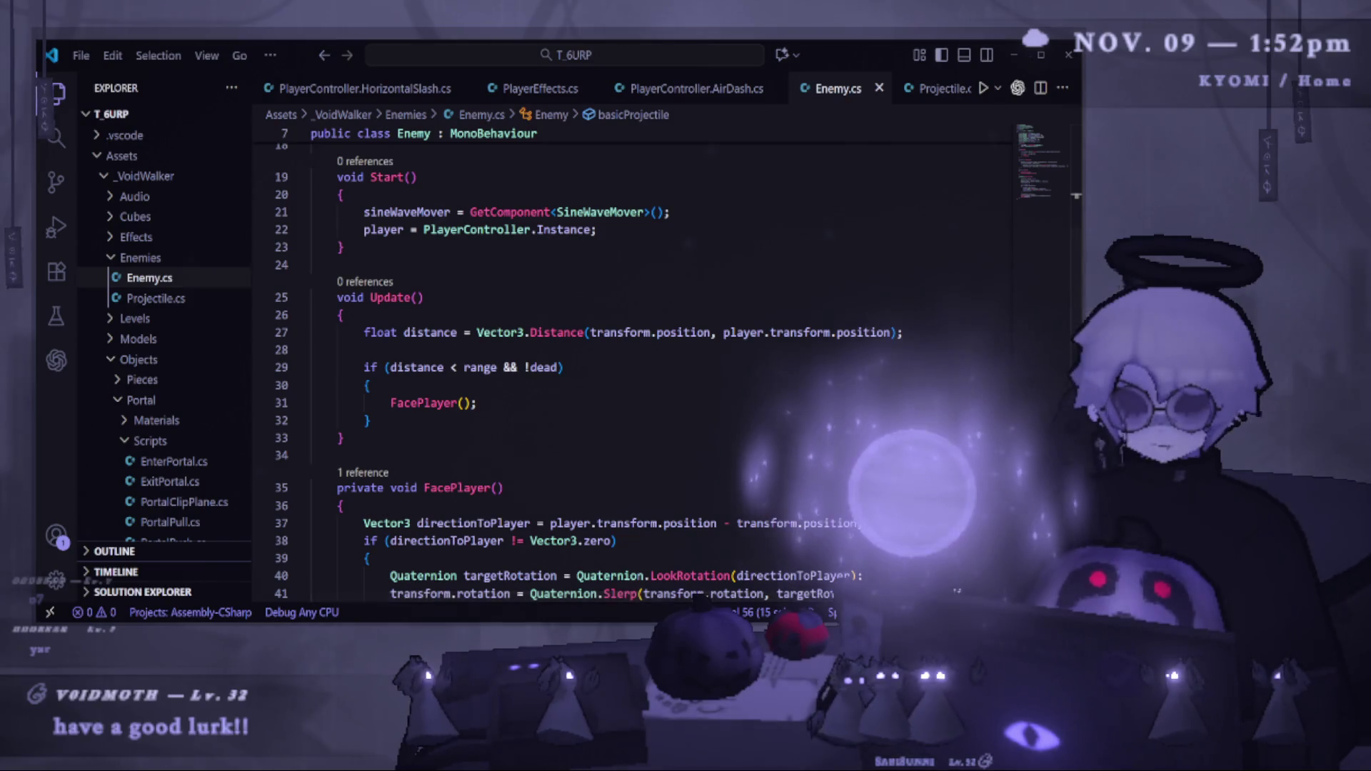
pyautogui.scroll(-8, 475, 392)
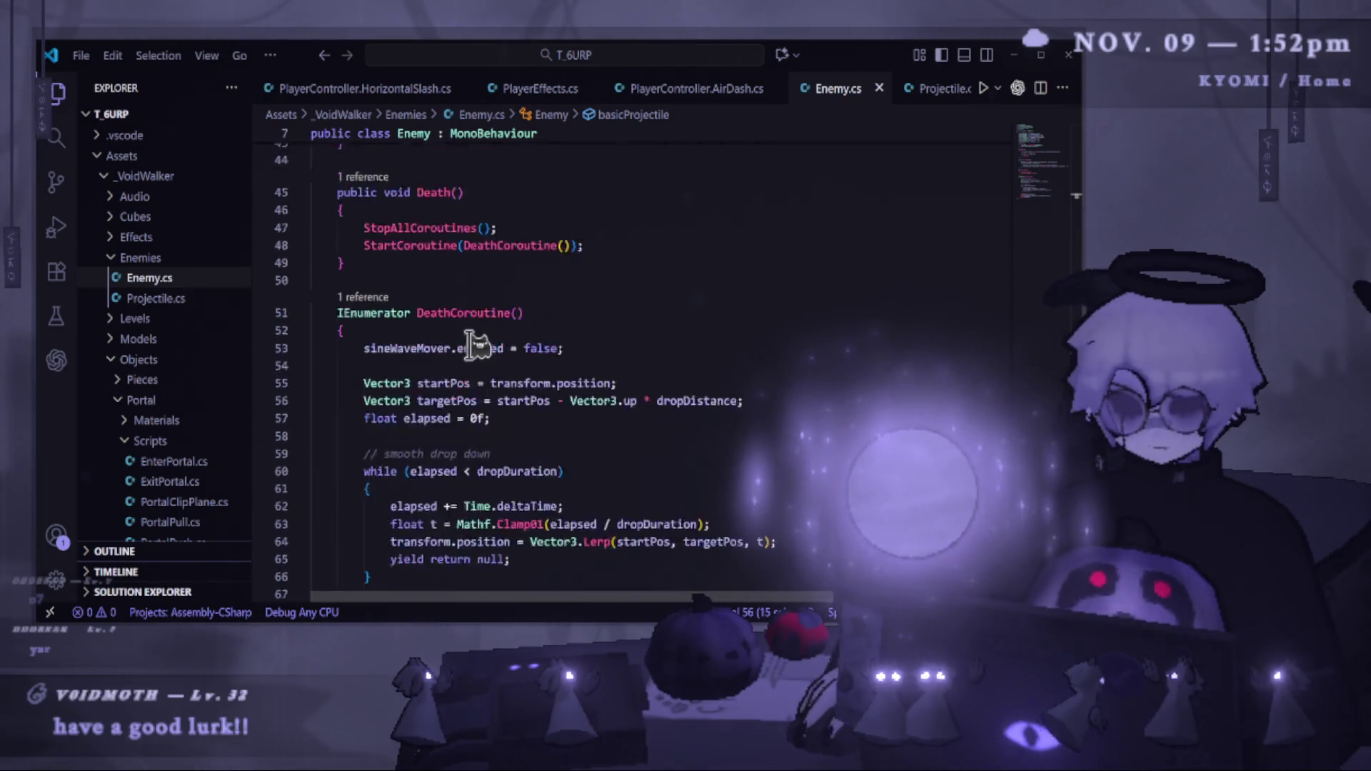
pyautogui.scroll(-2, 474, 345)
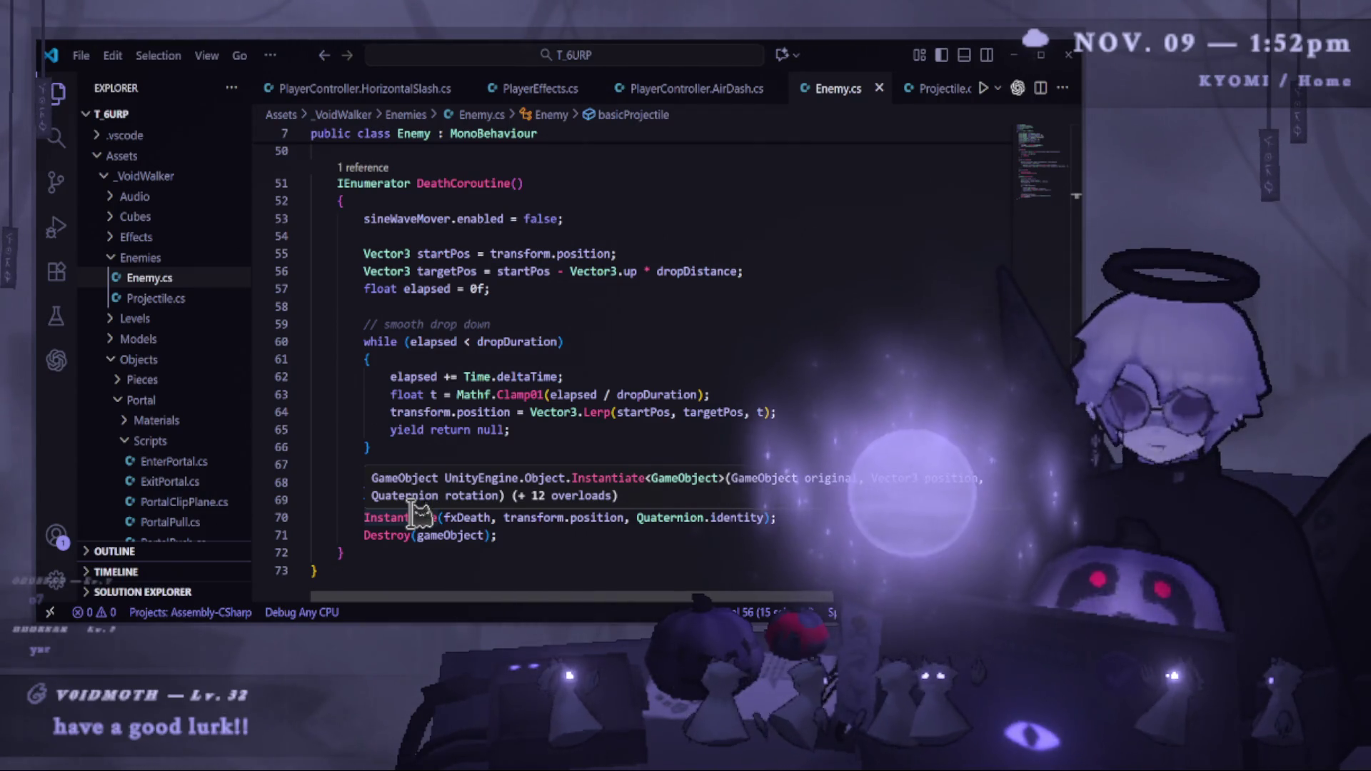
pyautogui.scroll(5, 420, 514)
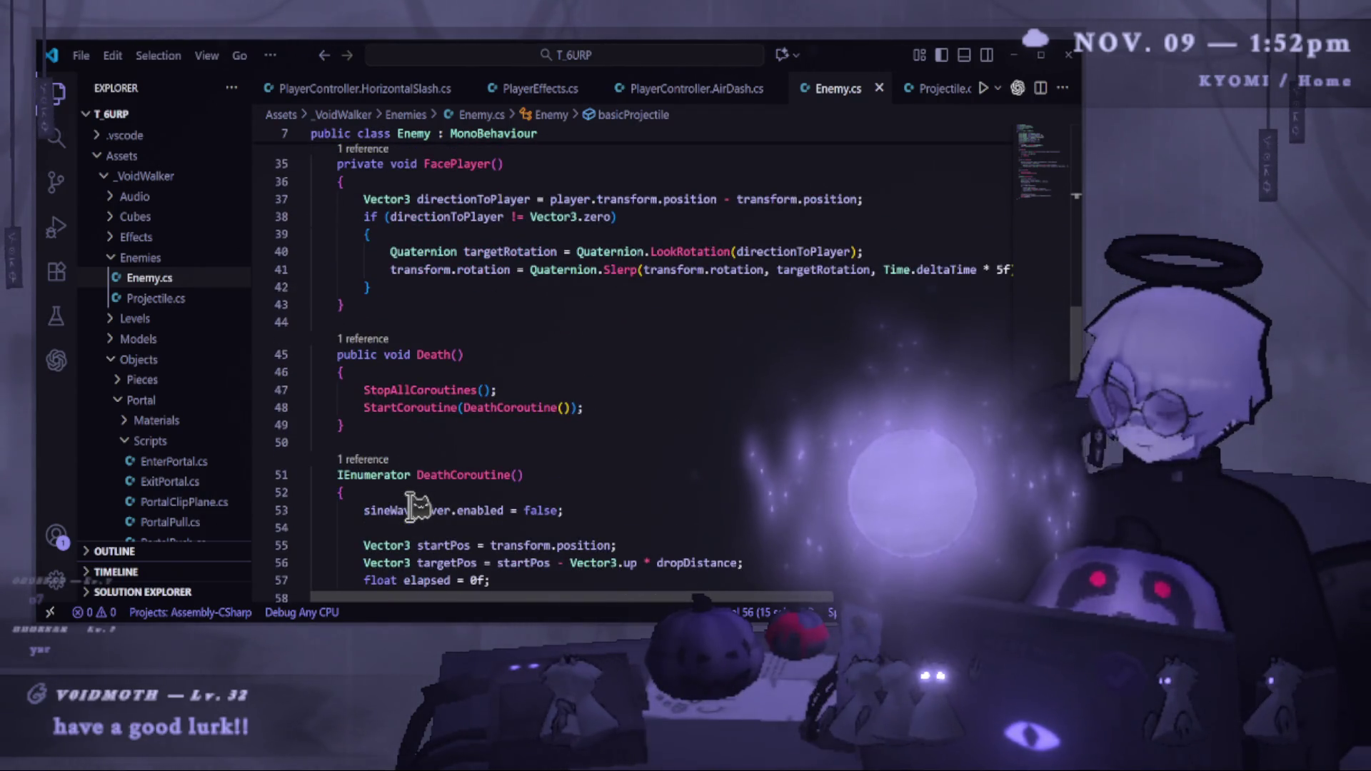
pyautogui.scroll(2, 418, 509)
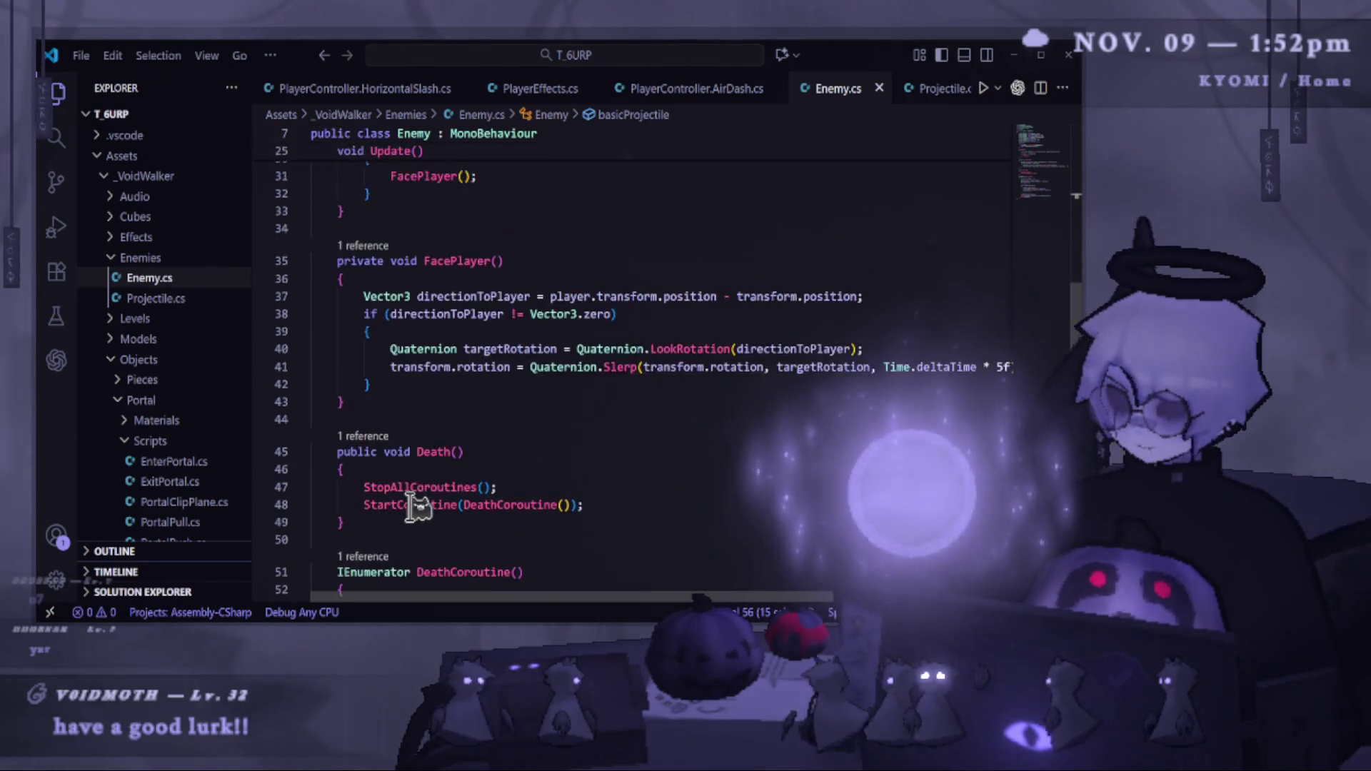
pyautogui.scroll(6, 420, 509)
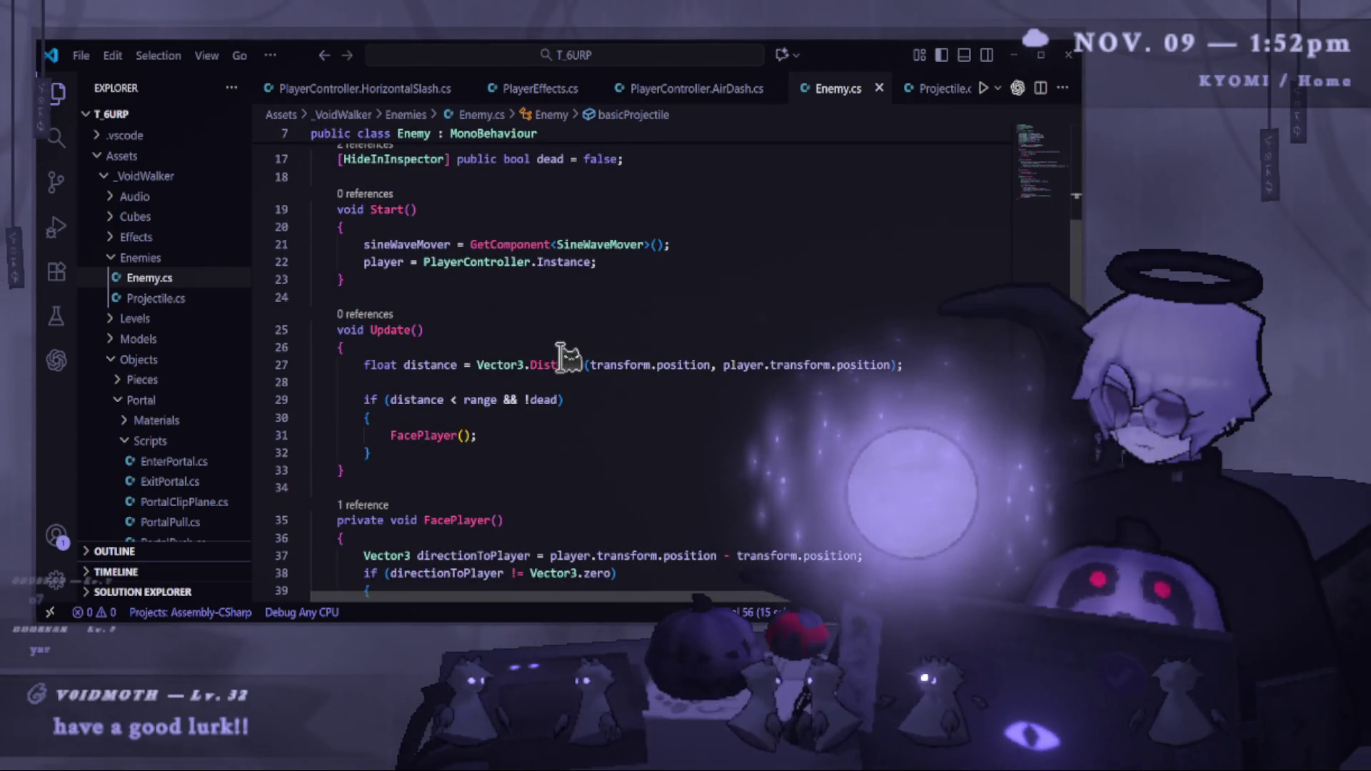
pyautogui.scroll(1, 656, 336)
pyautogui.click(646, 386)
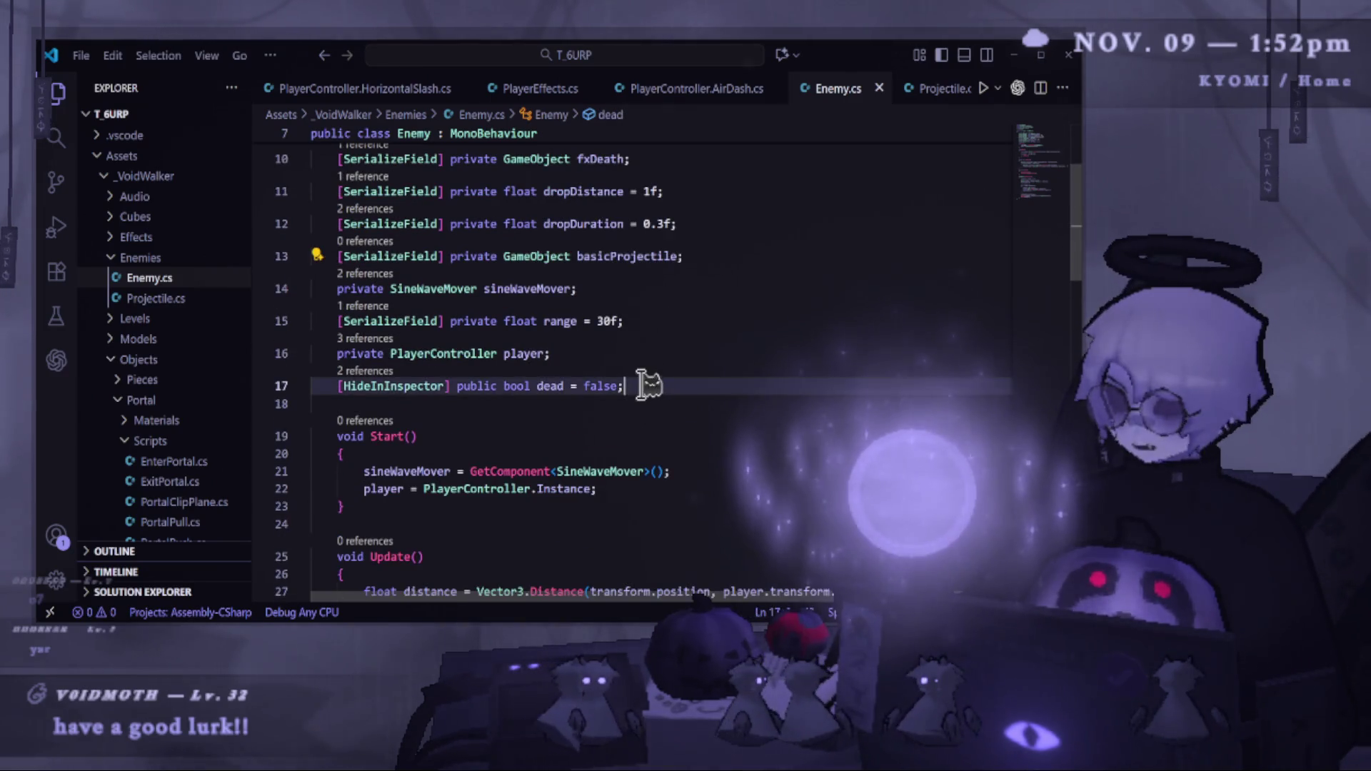
# Add a private float projectileCoodown = 1f; field below the dead field.
pyautogui.press('Return')
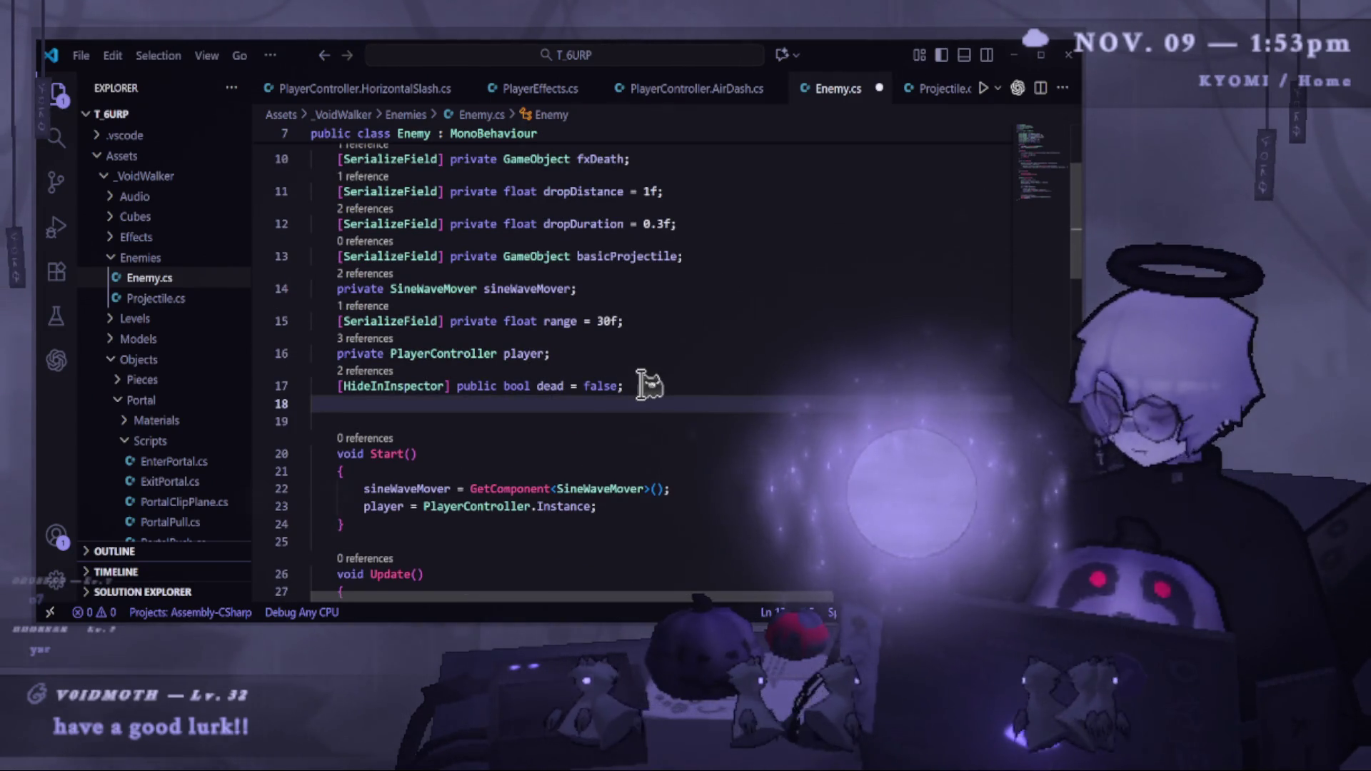
pyautogui.press('Return')
pyautogui.write('private')
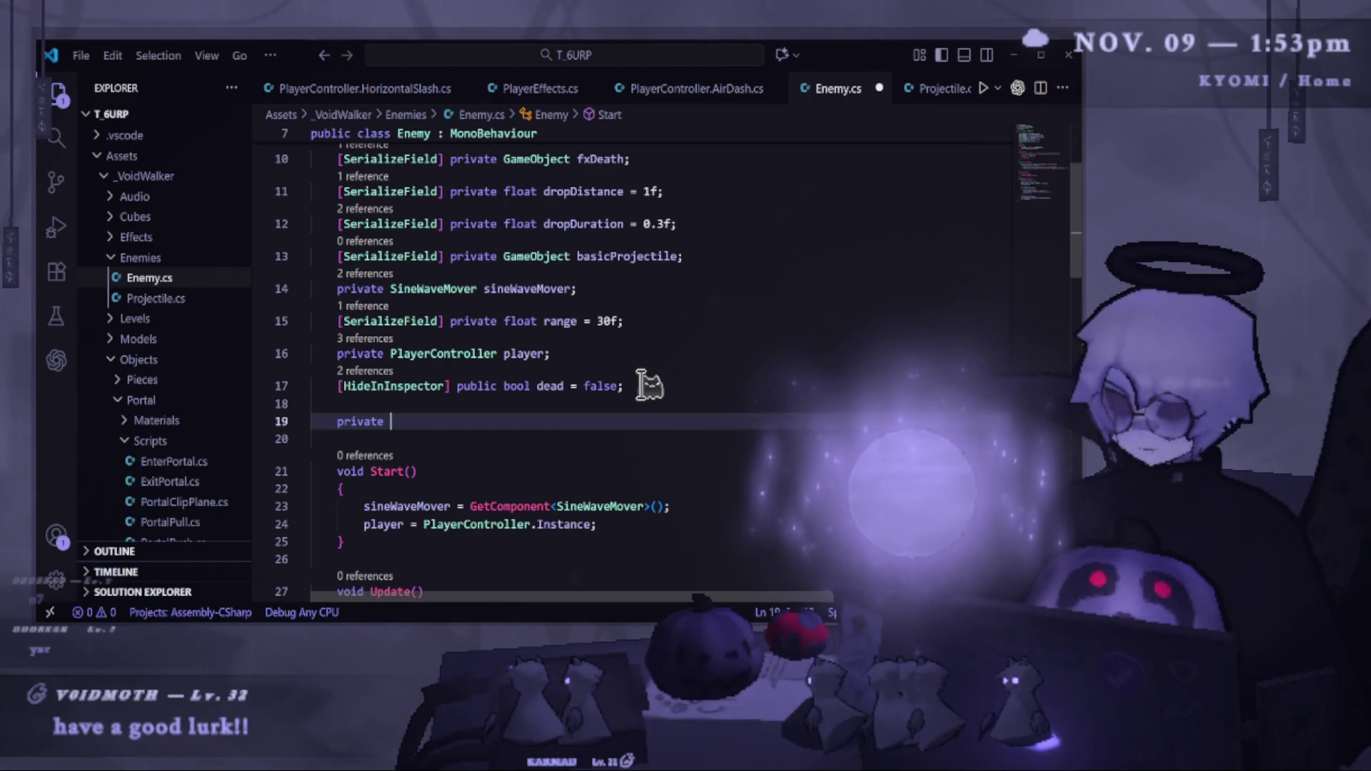
pyautogui.write('float ')
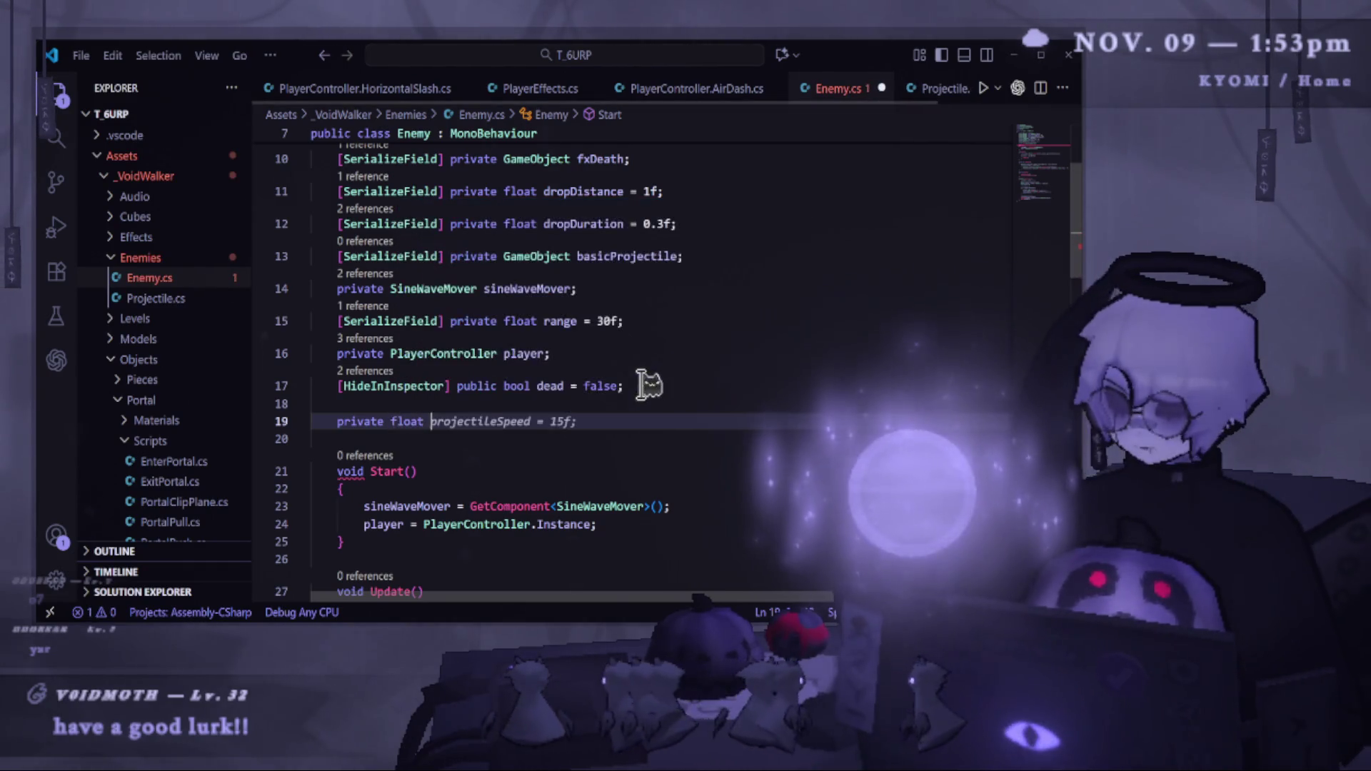
pyautogui.write('a')
pyautogui.press('BackSpace')
pyautogui.write('prj')
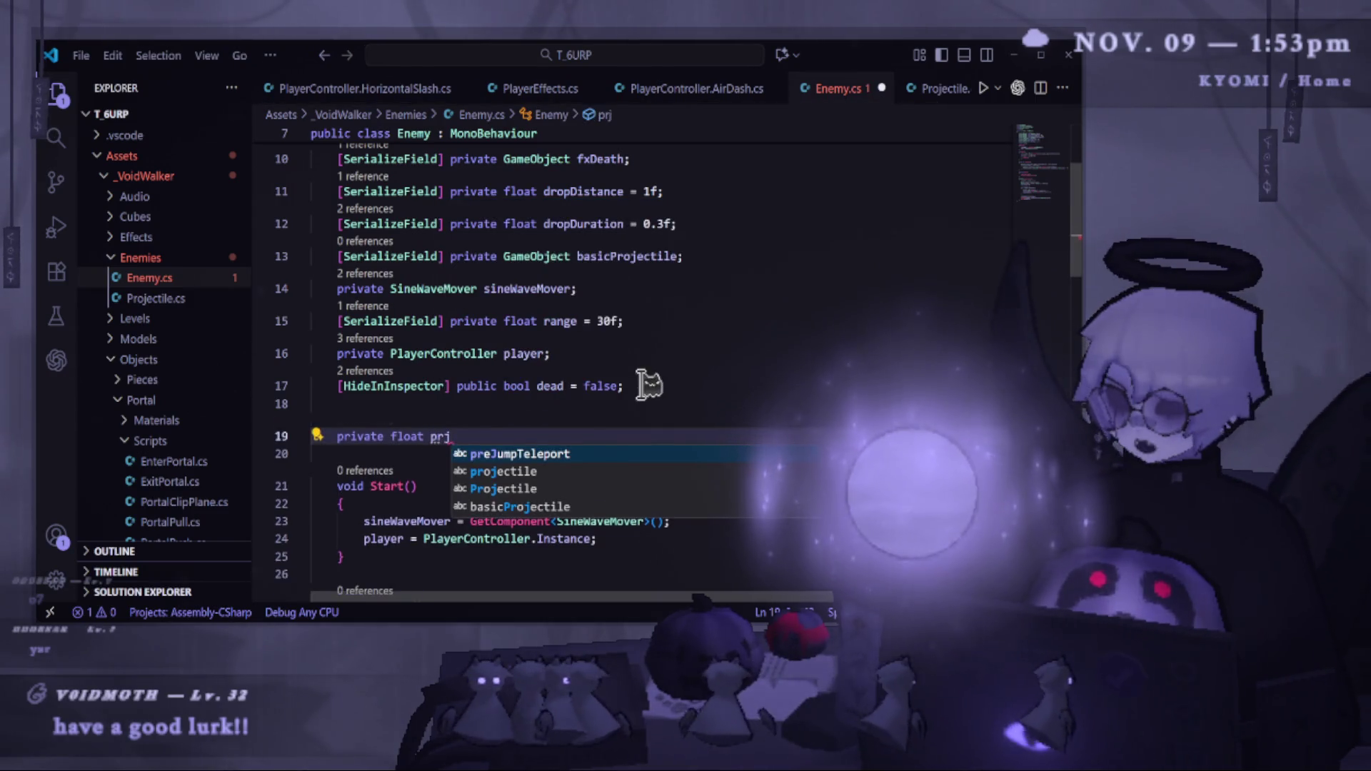
pyautogui.press('Tab')
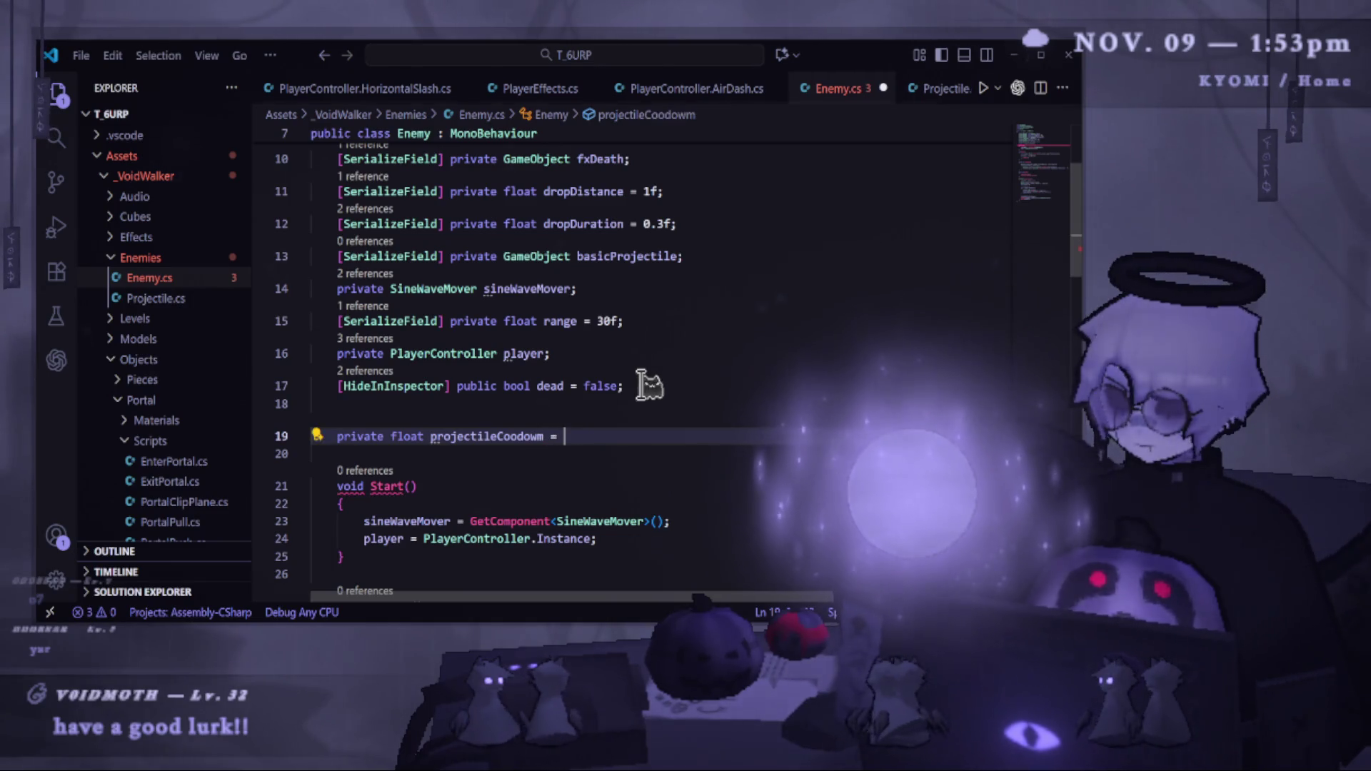
pyautogui.write('1f;')
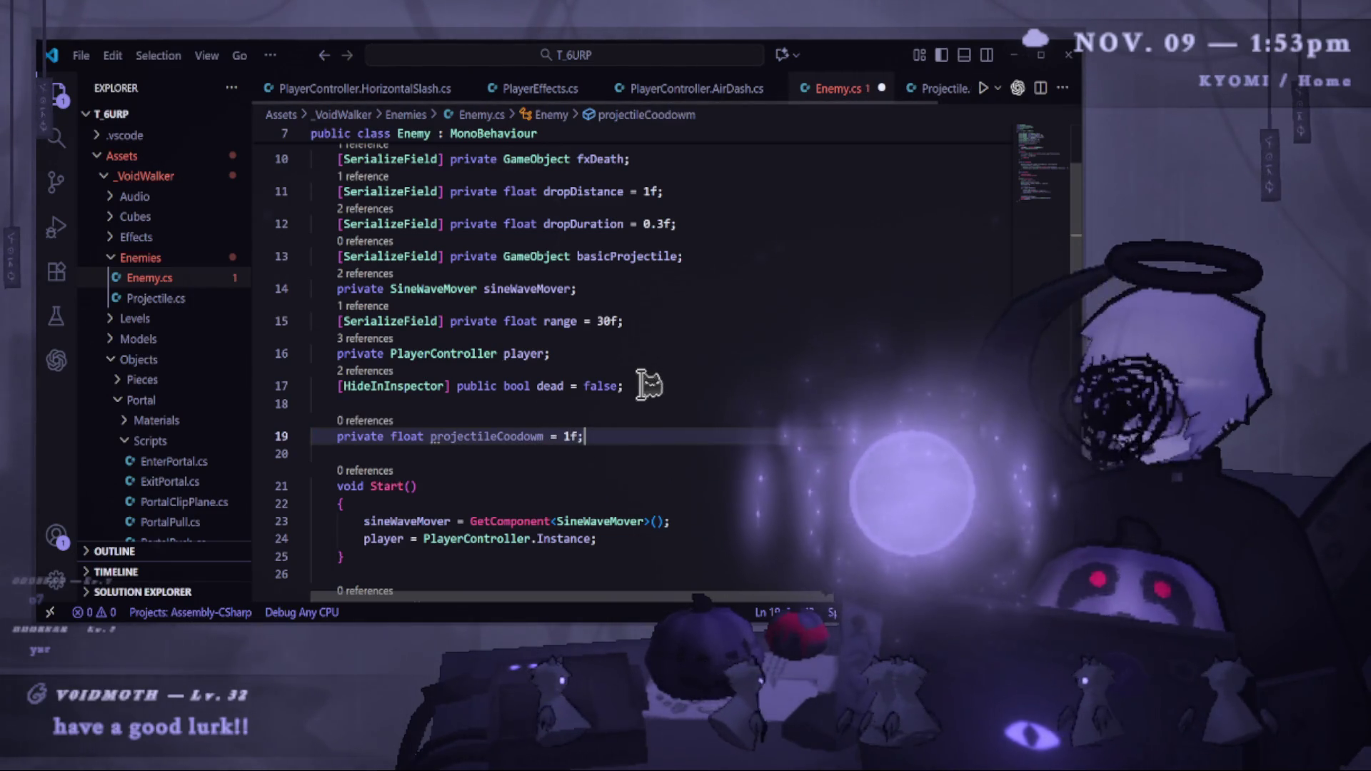
pyautogui.doubleClick(550, 435)
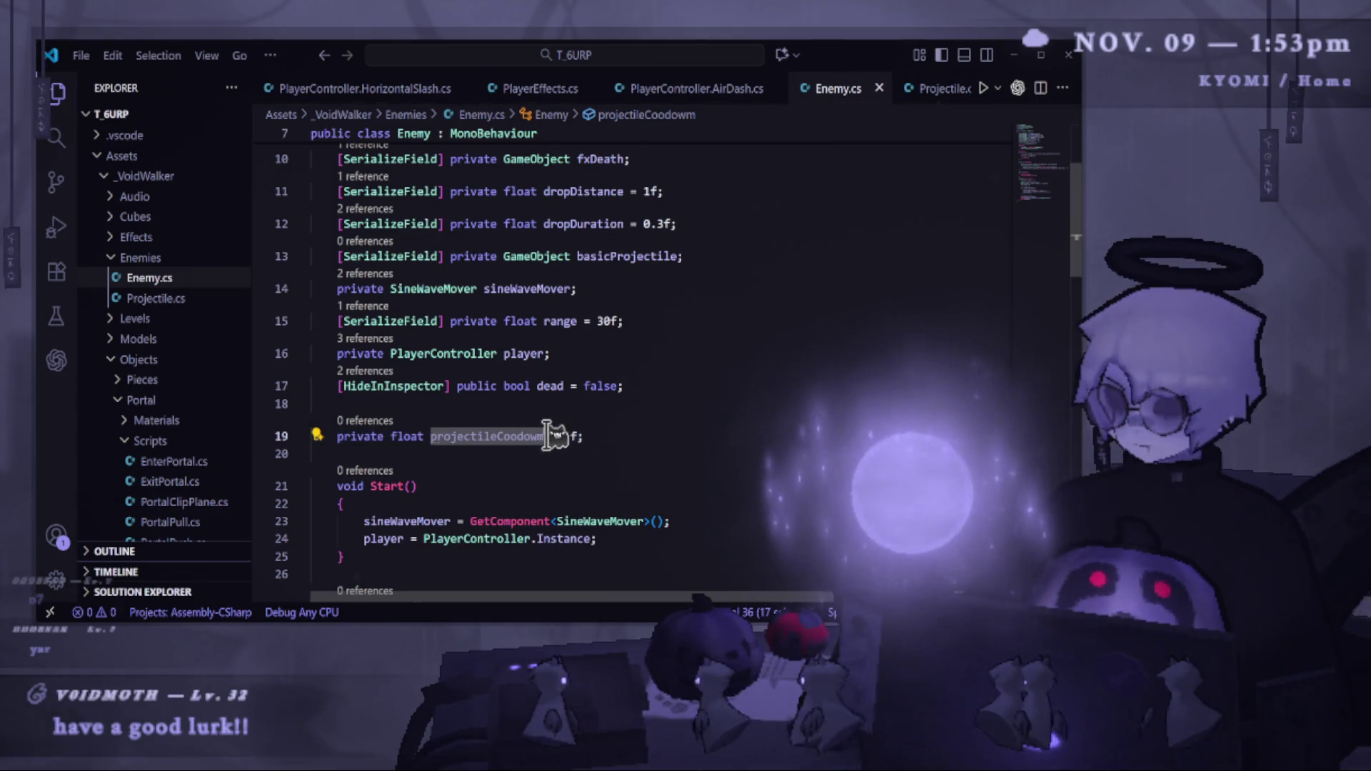
pyautogui.hotkey('ctrl', 'v')
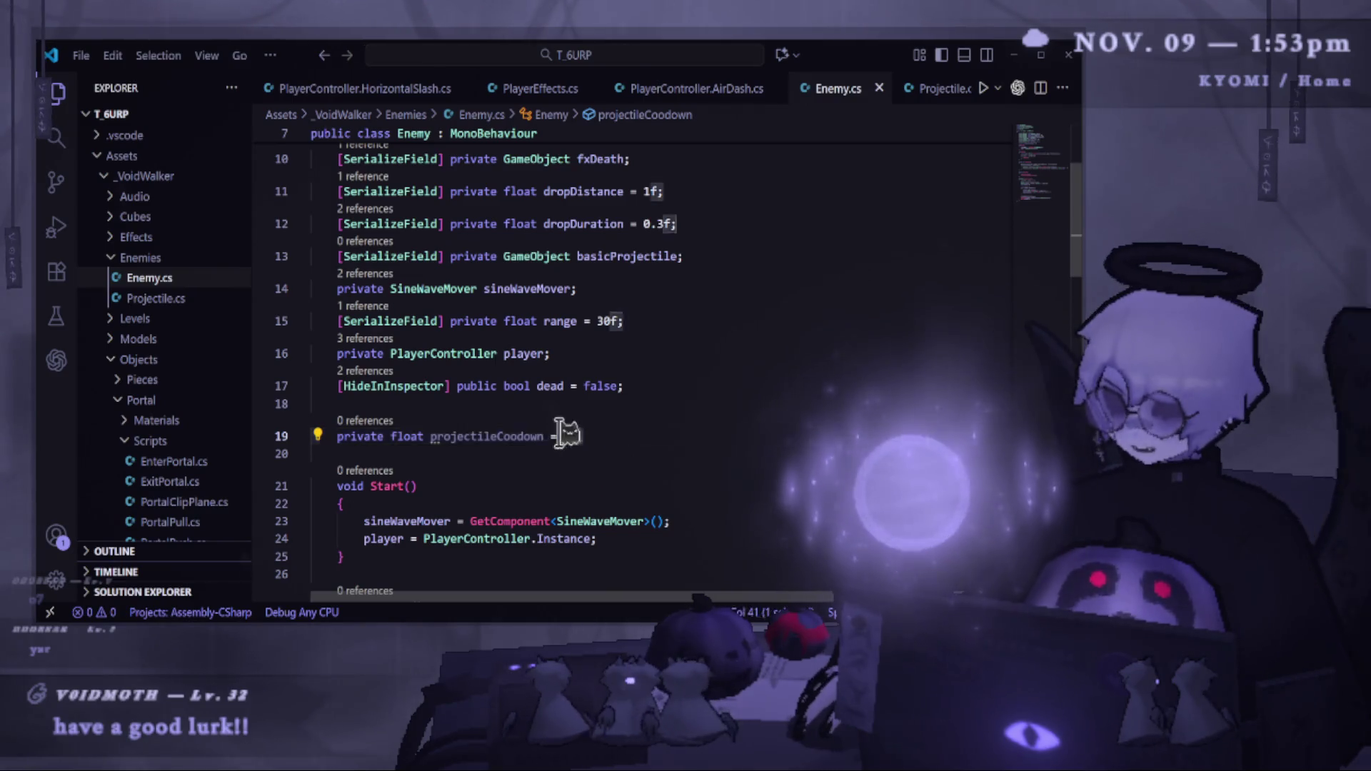
# Duplicate it as a private float projectileTimer = 1f; field, then switch to Unity.
pyautogui.moveTo(580, 437); pyautogui.dragTo(350, 437)
pyautogui.hotkey('shift', 'alt', 'Down')
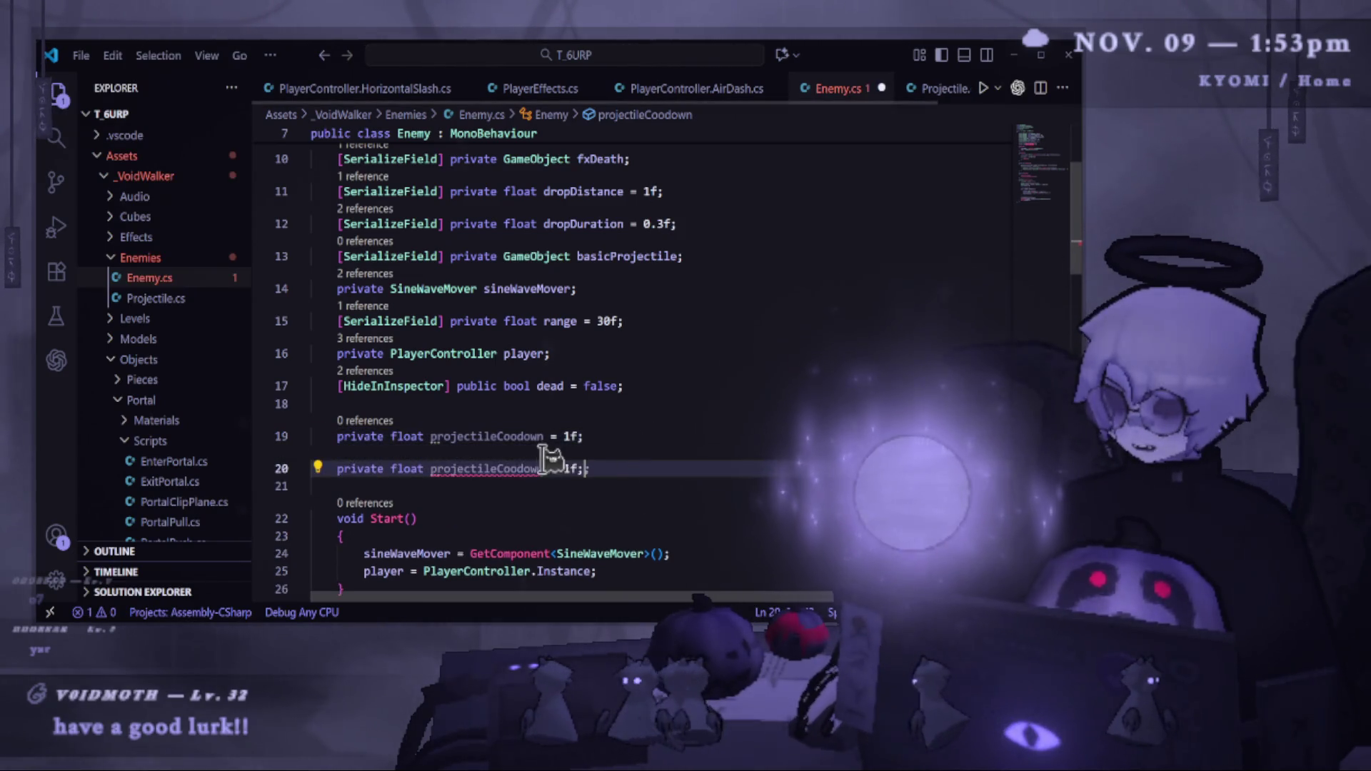
pyautogui.doubleClick(525, 468)
pyautogui.write('p')
pyautogui.press('Tab')
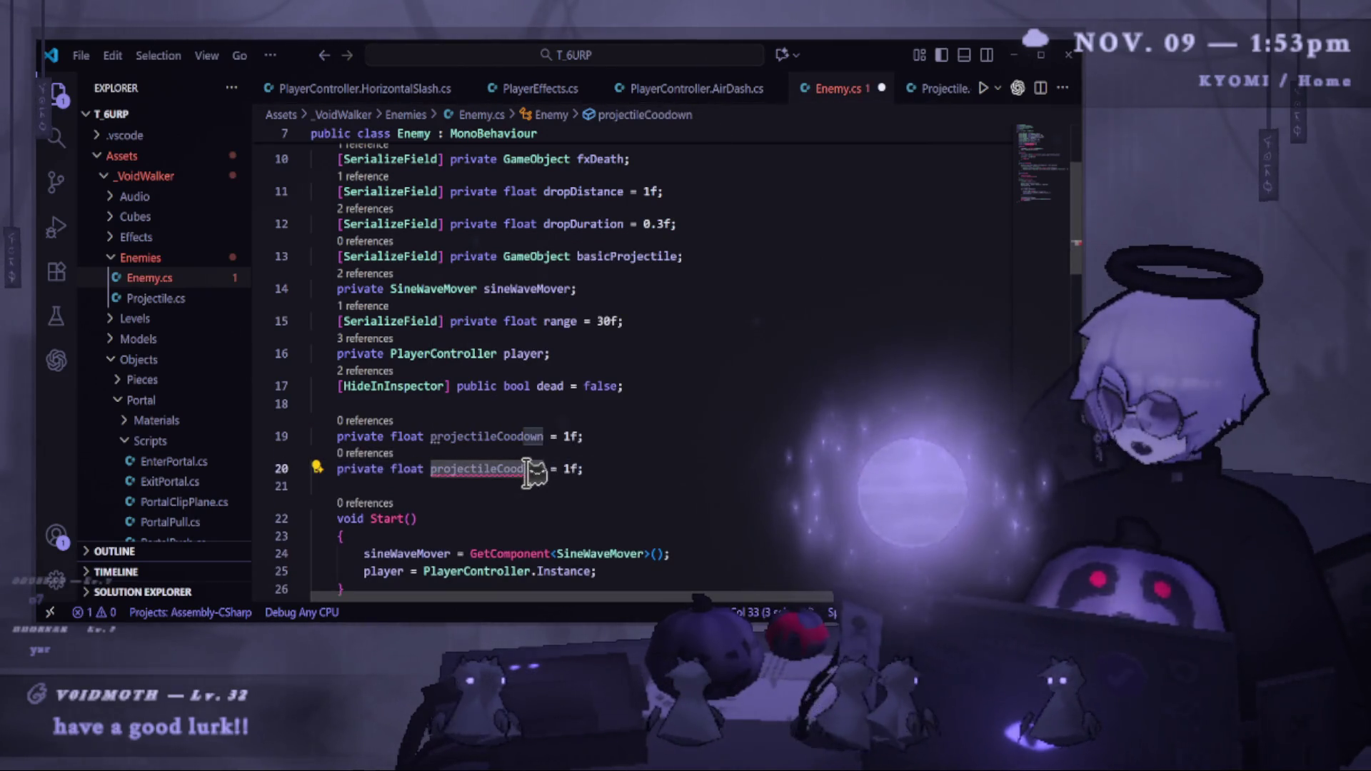
pyautogui.write('projectileTimer')
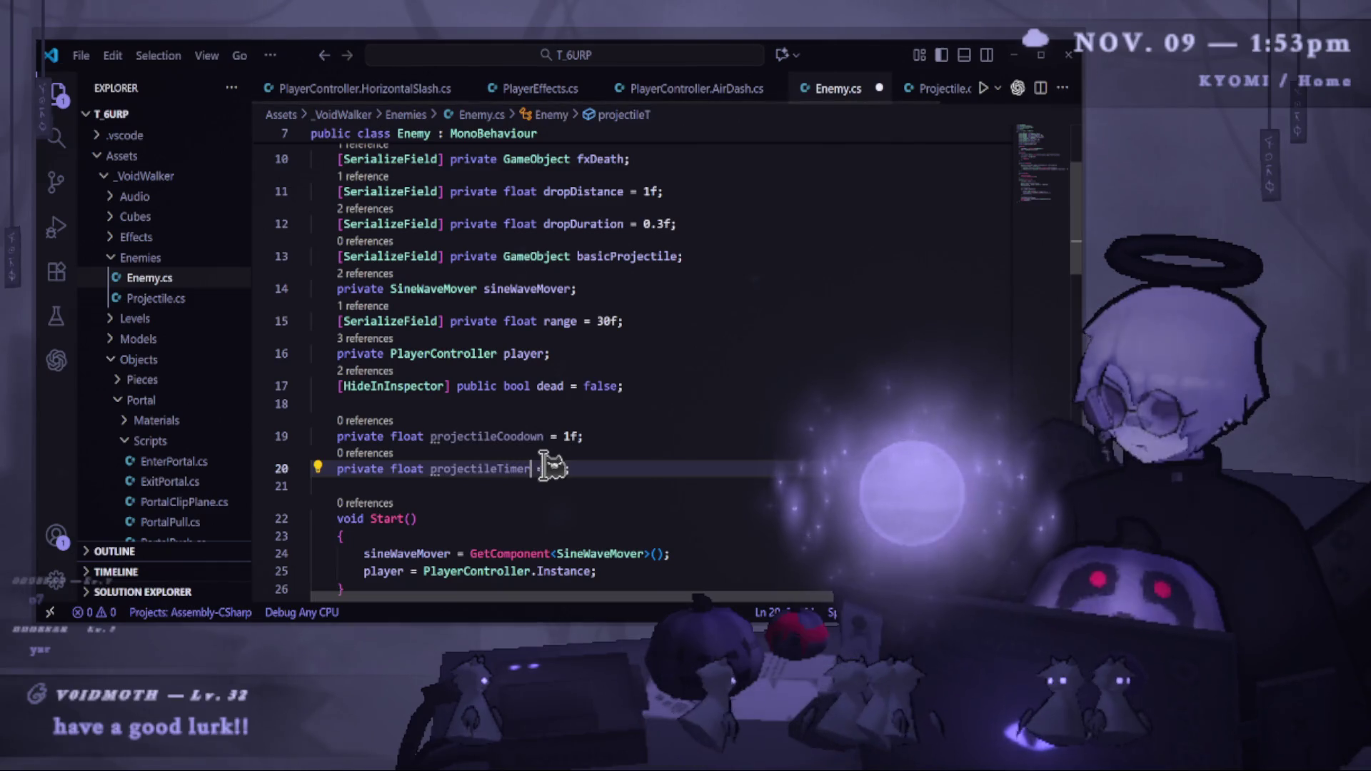
pyautogui.doubleClick(525, 469)
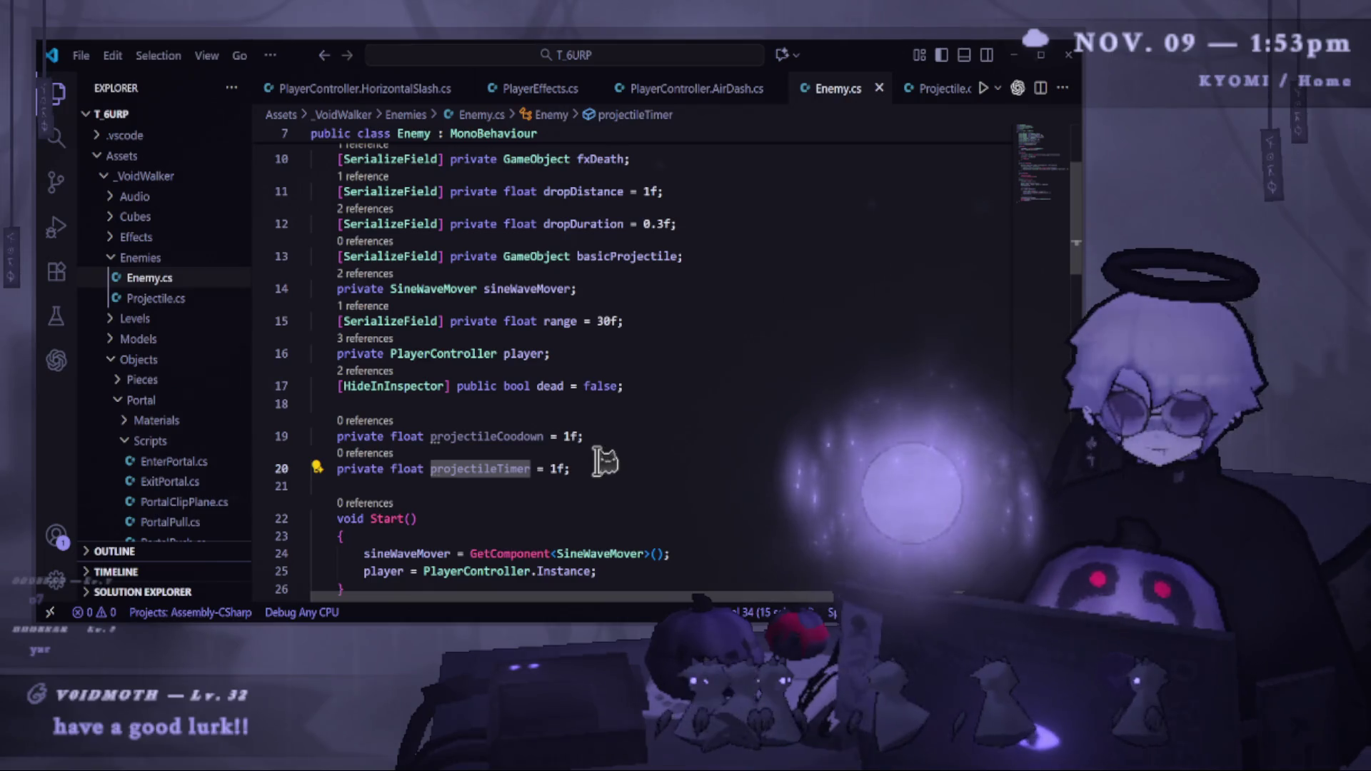
pyautogui.hotkey('alt', 'Tab')
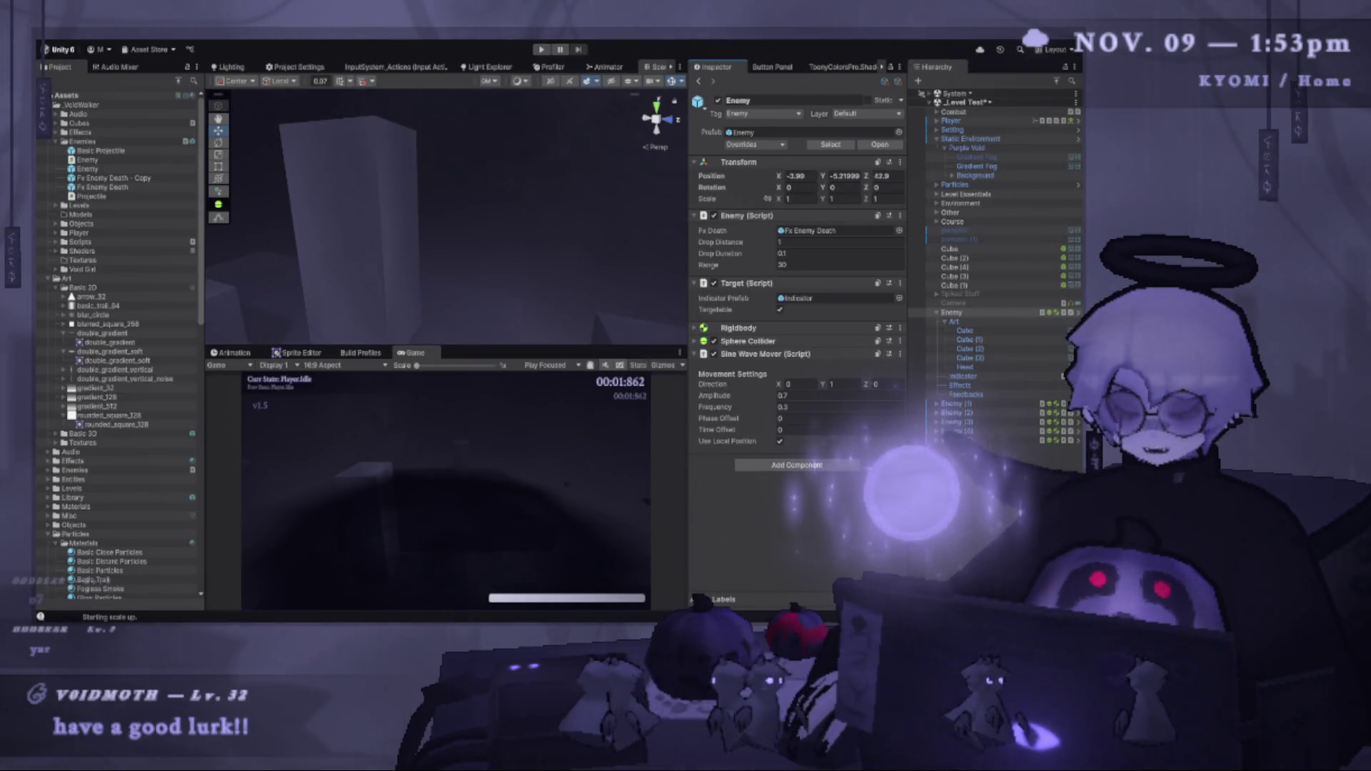
# Glance at the Enemy Inspector, then return to Enemy.cs at the dead and cooldown field lines.
pyautogui.hotkey('alt', 'Tab')
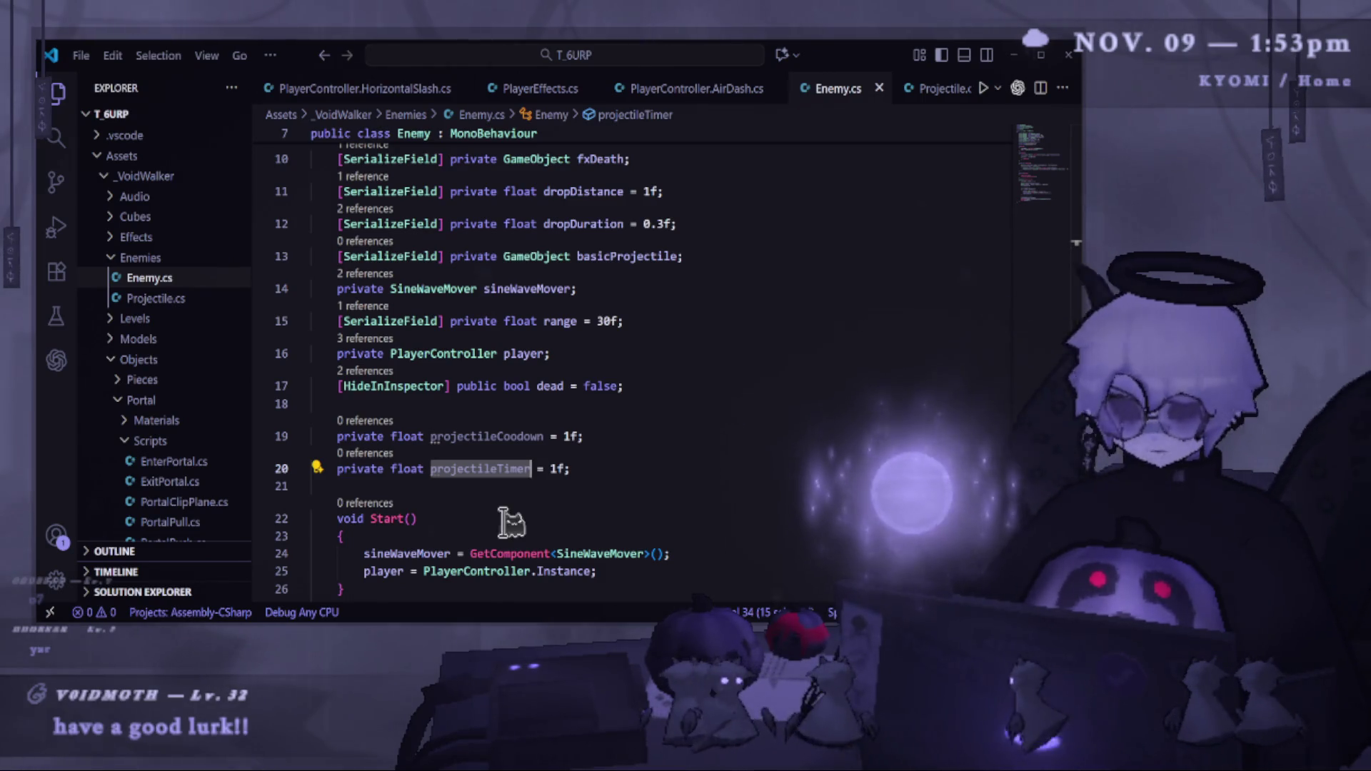
pyautogui.click(512, 440)
pyautogui.hotkey('alt', 'Tab')
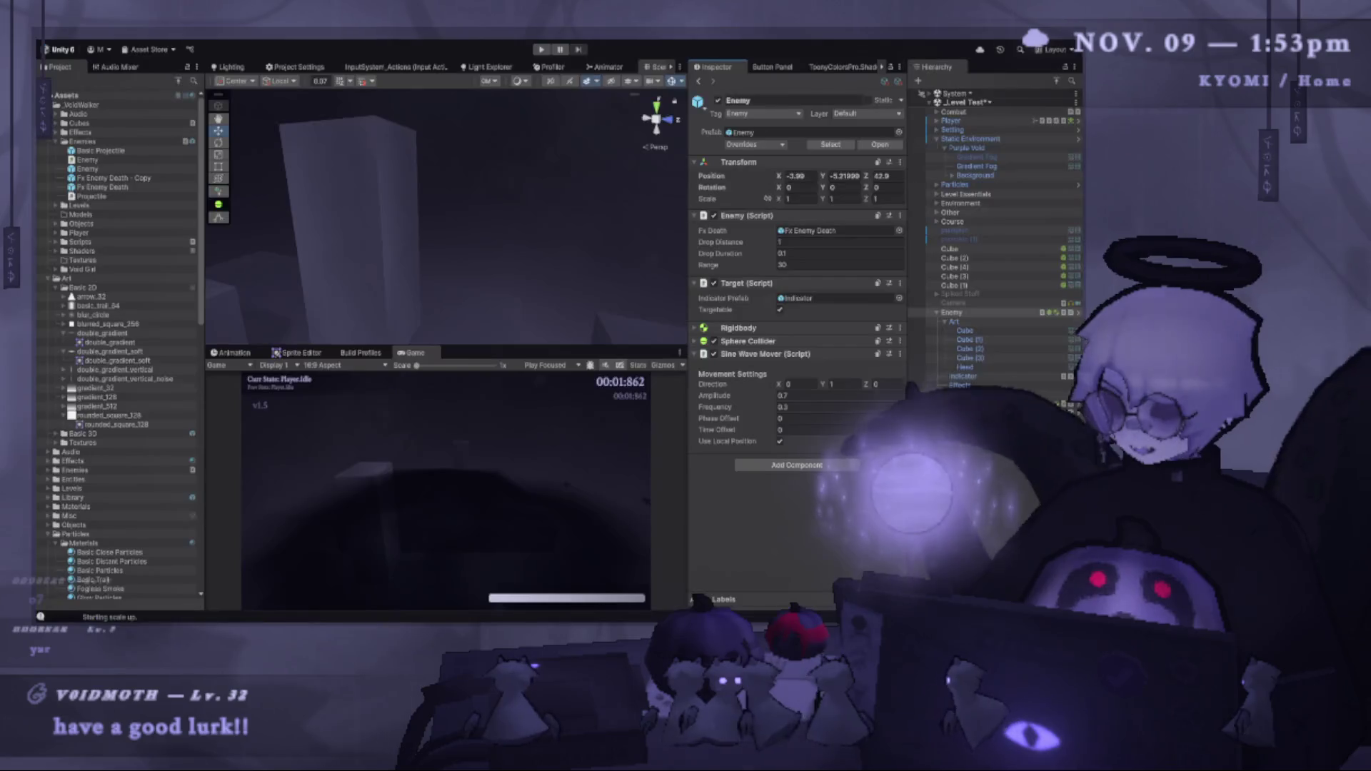
pyautogui.hotkey('alt', 'Tab')
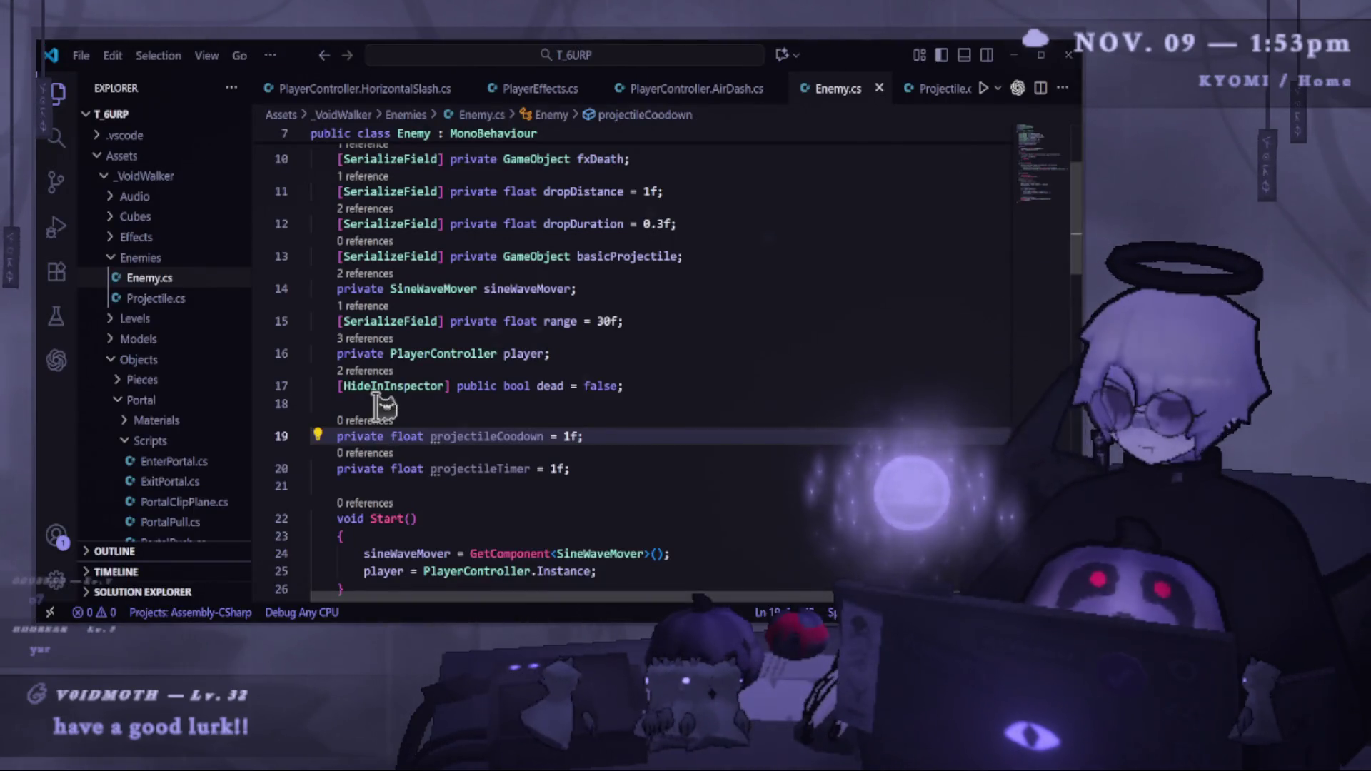
pyautogui.click(498, 386)
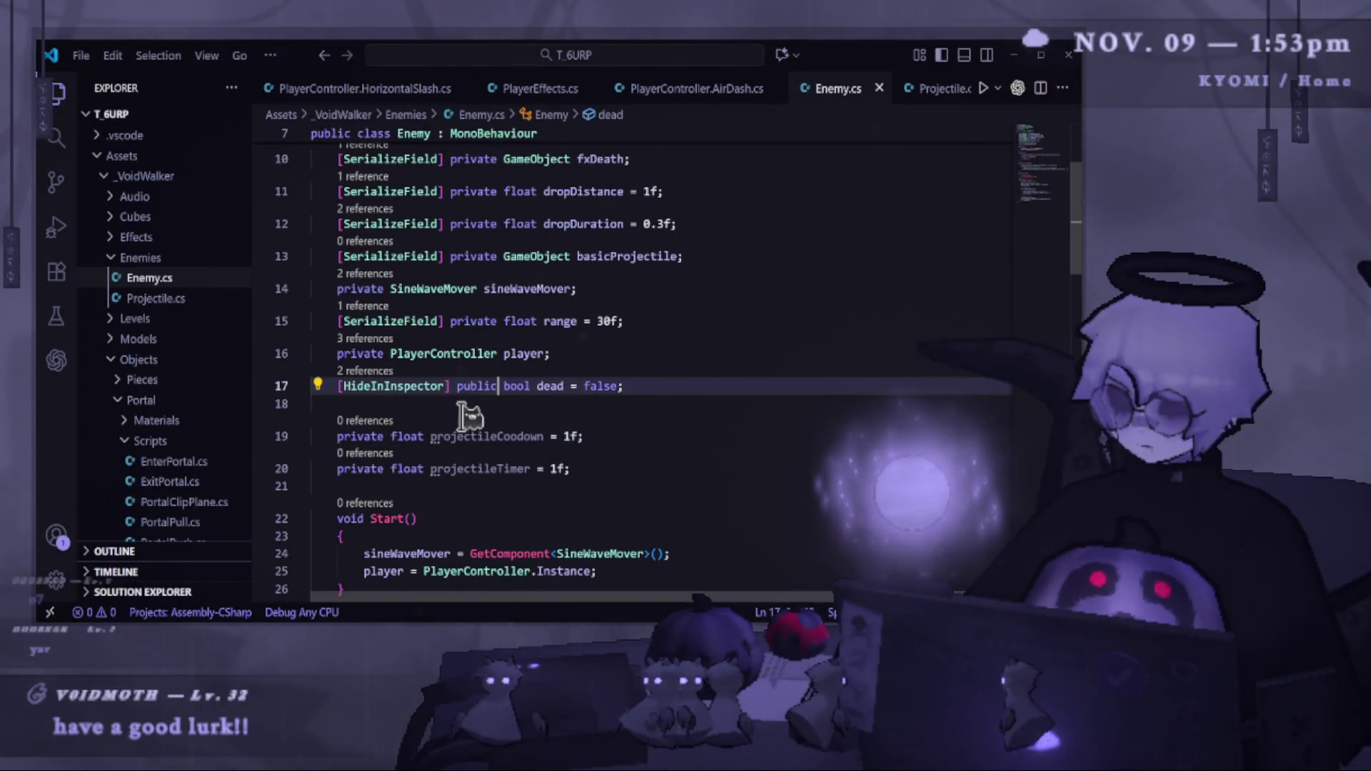
# Below Update(), add a ProjectileAttack method from the 'private void Proj' suggestion.
pyautogui.click(493, 436)
pyautogui.scroll(-4, 500, 429)
pyautogui.press('Down')
pyautogui.press('Down')
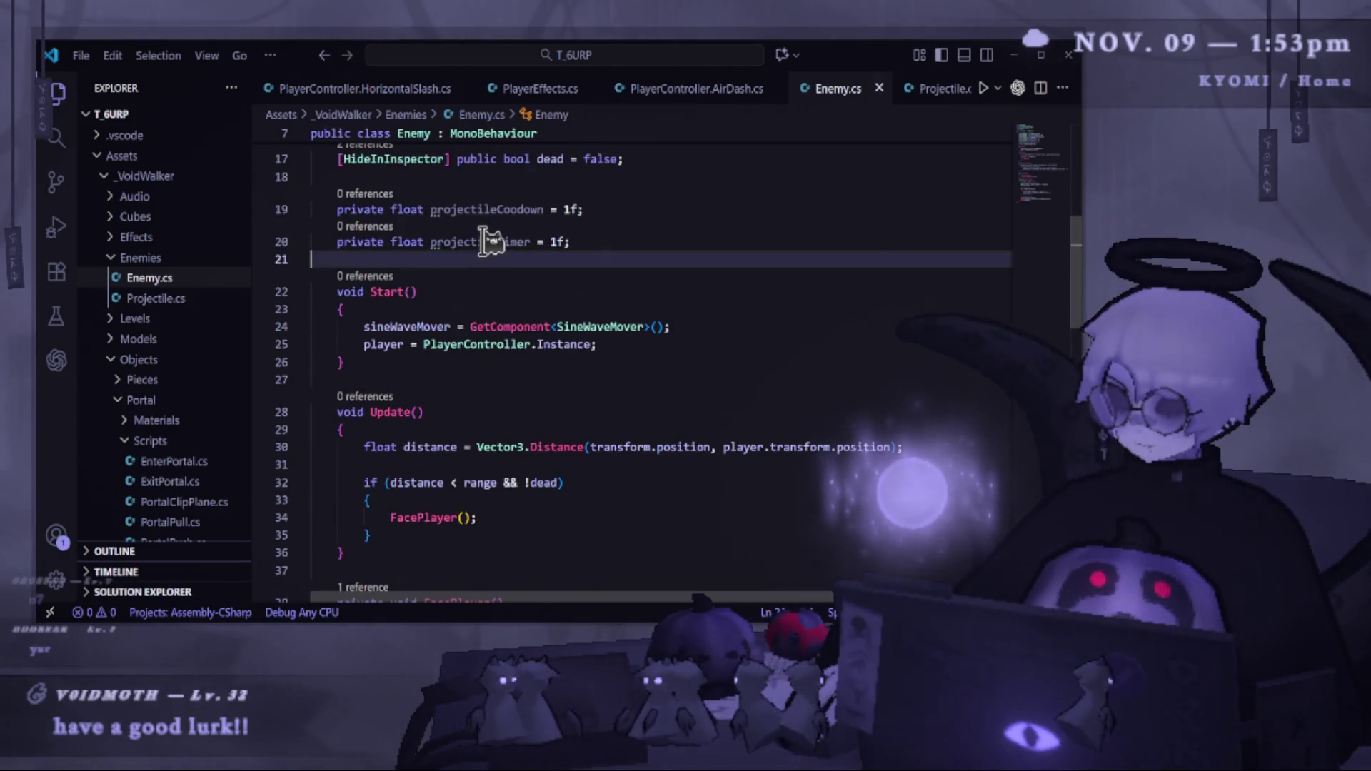
pyautogui.doubleClick(493, 241)
pyautogui.scroll(-3, 499, 357)
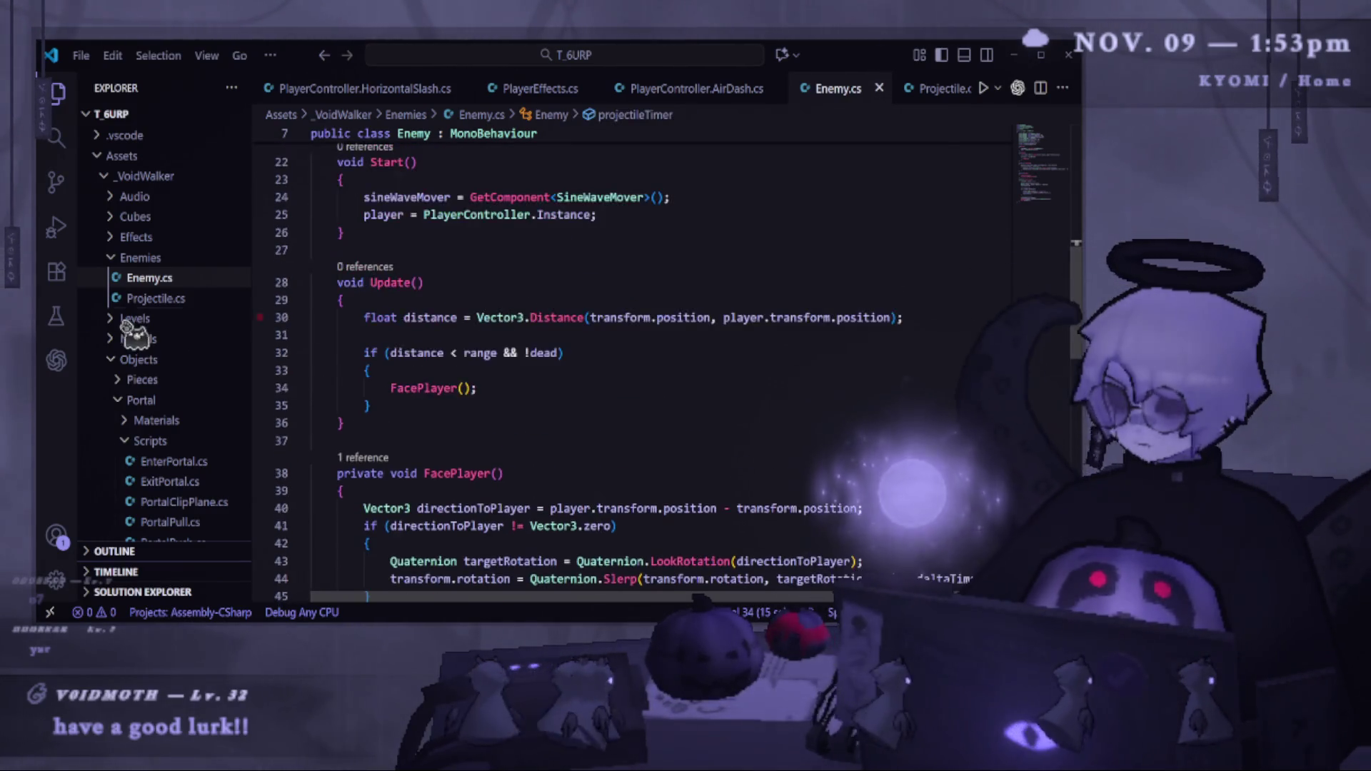
pyautogui.click(524, 384)
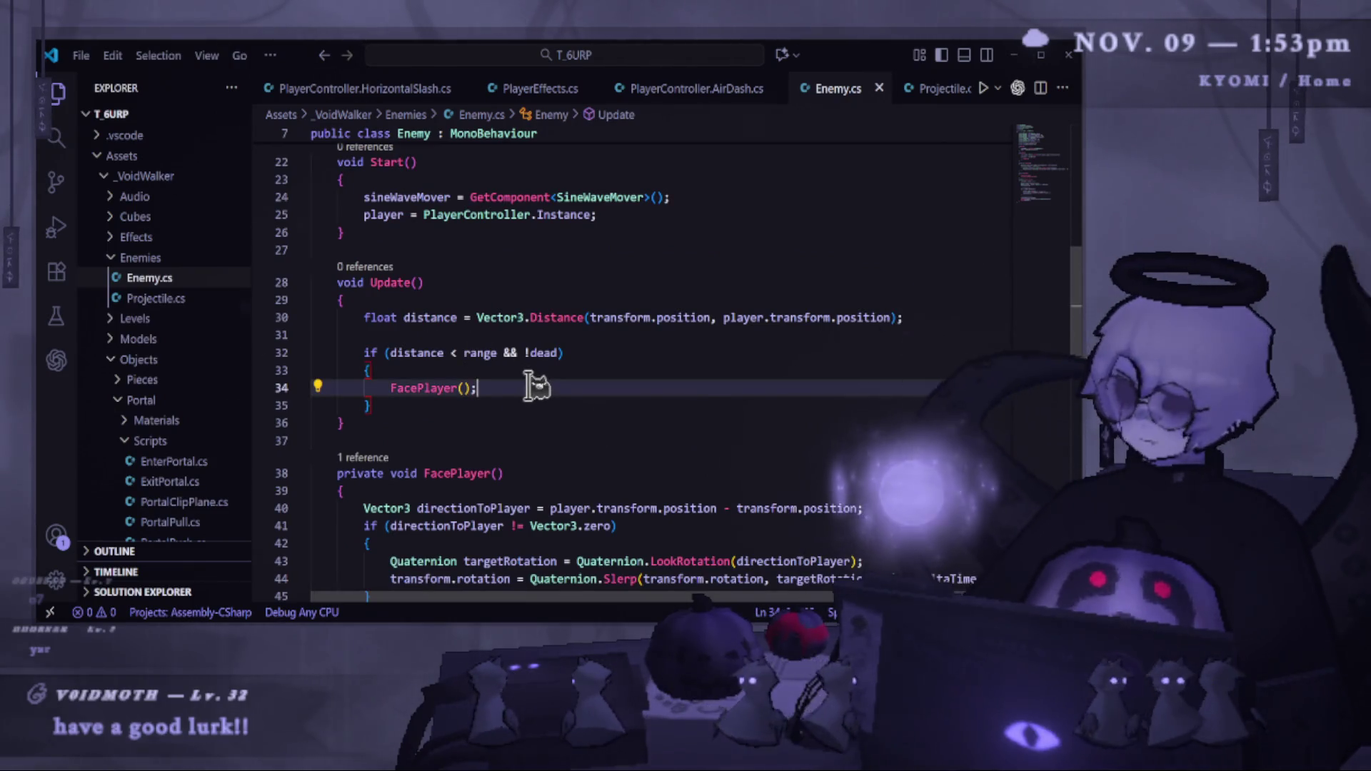
pyautogui.click(451, 423)
pyautogui.press('Return')
pyautogui.press('Return')
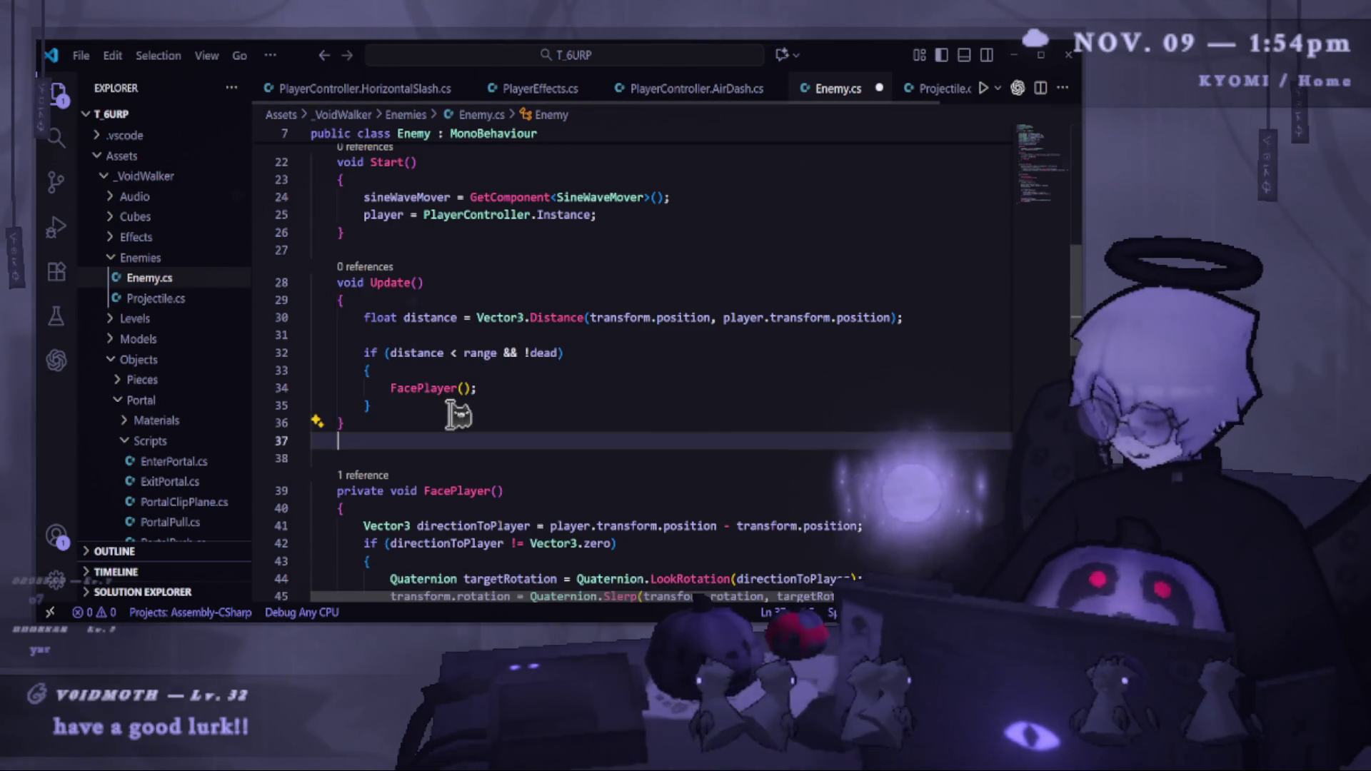
pyautogui.write('private')
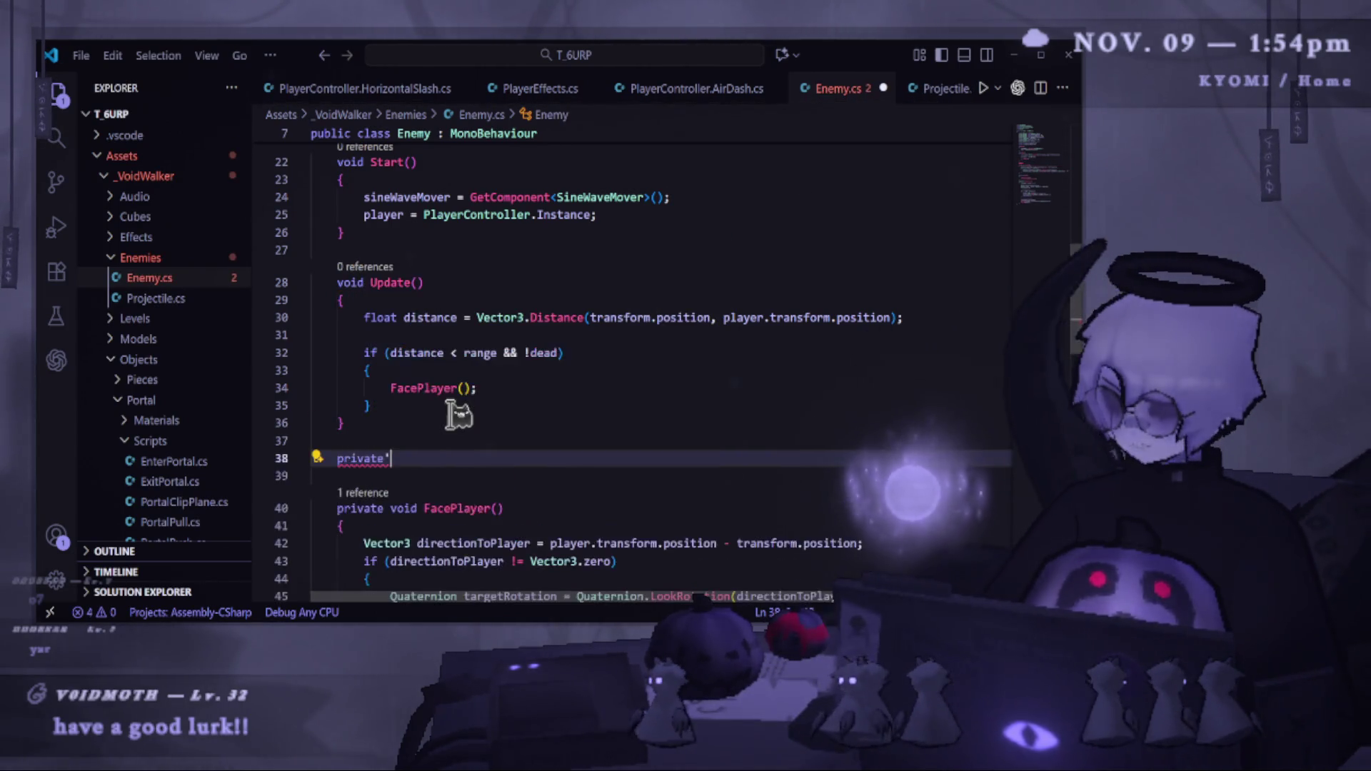
pyautogui.write(' void ')
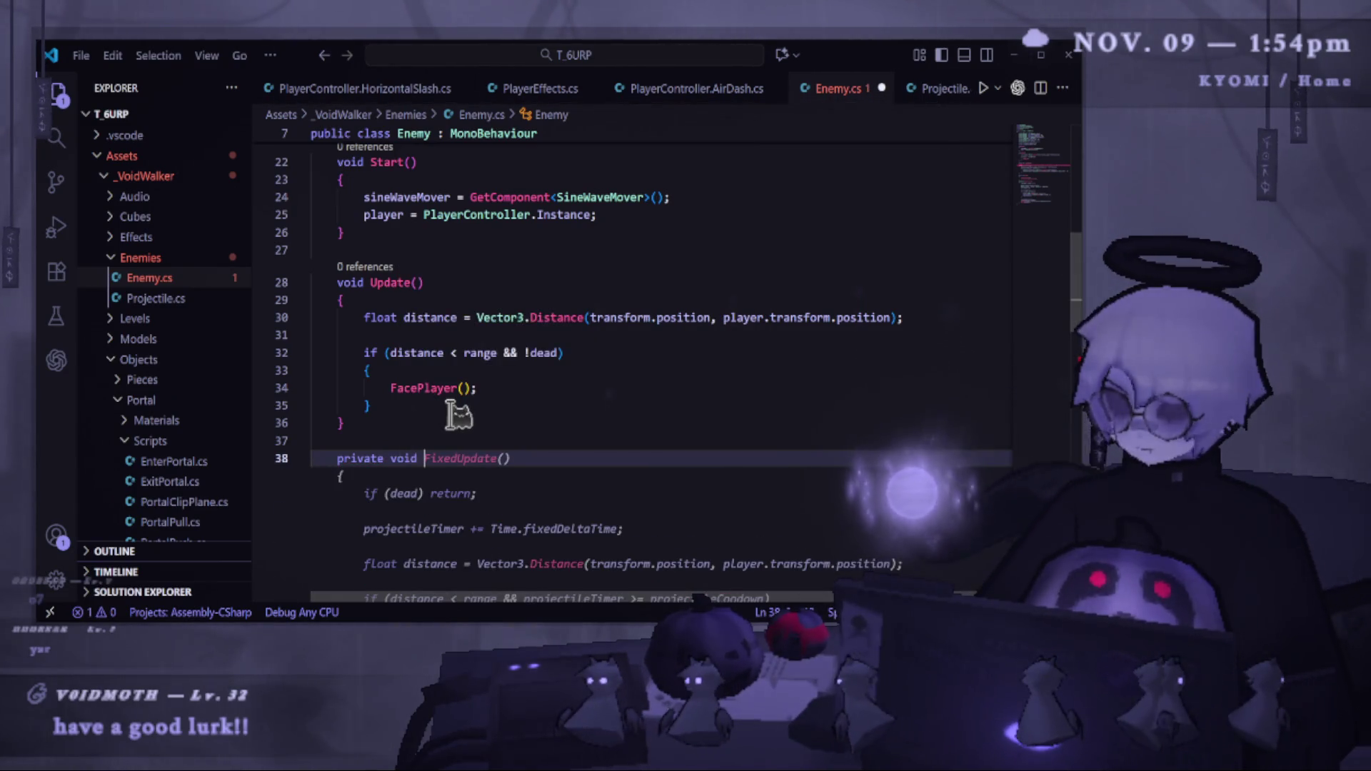
pyautogui.write('Proj')
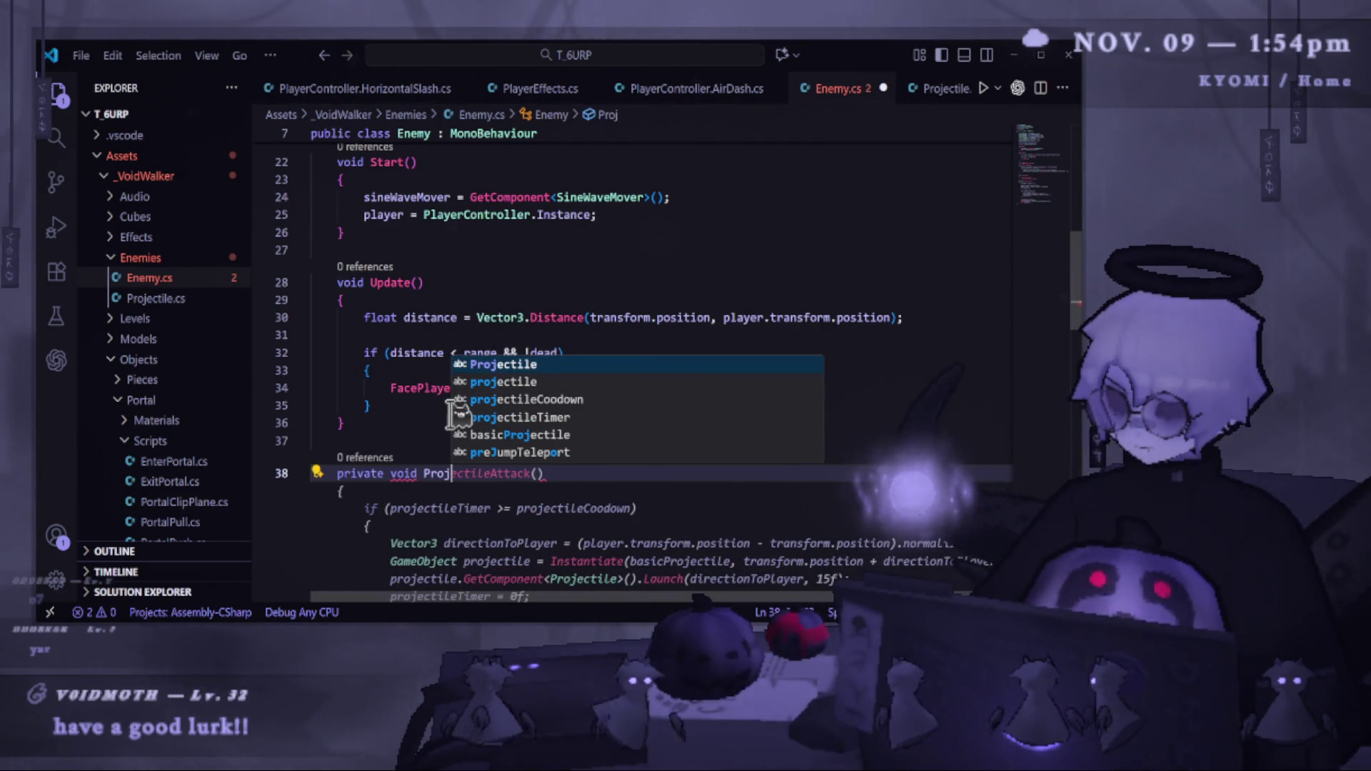
pyautogui.press('Tab')
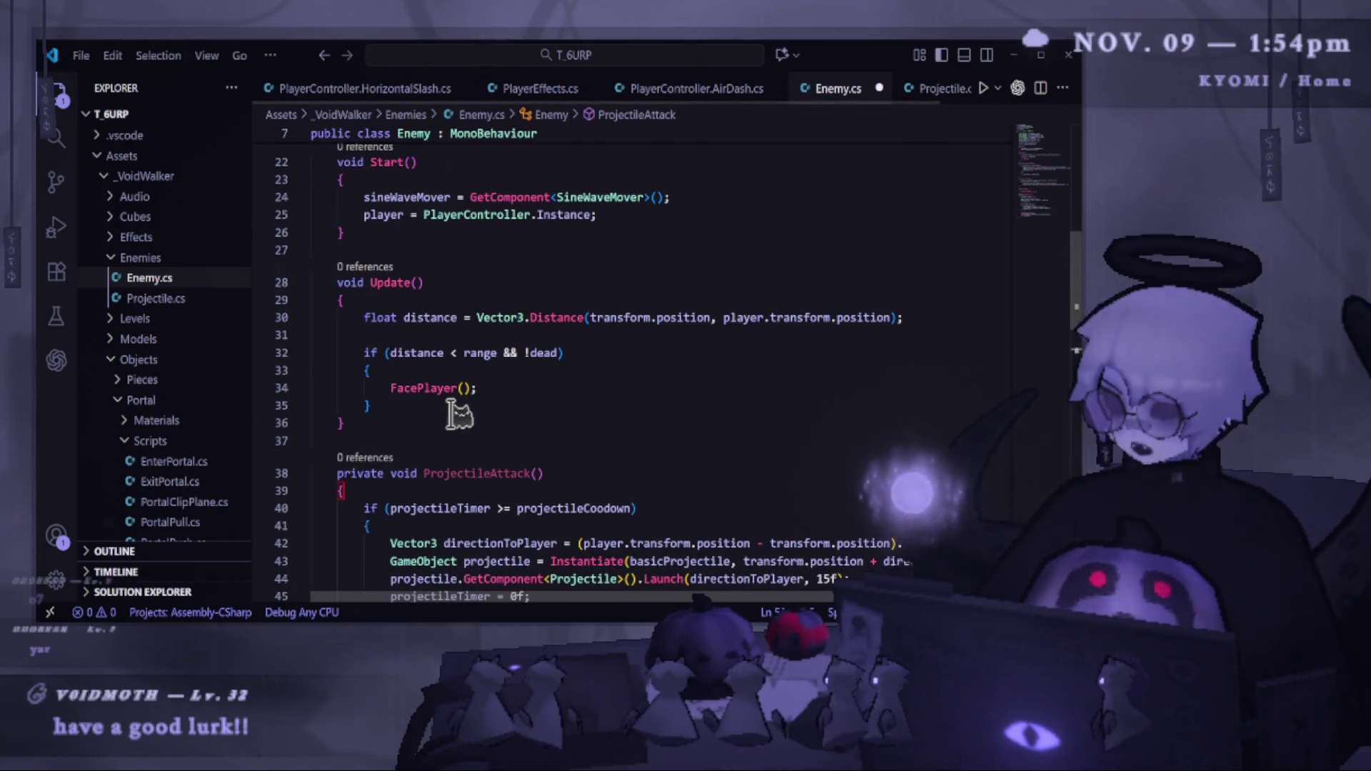
# Review ProjectileAttack's spawn and Launch lines and every use of directionToPlayer.
pyautogui.scroll(-3, 535, 352)
pyautogui.scroll(1, 435, 377)
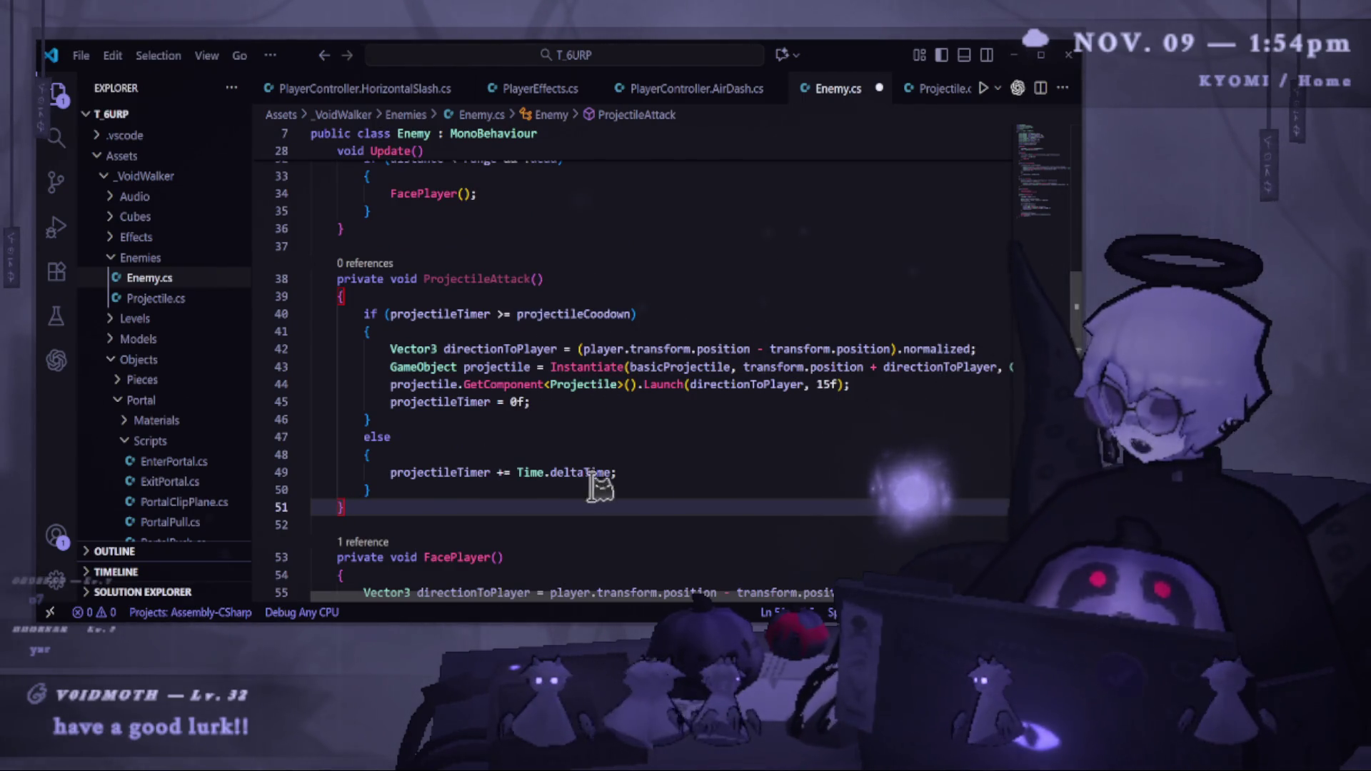
pyautogui.moveTo(556, 405); pyautogui.dragTo(405, 367)
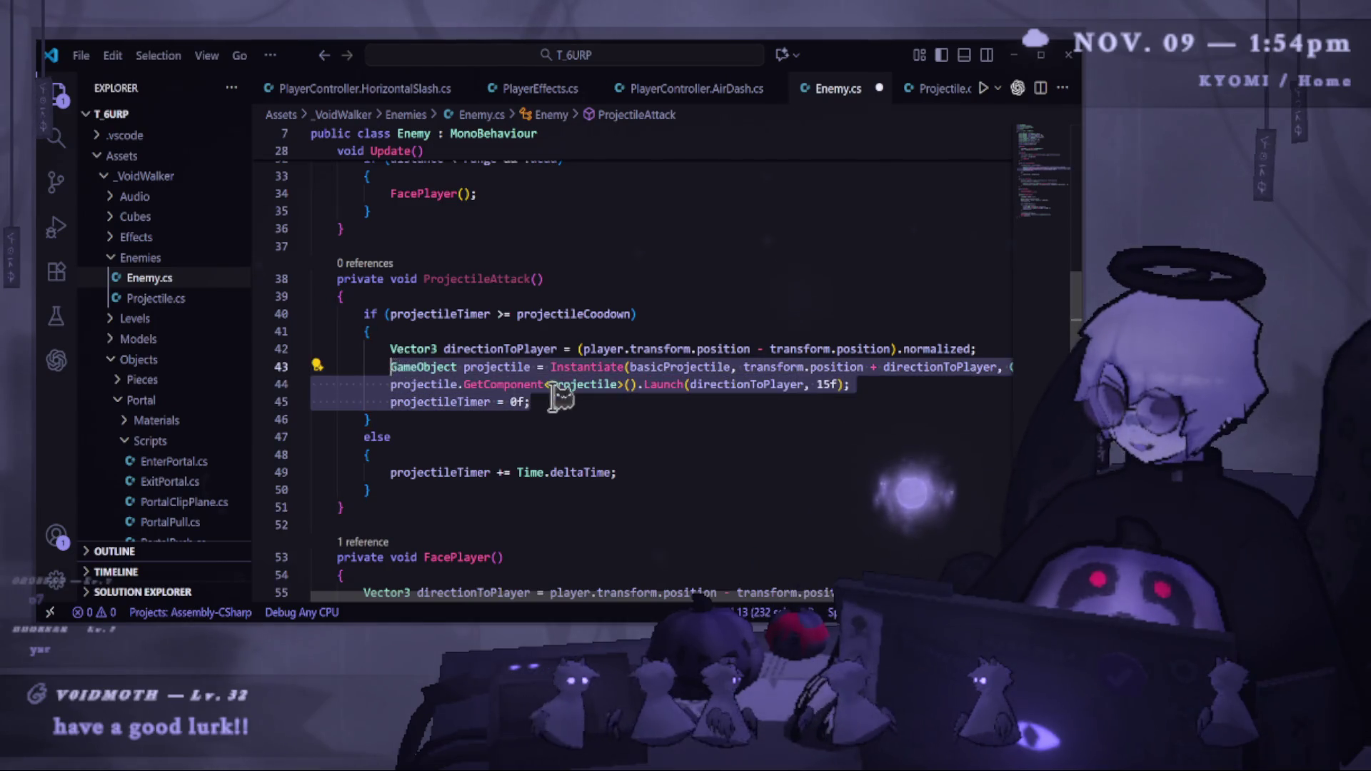
pyautogui.moveTo(921, 386)
pyautogui.mouseDown()
pyautogui.moveTo(515, 384)
pyautogui.moveTo(670, 389)
pyautogui.mouseUp()
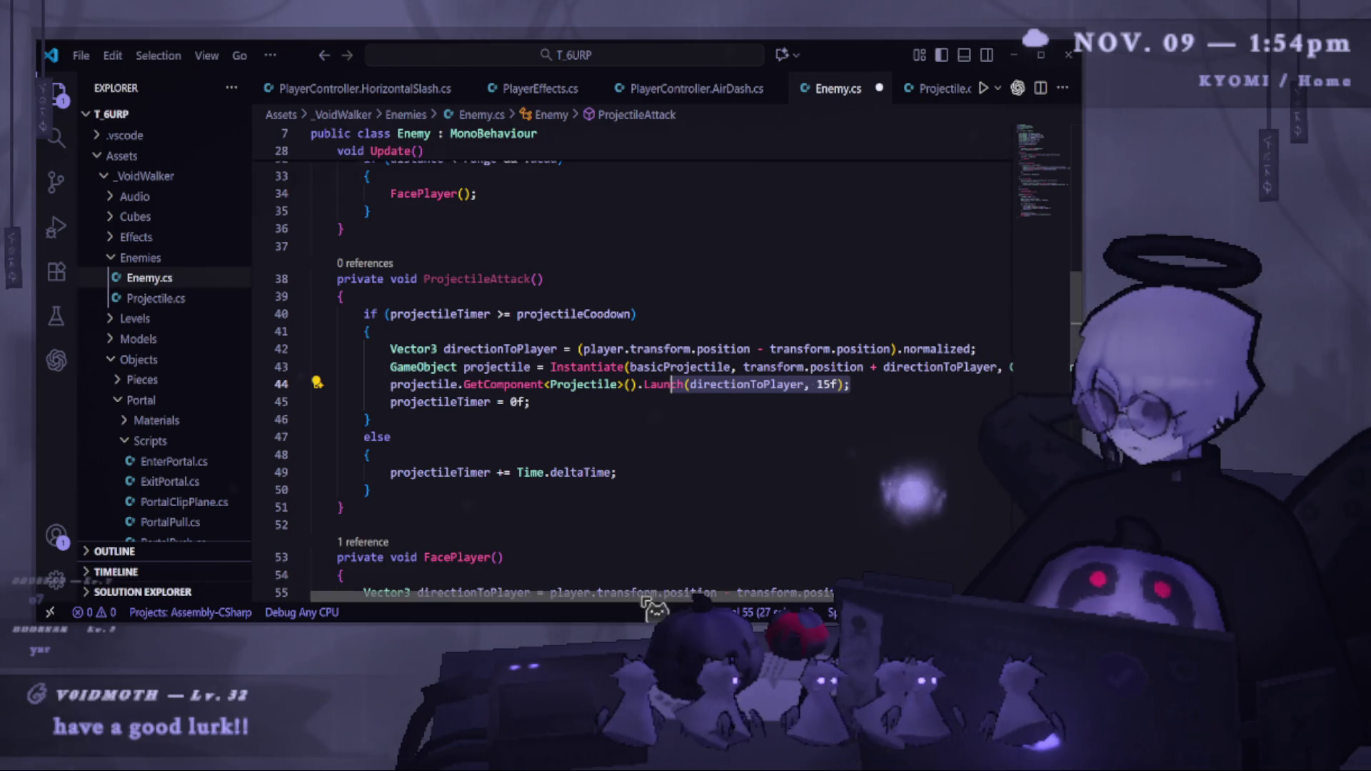
pyautogui.hscroll(1, 664, 600)
pyautogui.moveTo(664, 600); pyautogui.dragTo(714, 598)
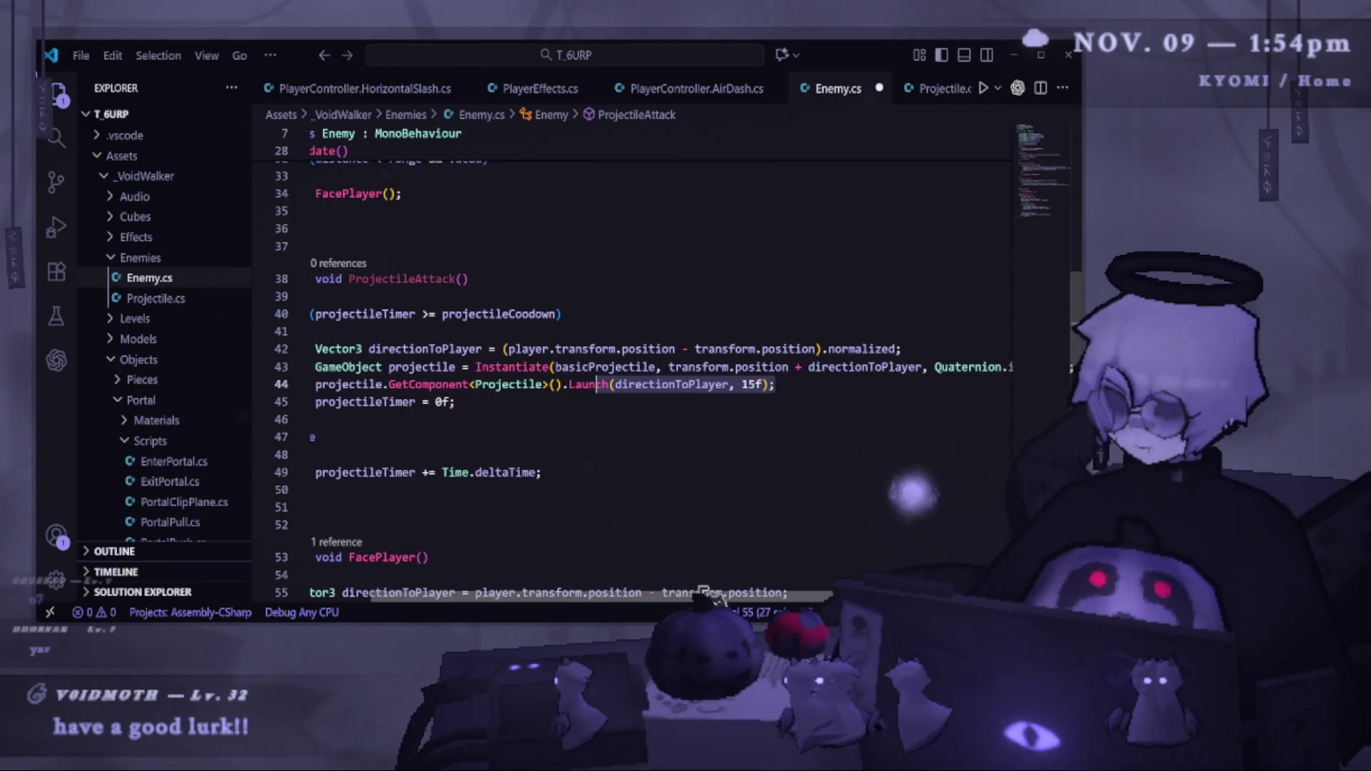
pyautogui.click(380, 348)
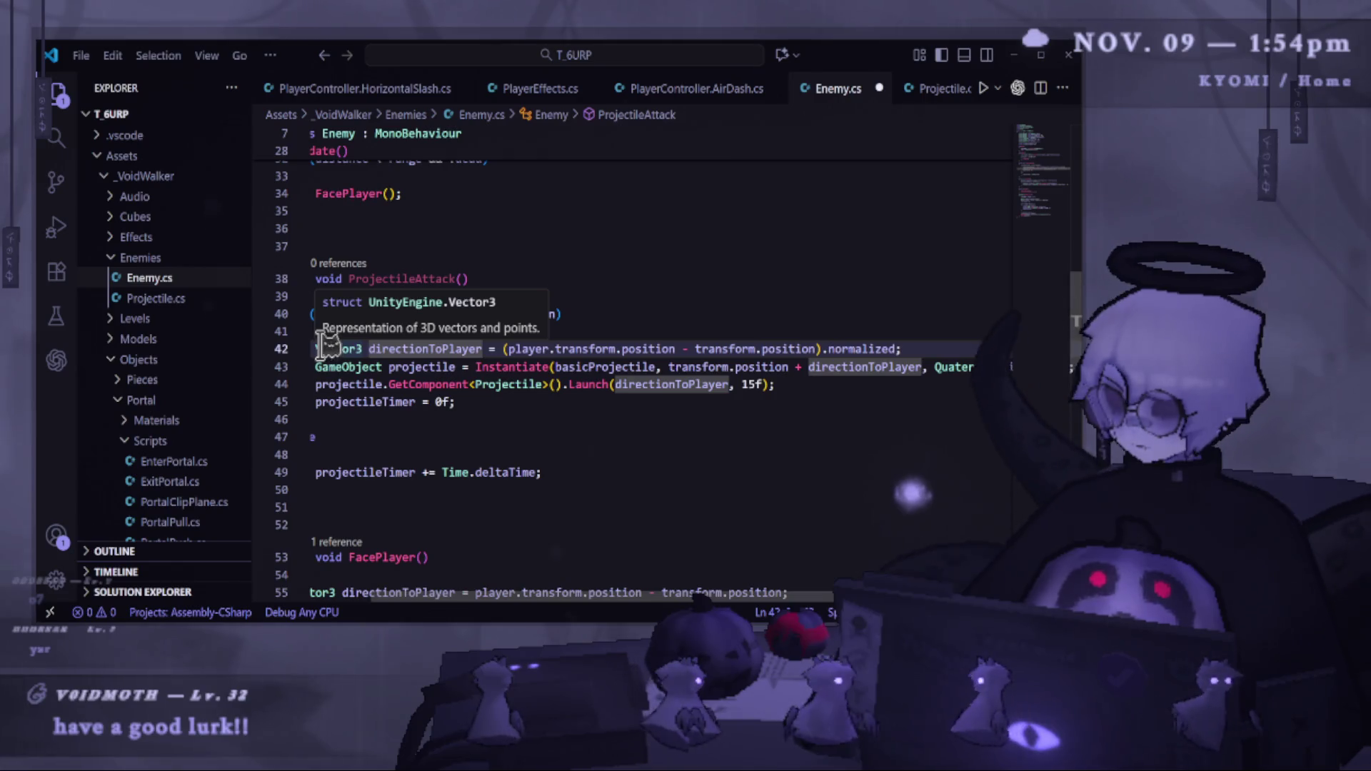
pyautogui.moveTo(554, 599); pyautogui.dragTo(479, 604)
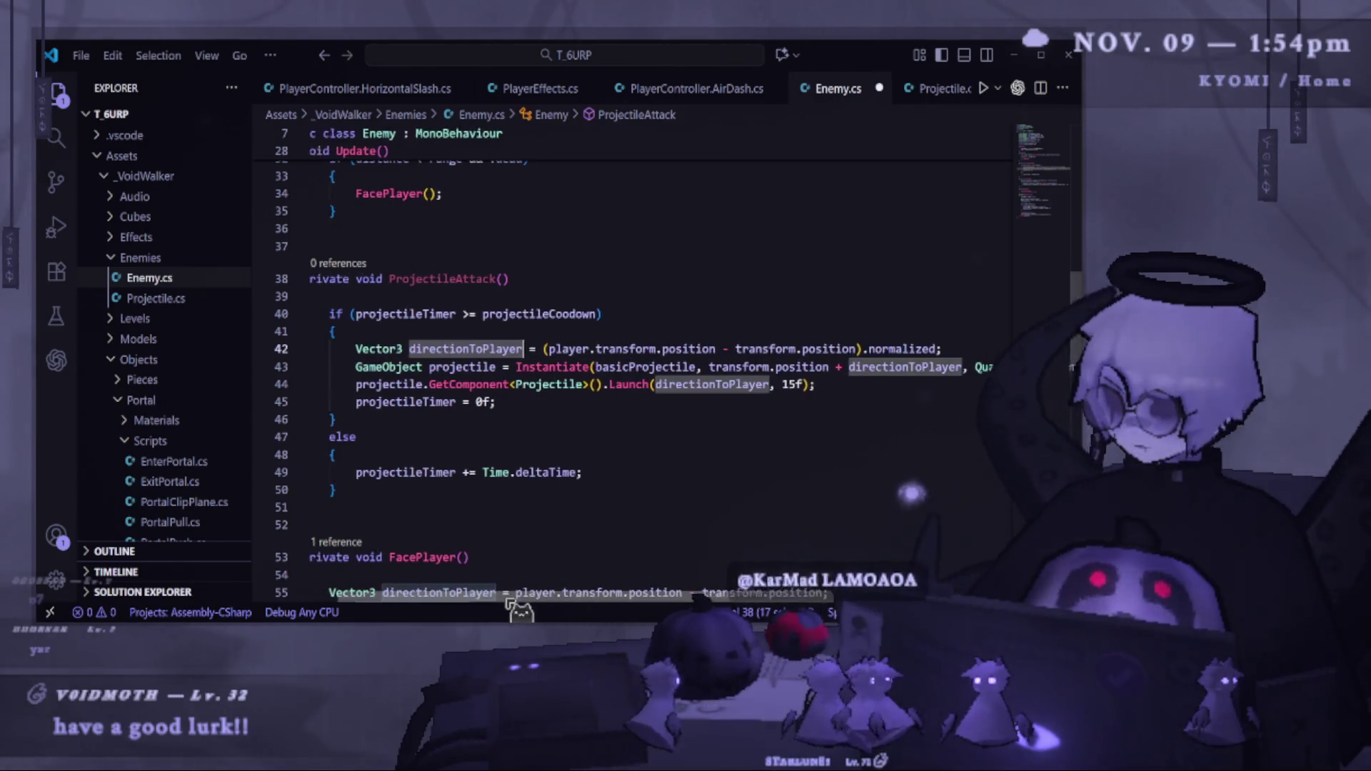
# Scroll through the finished method and select the ProjectileAttack() name.
pyautogui.scroll(-2, 483, 543)
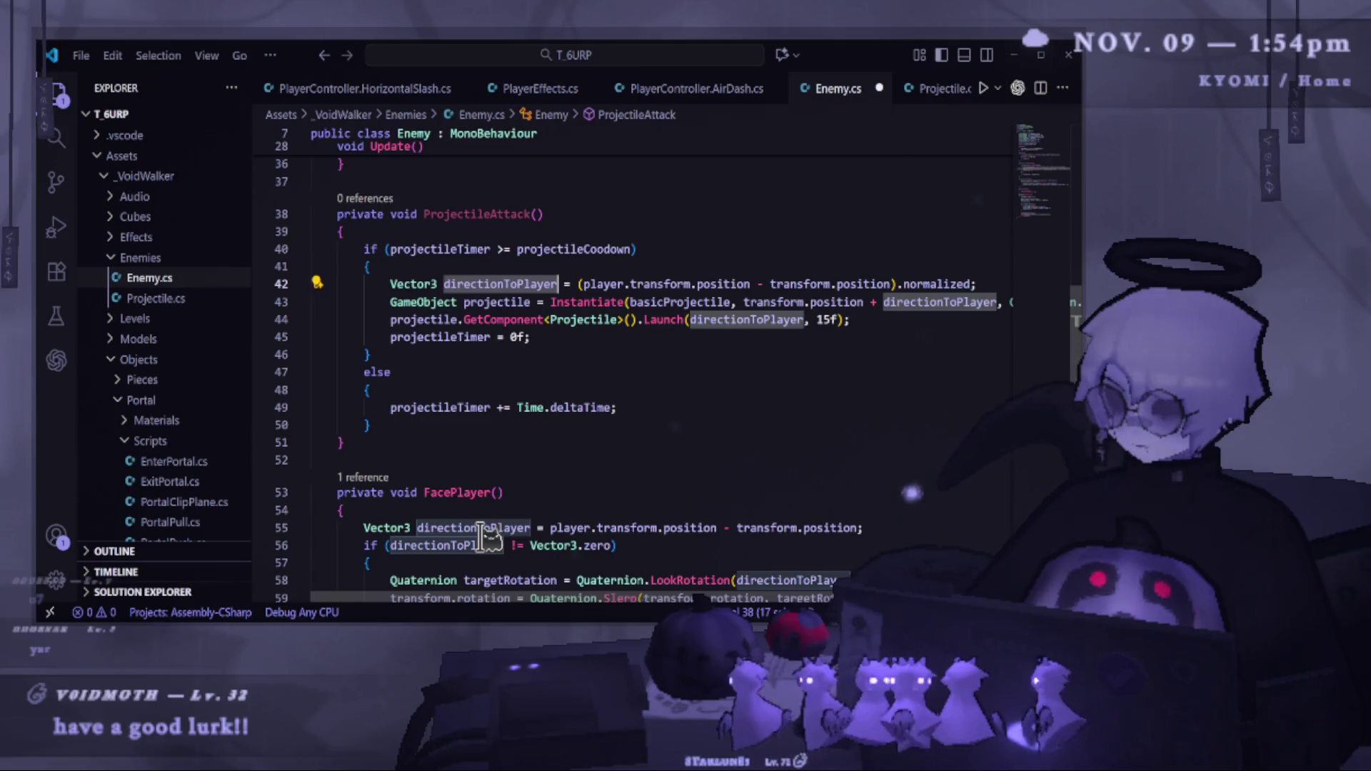
pyautogui.scroll(2, 483, 539)
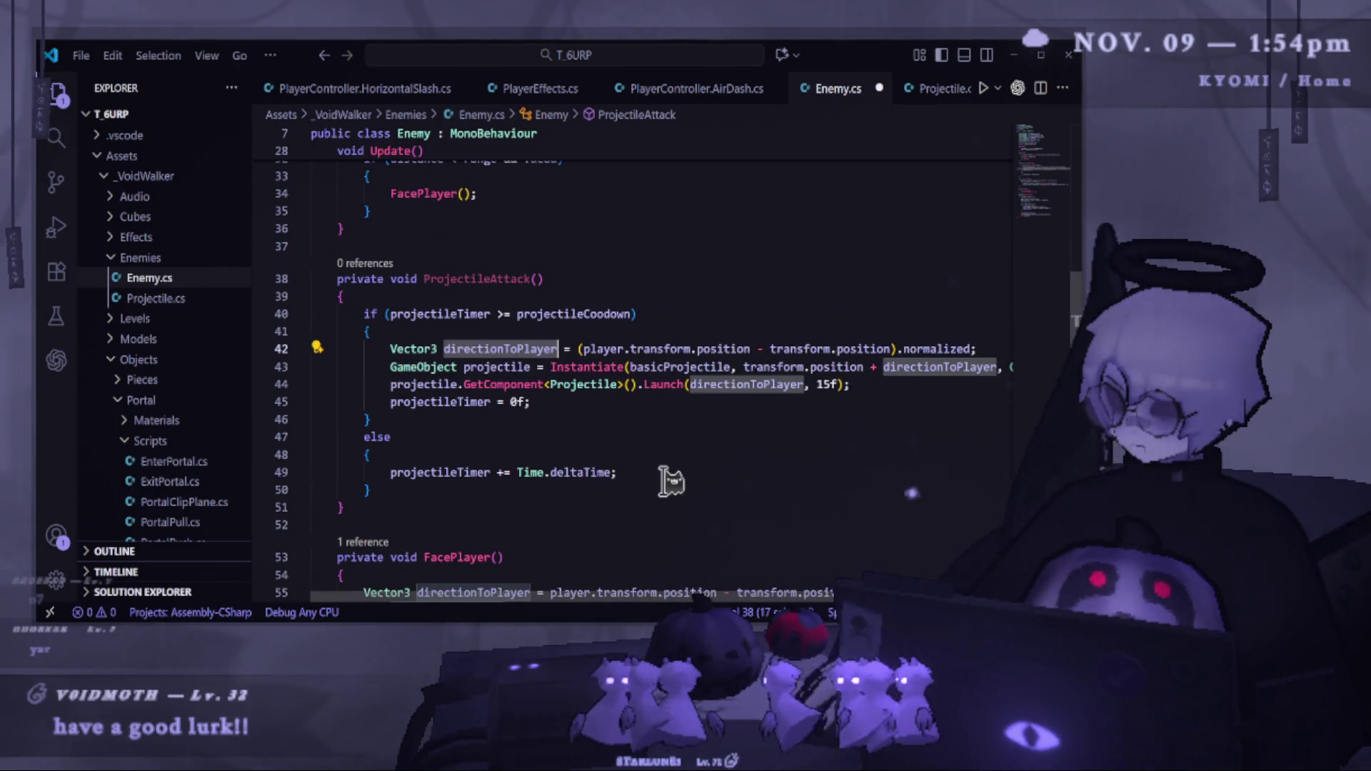
pyautogui.scroll(2, 459, 404)
pyautogui.scroll(-3, 482, 354)
pyautogui.scroll(-1, 483, 354)
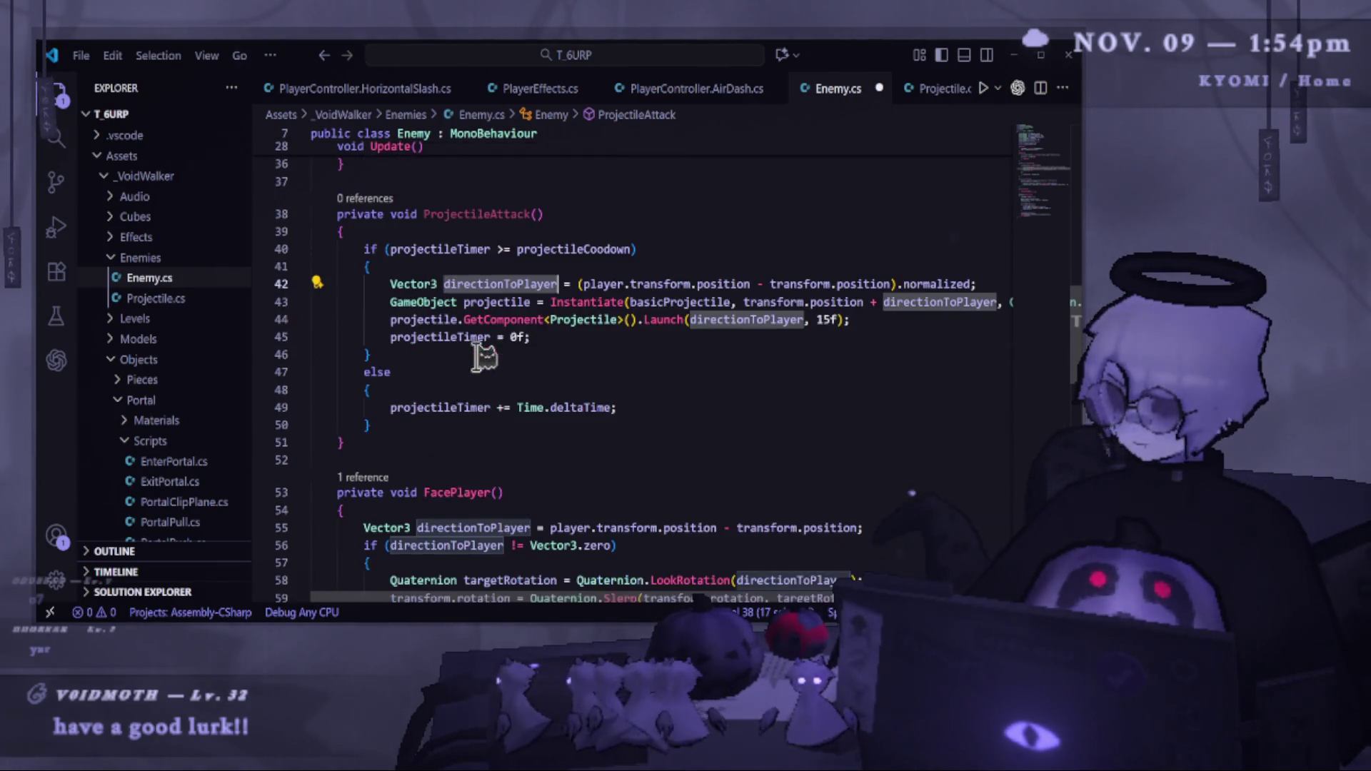
pyautogui.hscroll(3, 557, 599)
pyautogui.hscroll(-3, 500, 595)
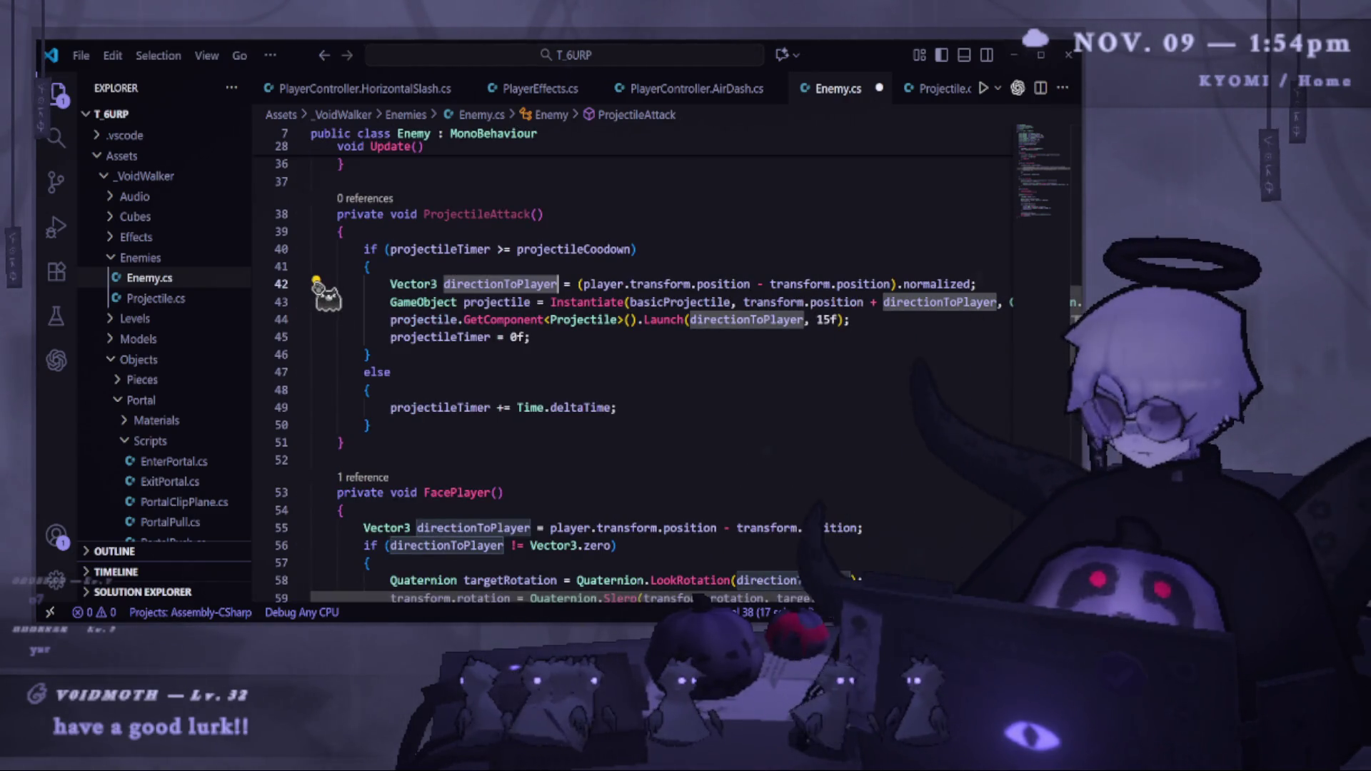
pyautogui.click(475, 355)
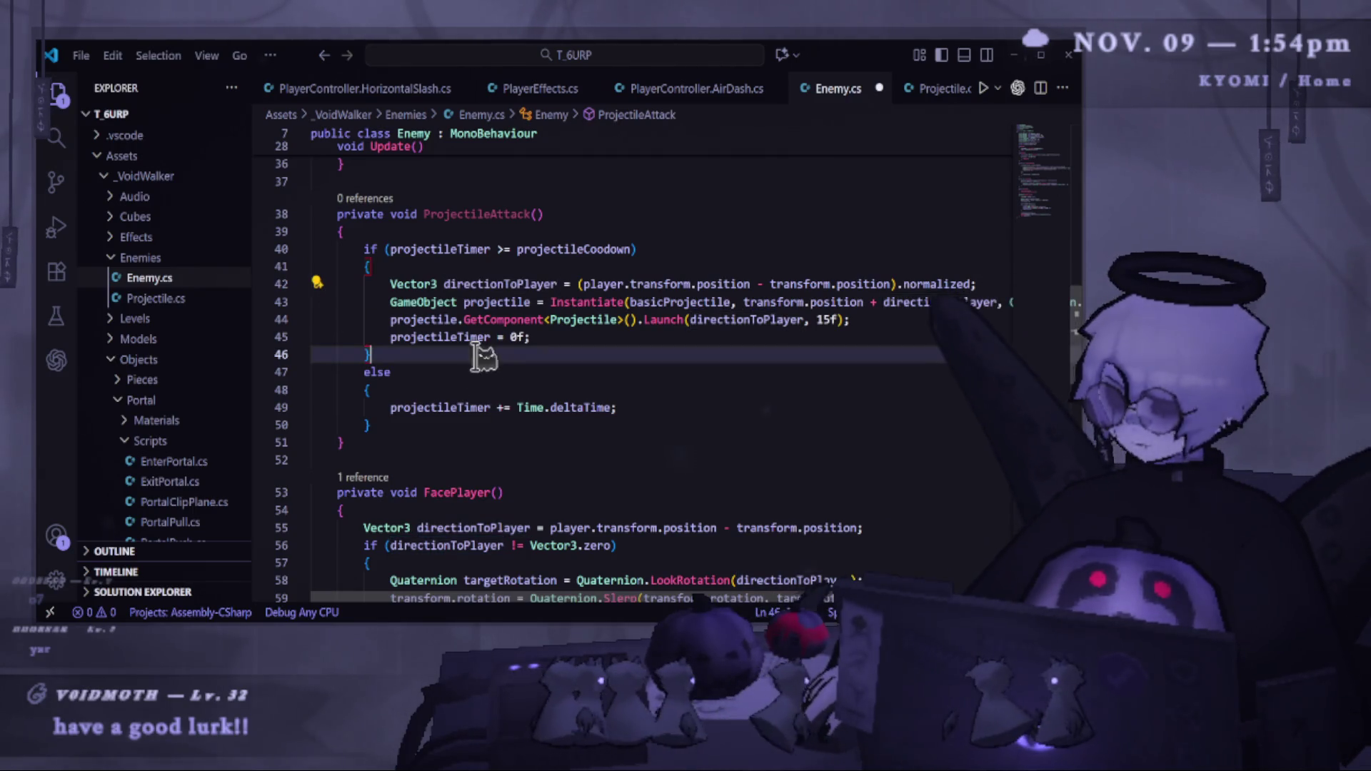
pyautogui.click(514, 452)
pyautogui.moveTo(544, 214); pyautogui.dragTo(431, 213)
# Add a ProjectileAttack() call right after FacePlayer() in Update's in-range block.
pyautogui.hotkey('ctrl', 'c')
pyautogui.scroll(4, 436, 215)
pyautogui.click(521, 322)
pyautogui.press('Return')
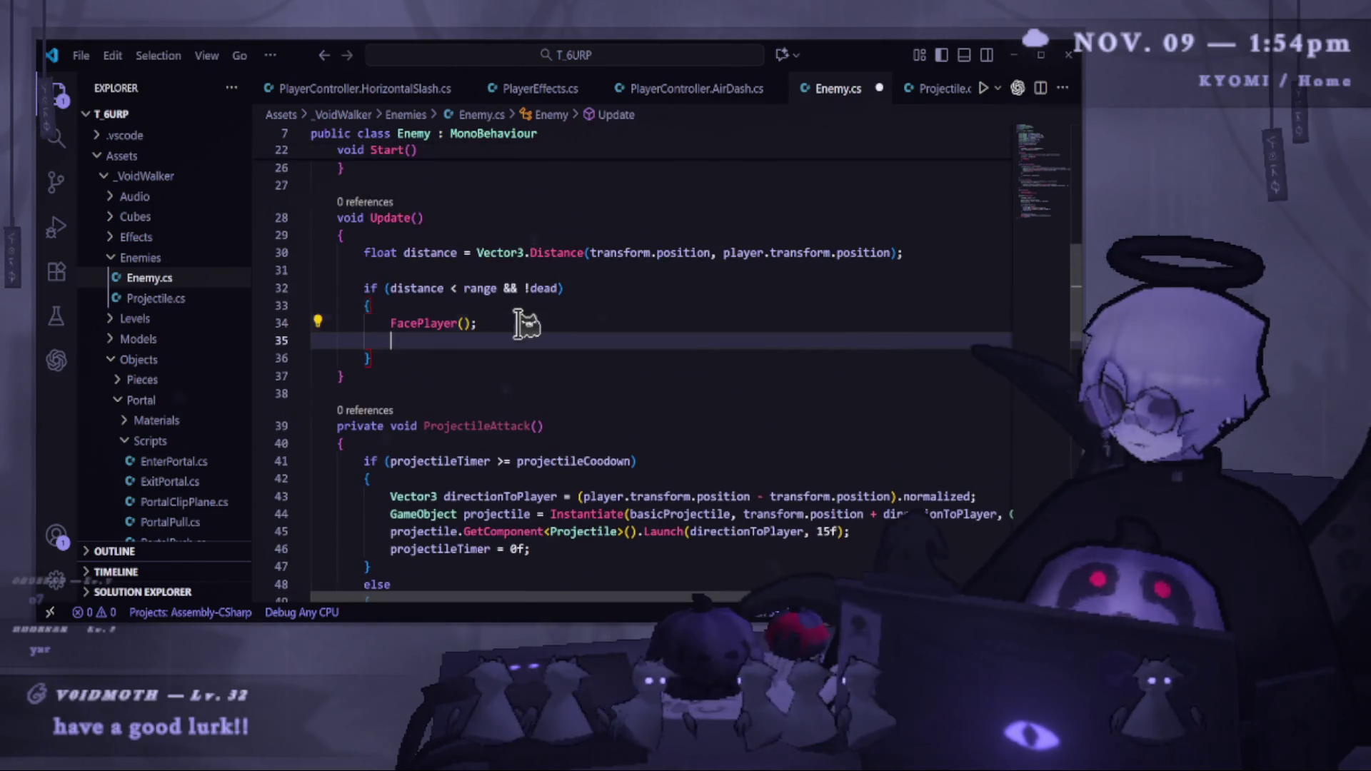
pyautogui.hotkey('ctrl', 'v')
# Let Unity recompile the script, then return to Enemy.cs and scroll along the code.
pyautogui.hotkey('alt', 'Tab')
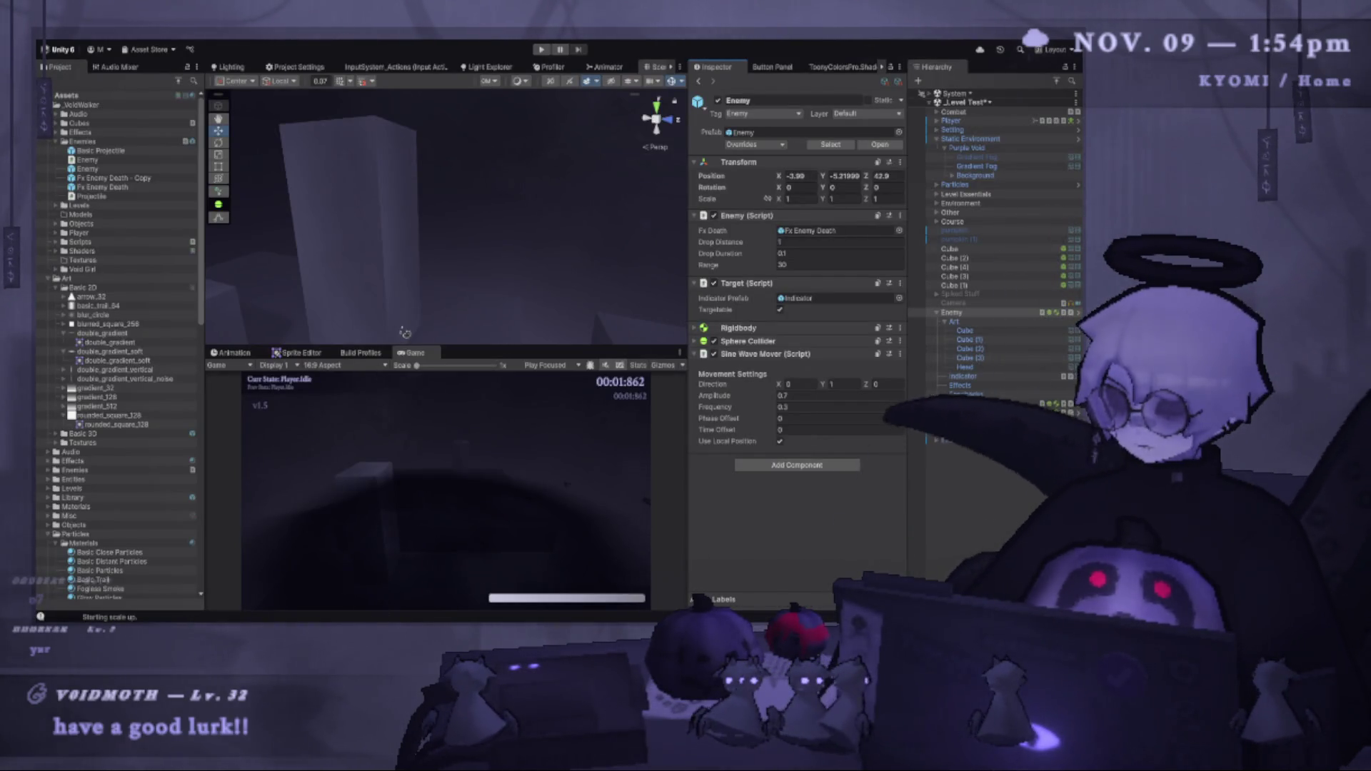
pyautogui.hotkey('alt', 'Tab')
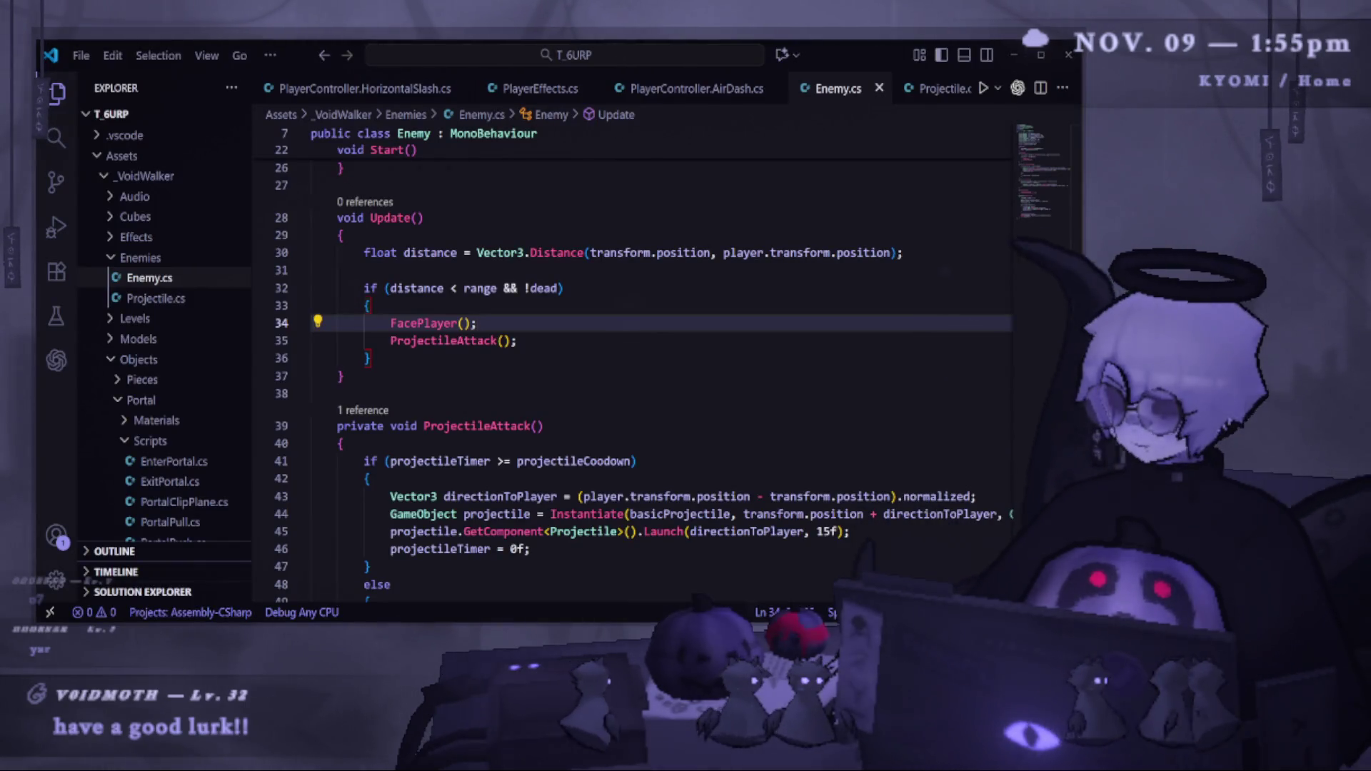
pyautogui.scroll(-3, 550, 572)
pyautogui.hscroll(1, 550, 604)
pyautogui.moveTo(550, 603); pyautogui.dragTo(526, 602)
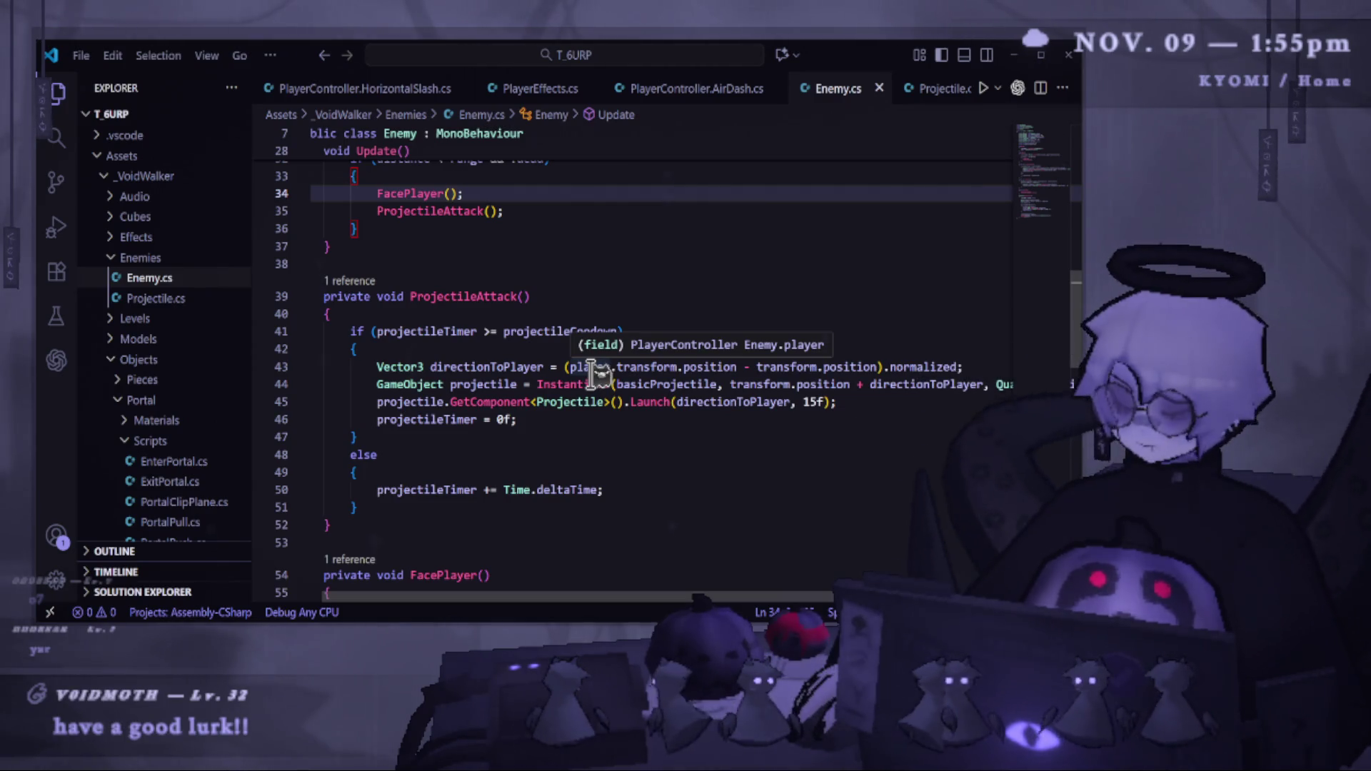
pyautogui.hscroll(2, 614, 600)
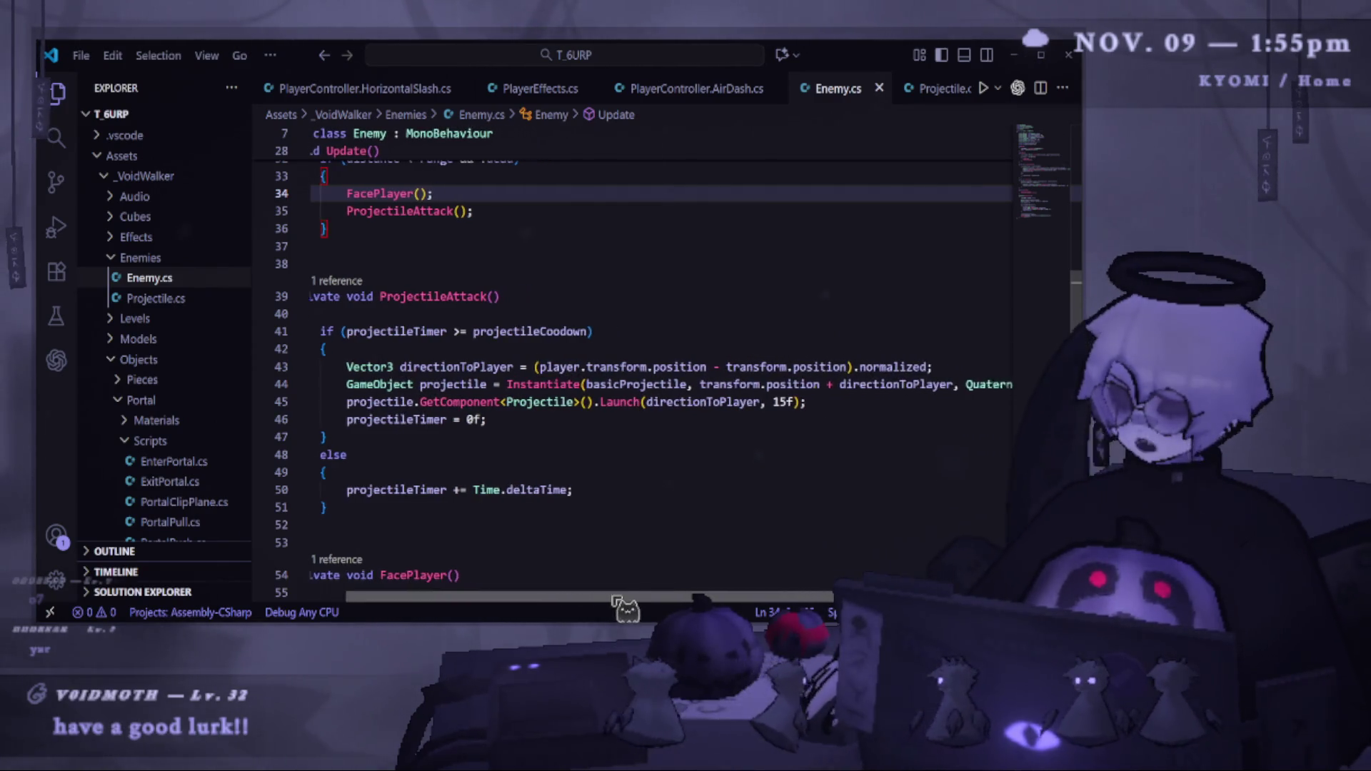
# Review the direction calculation and Instantiate statement in ProjectileAttack.
pyautogui.click(400, 368)
pyautogui.click(926, 367)
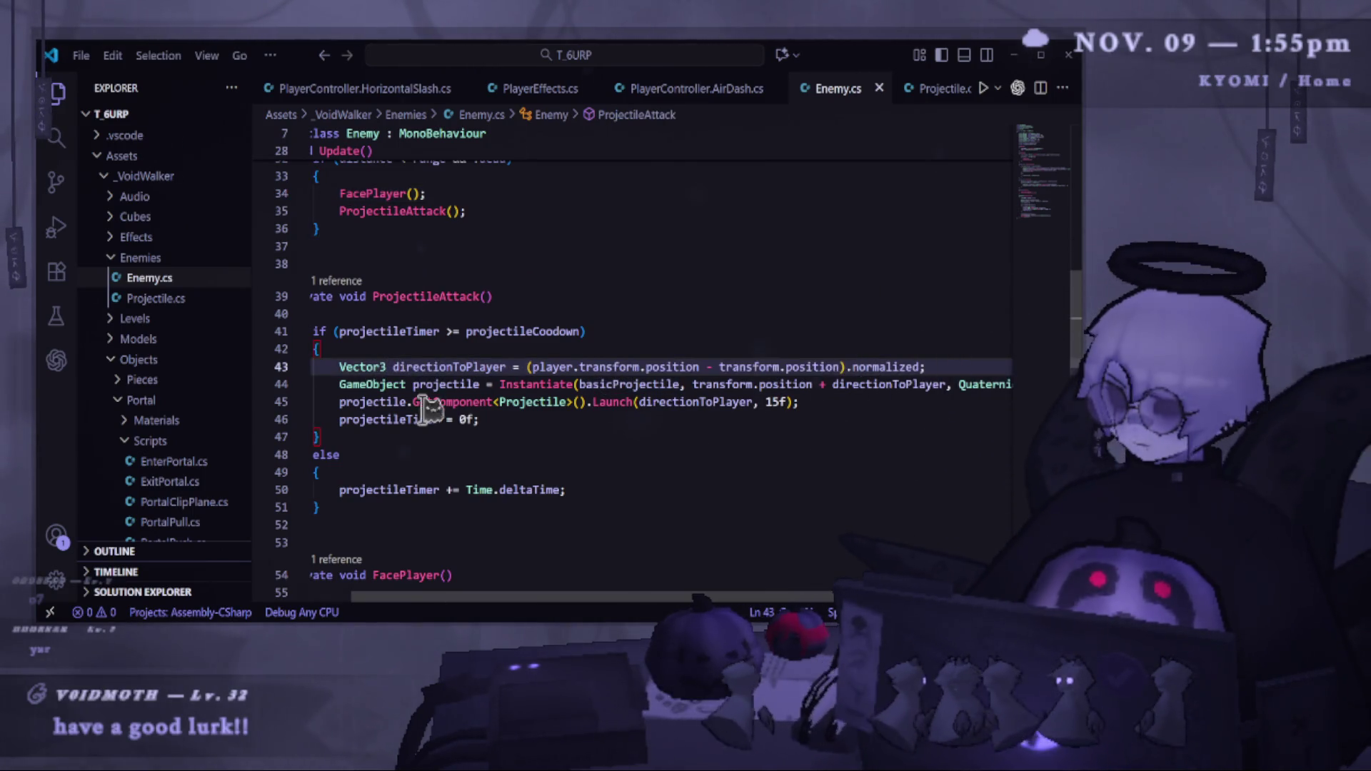
pyautogui.moveTo(329, 385); pyautogui.dragTo(1015, 385)
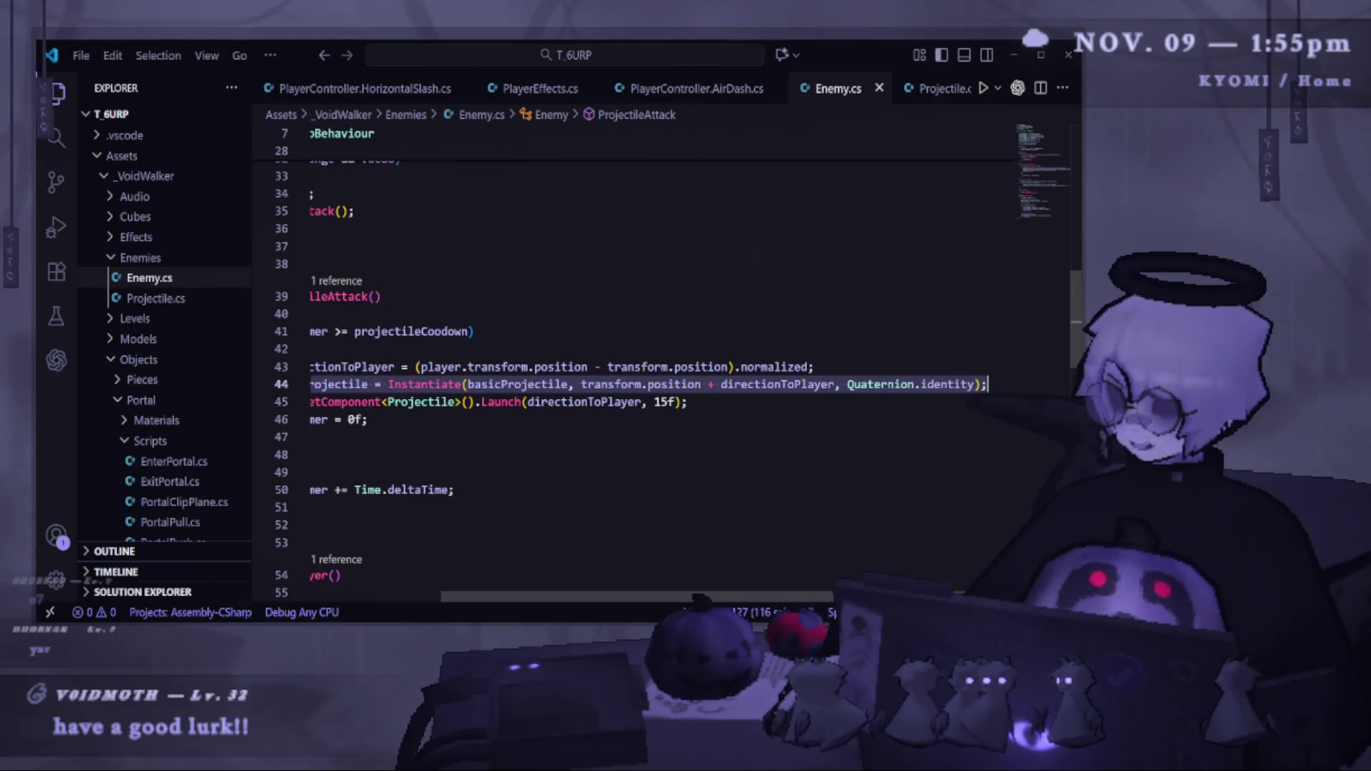
pyautogui.moveTo(825, 389); pyautogui.dragTo(554, 388)
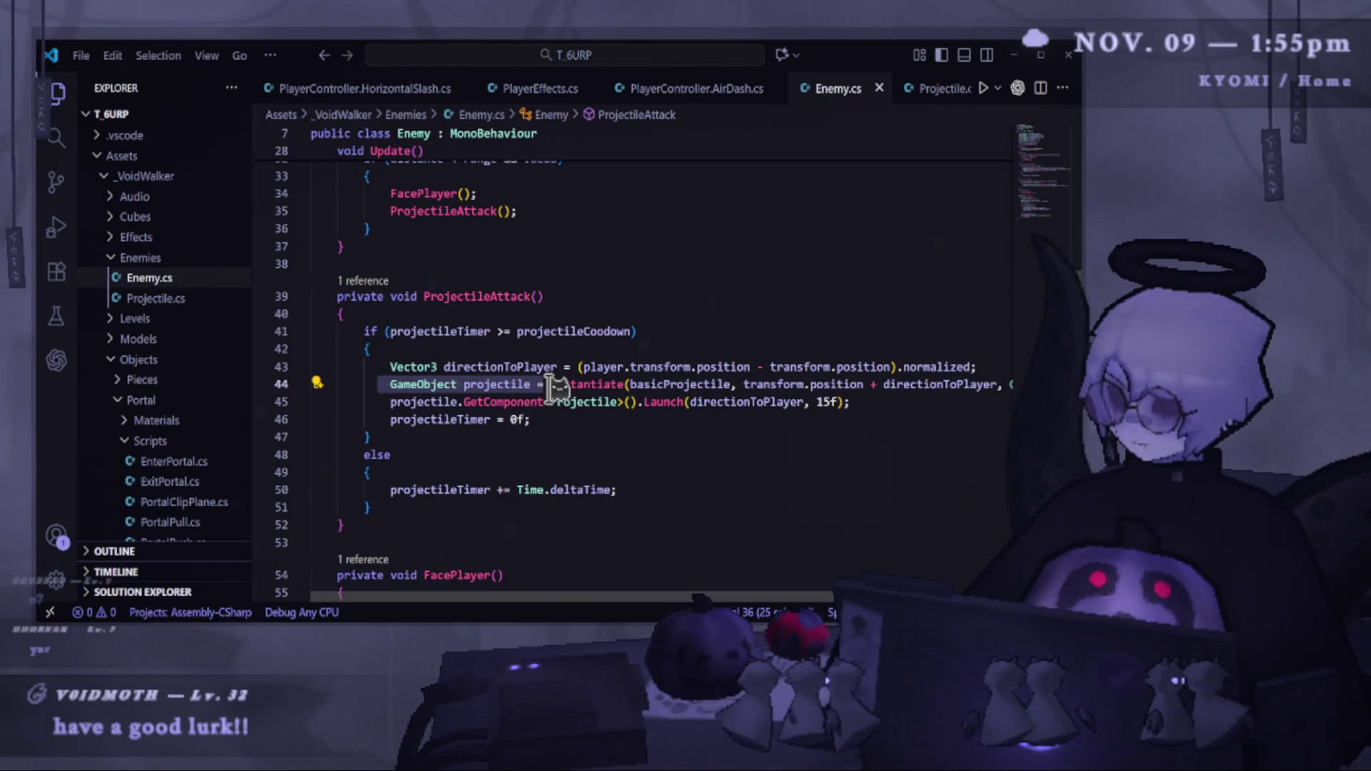
pyautogui.moveTo(647, 381); pyautogui.dragTo(850, 389)
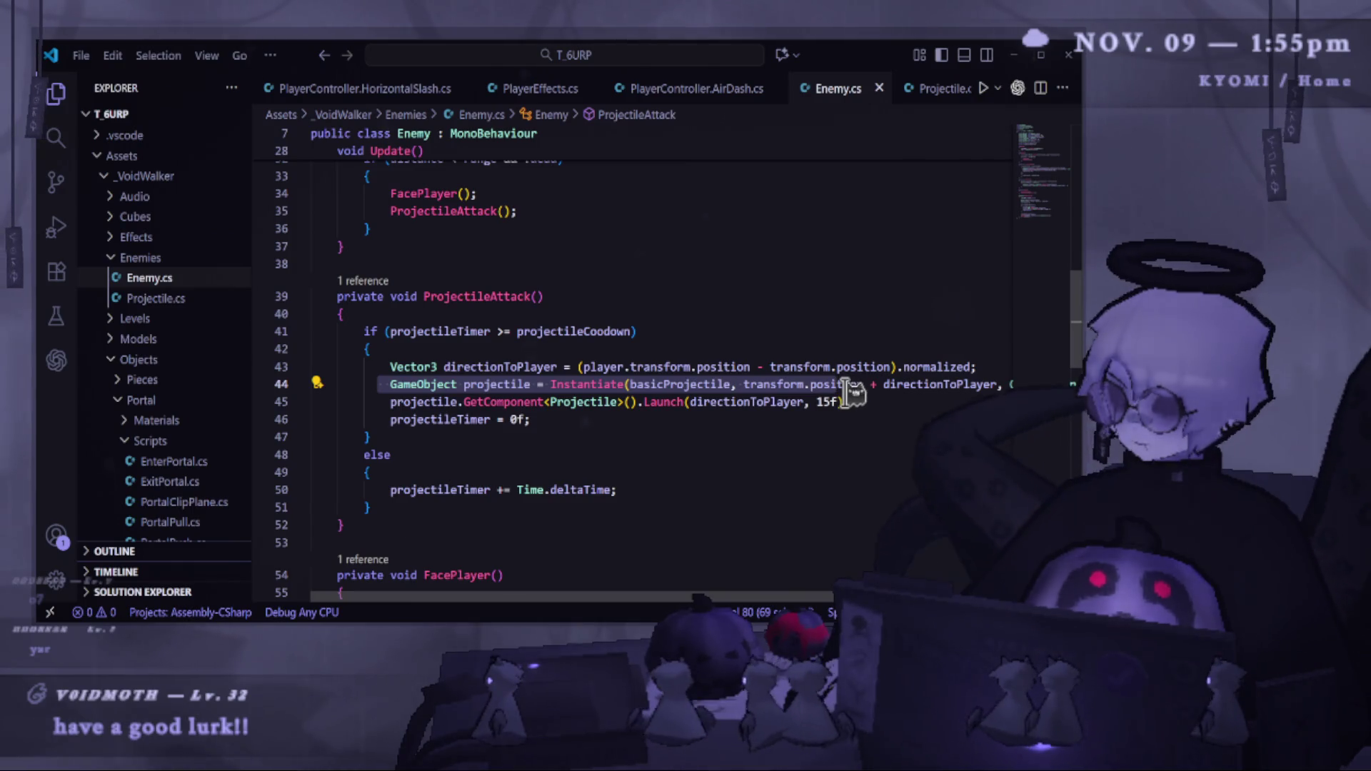
pyautogui.moveTo(698, 390)
pyautogui.mouseDown()
pyautogui.moveTo(993, 386)
pyautogui.moveTo(850, 385)
pyautogui.moveTo(943, 392)
pyautogui.moveTo(982, 376)
pyautogui.mouseUp()
pyautogui.click(743, 385)
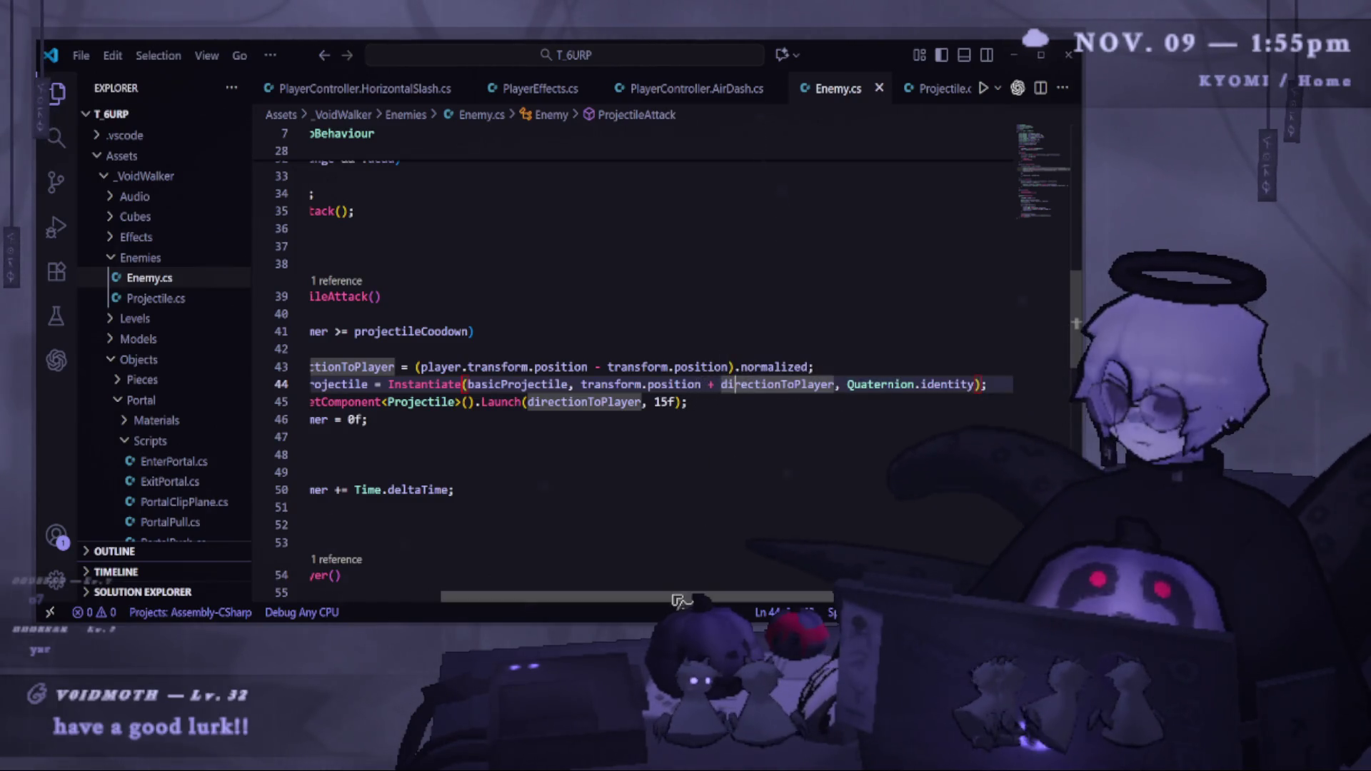
pyautogui.hscroll(-3, 409, 430)
# Check the Launch call on line 45 and the projectileTimer reset, then return to Unity.
pyautogui.moveTo(335, 402)
pyautogui.mouseDown()
pyautogui.moveTo(781, 398)
pyautogui.moveTo(612, 401)
pyautogui.moveTo(679, 401)
pyautogui.mouseUp()
pyautogui.click(759, 403)
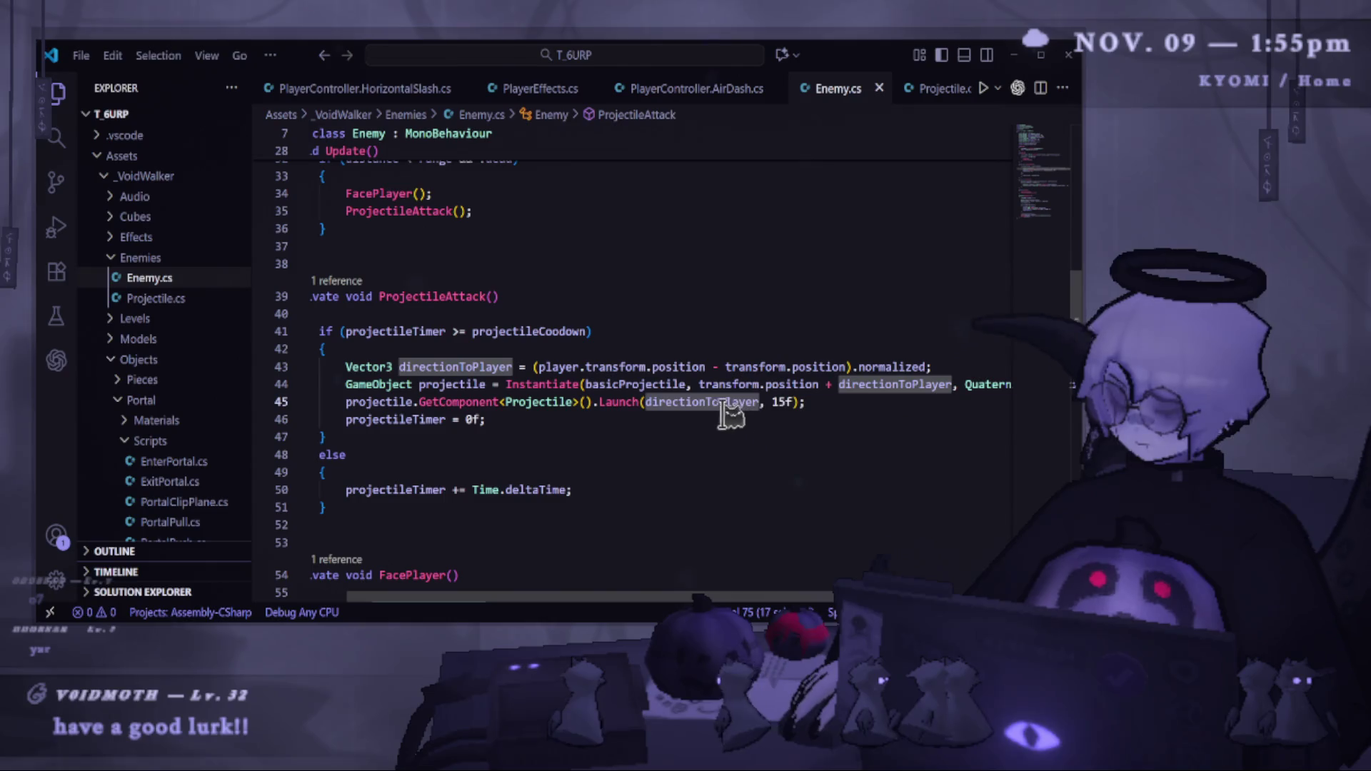
pyautogui.tripleClick(721, 402)
pyautogui.click(804, 402)
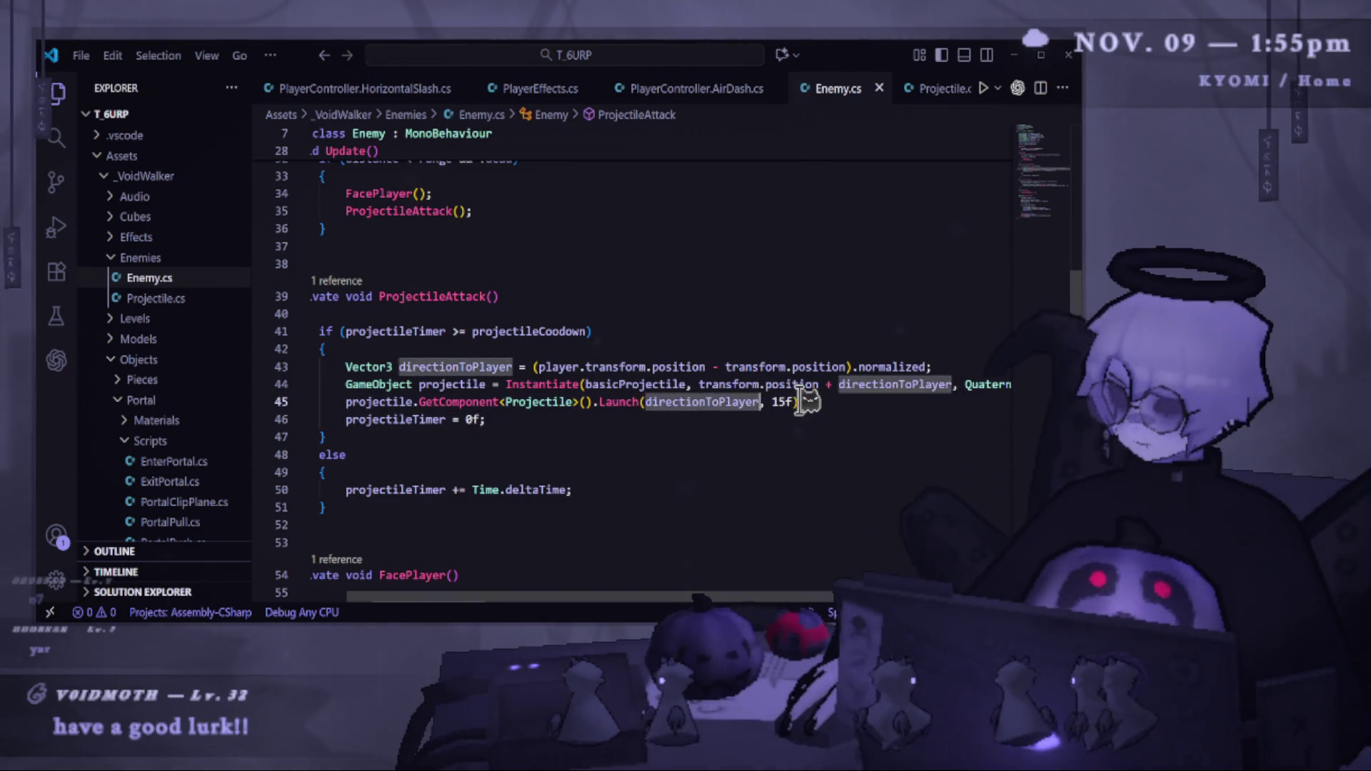
pyautogui.tripleClick(803, 402)
pyautogui.click(739, 403)
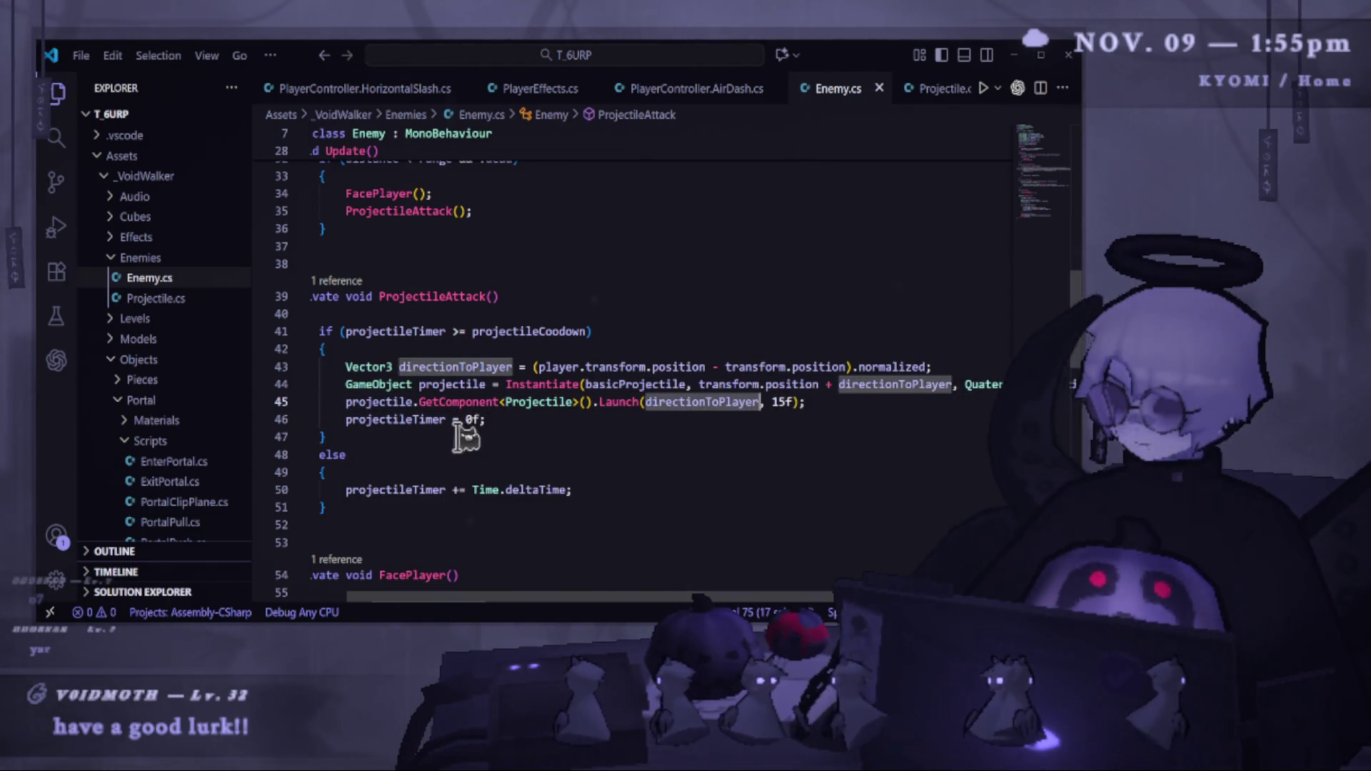
pyautogui.click(404, 420)
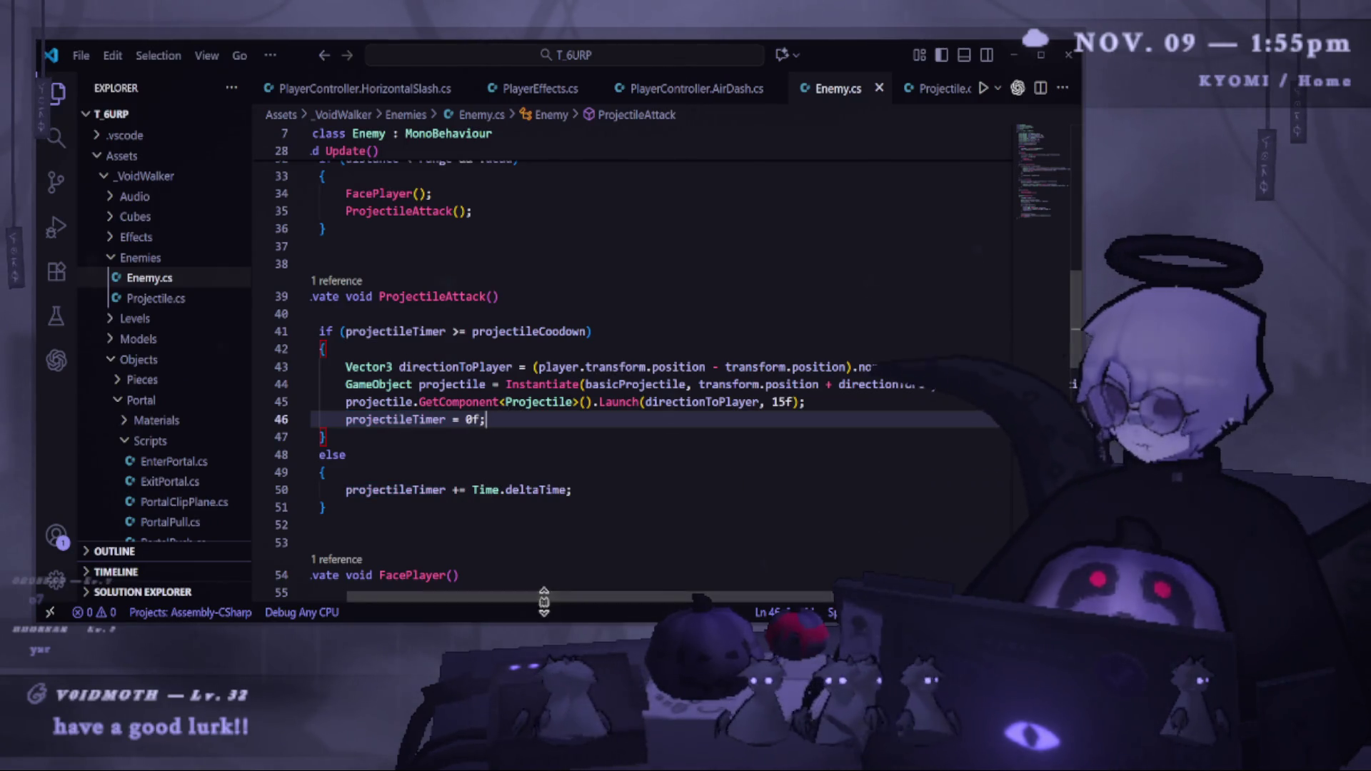
pyautogui.moveTo(544, 599); pyautogui.dragTo(350, 612)
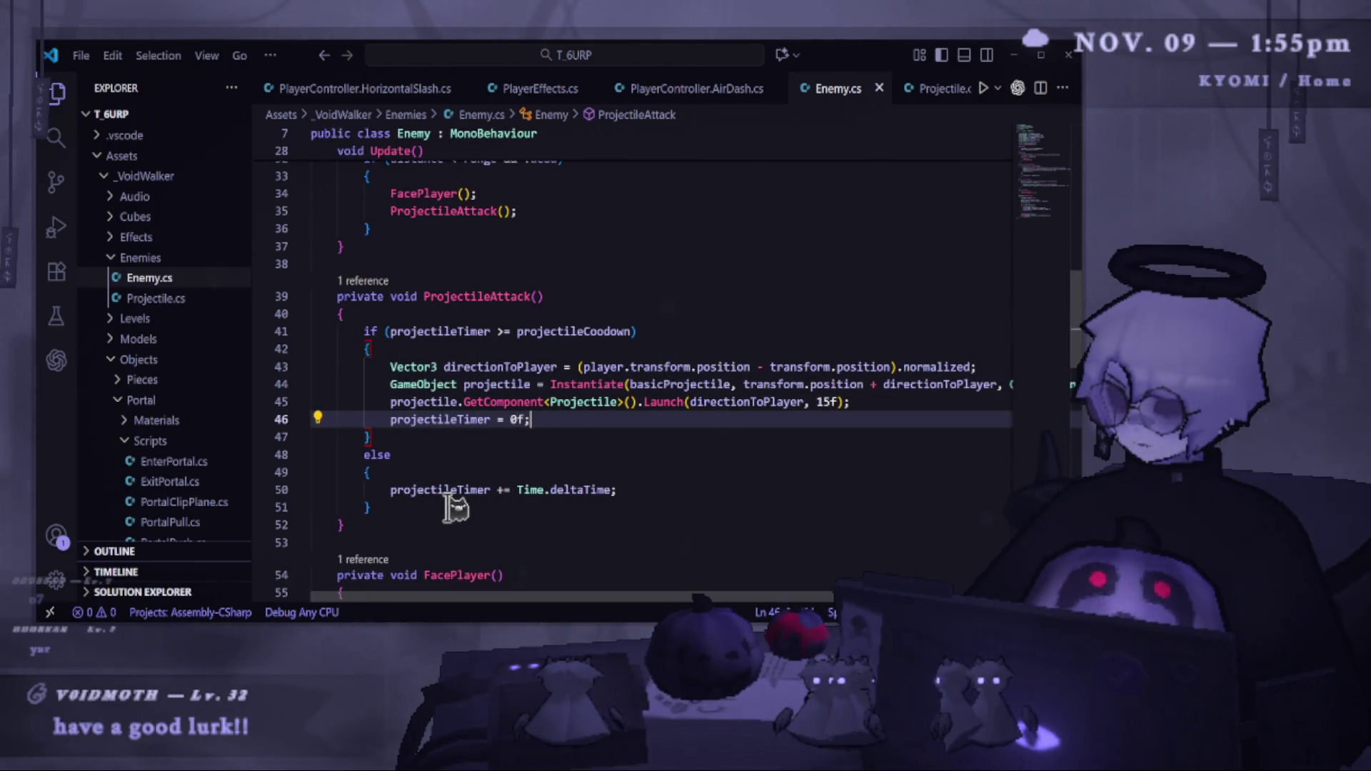
pyautogui.scroll(1, 448, 507)
pyautogui.hotkey('alt', 'Tab')
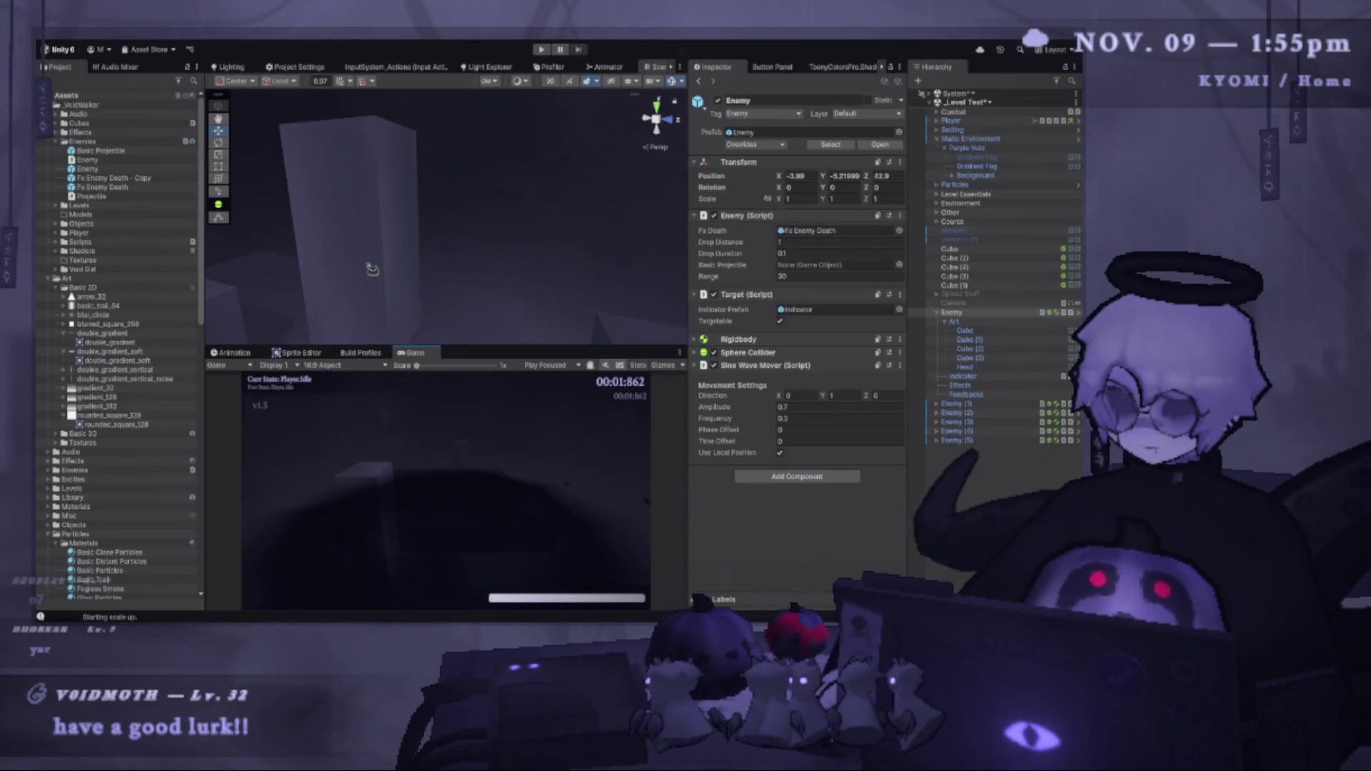
# Play-test and restart the level, stop play, and enlarge the Scene view over the Game view.
pyautogui.click(544, 50)
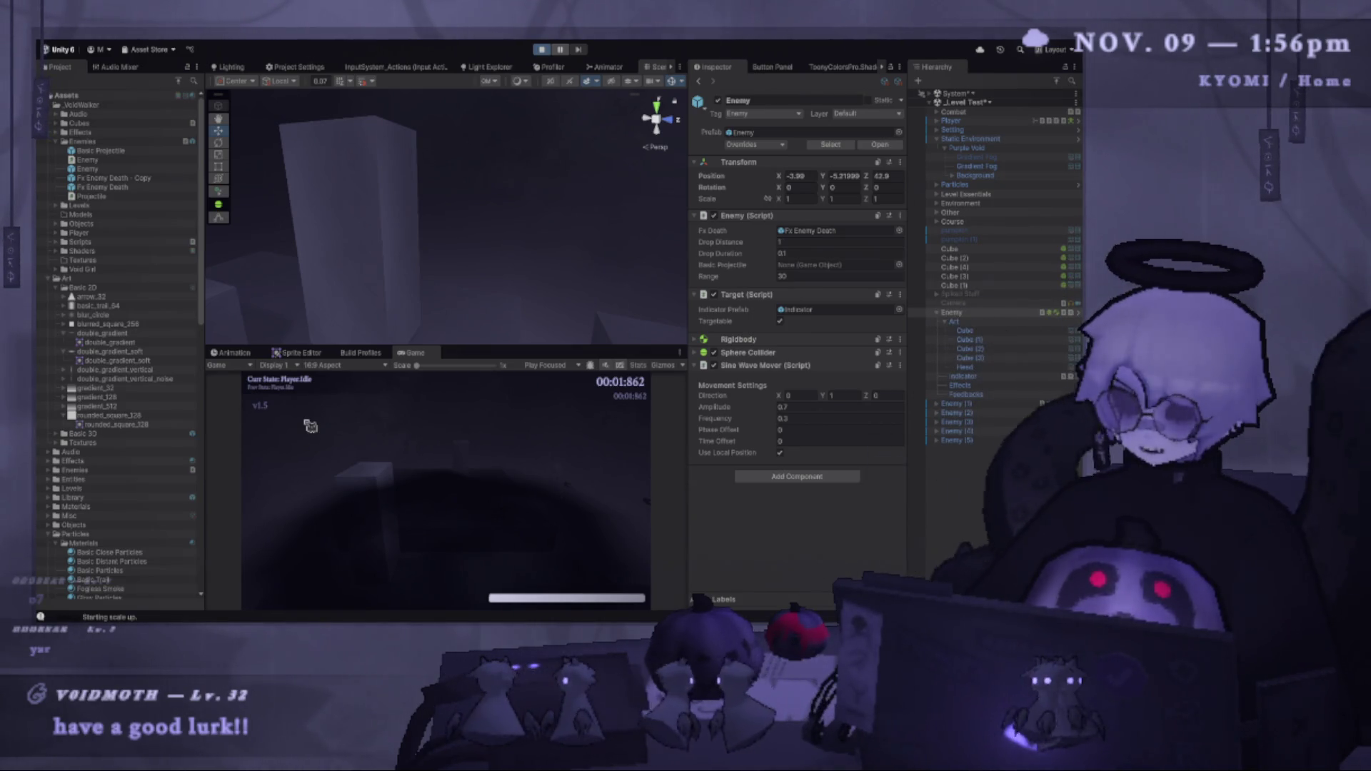
pyautogui.click(412, 360)
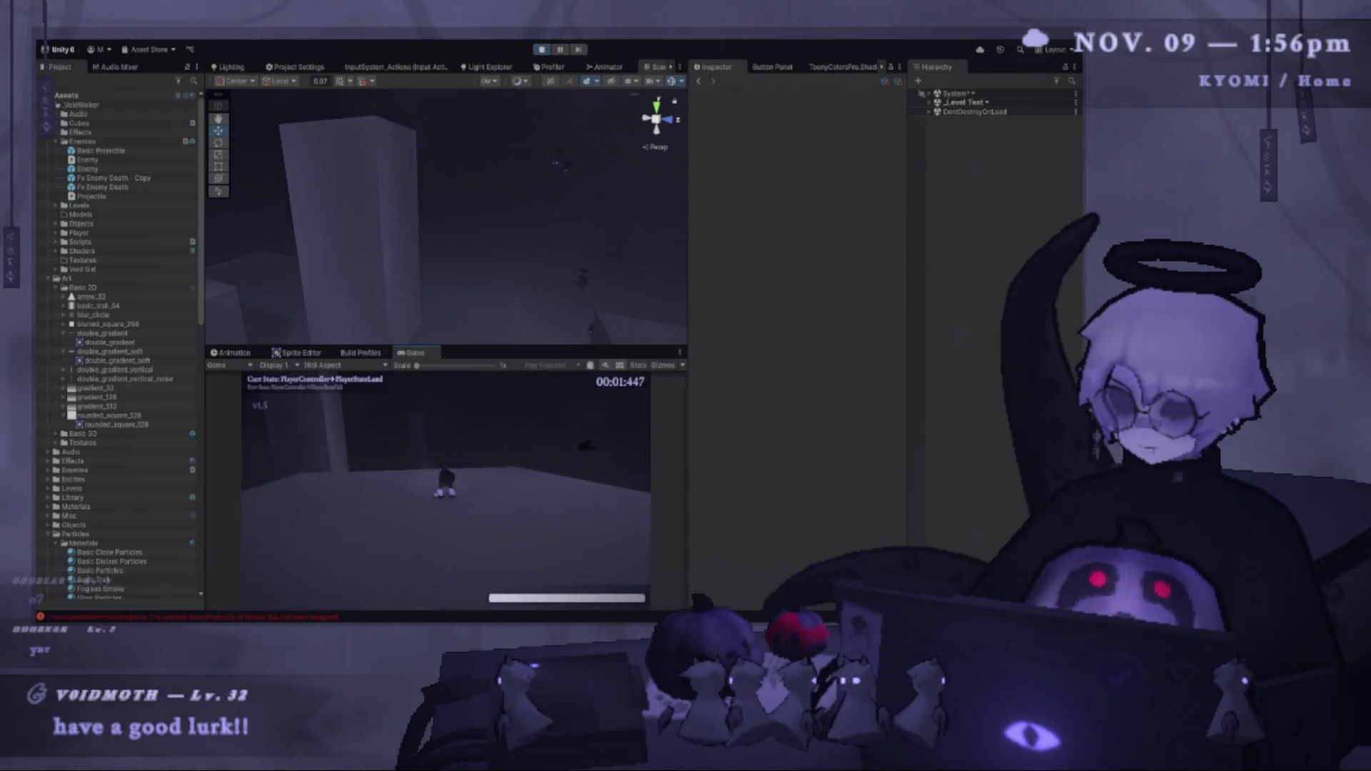
pyautogui.click(549, 49)
pyautogui.hotkey('alt', 'Tab')
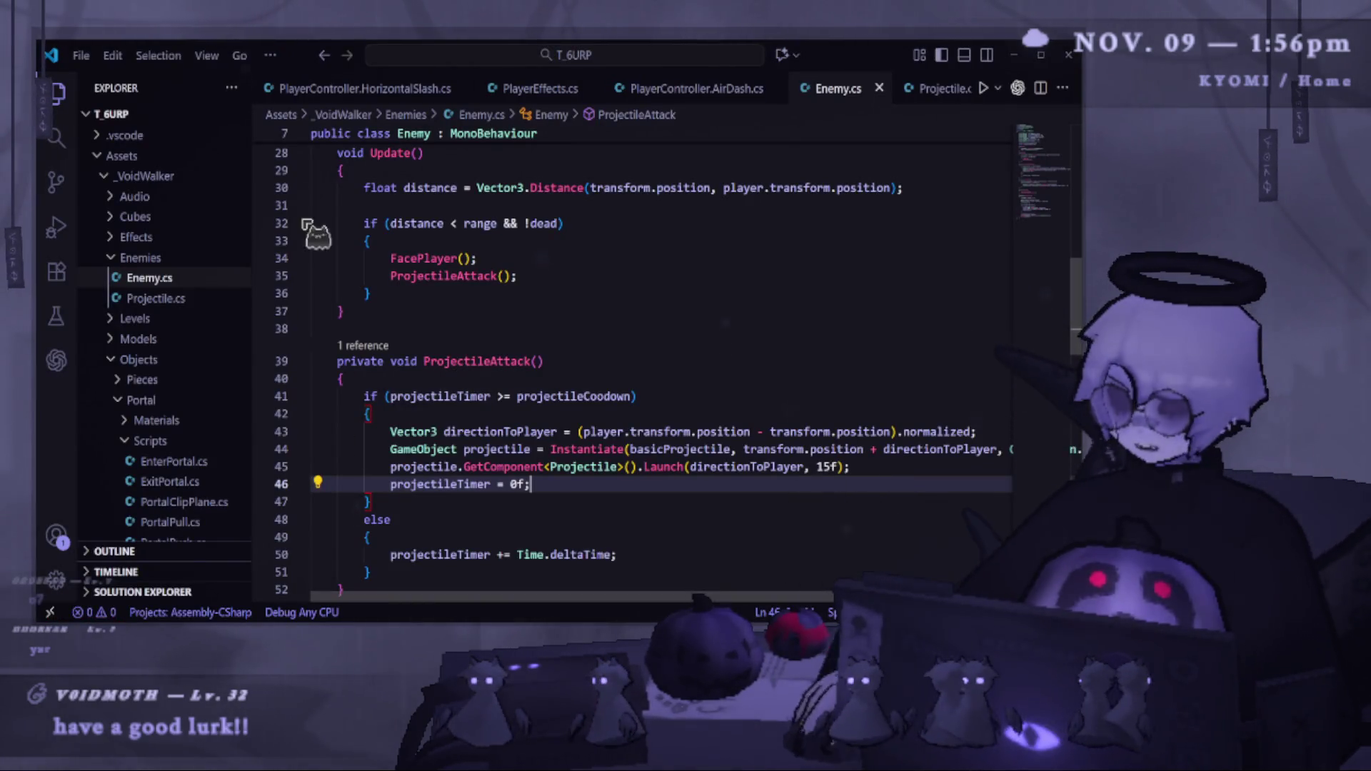
pyautogui.hotkey('alt', 'Tab')
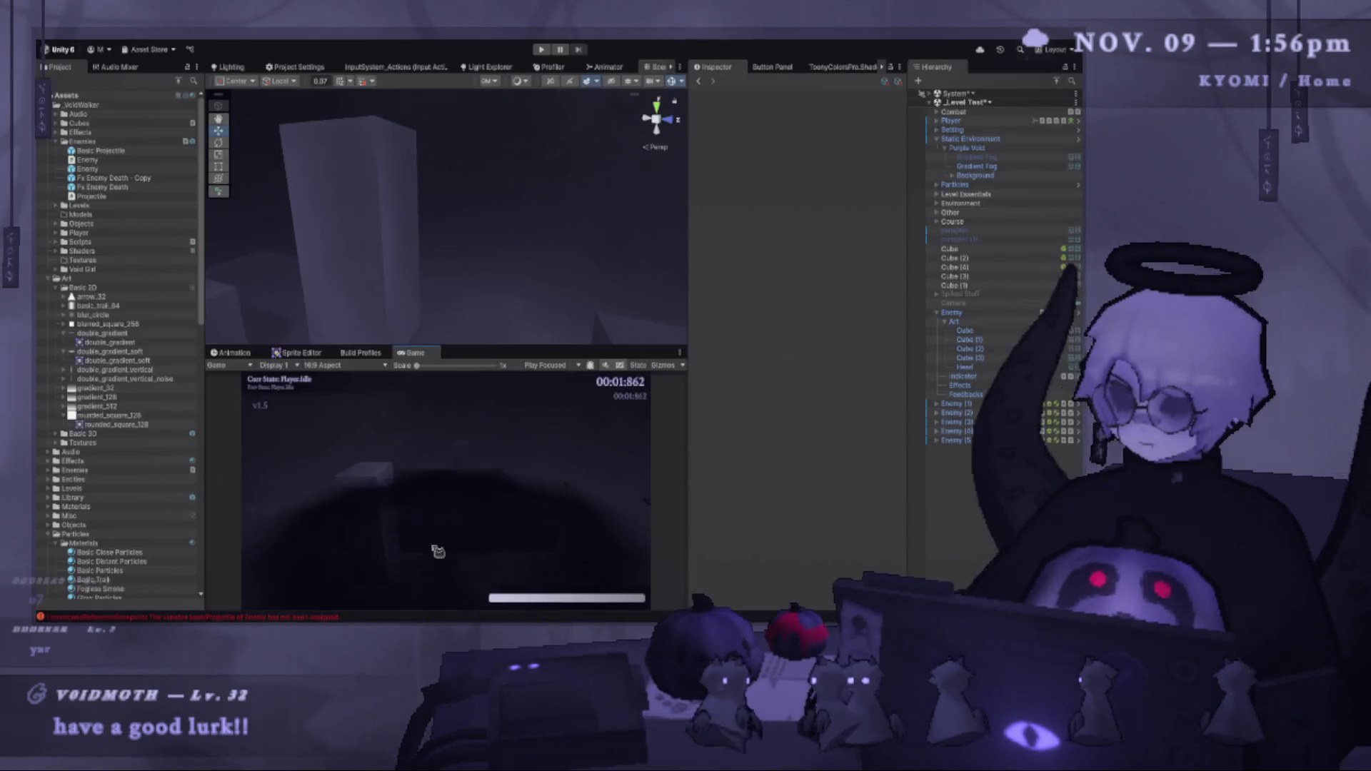
pyautogui.moveTo(480, 348); pyautogui.dragTo(479, 446)
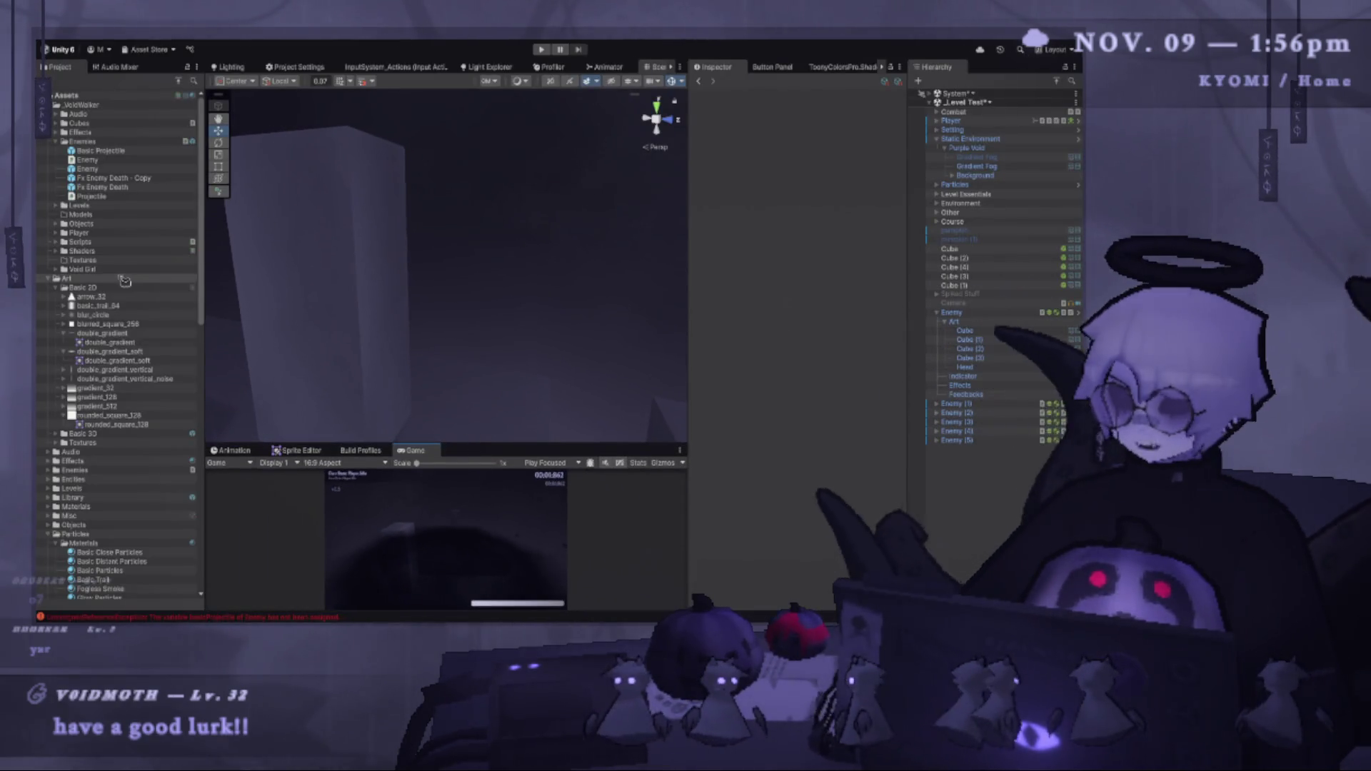
# Assign the Basic Projectile prefab to the Enemy's projectile field and start a new play test.
pyautogui.moveTo(359, 182)
pyautogui.mouseDown()
pyautogui.moveTo(499, 306)
pyautogui.moveTo(529, 393)
pyautogui.mouseUp()
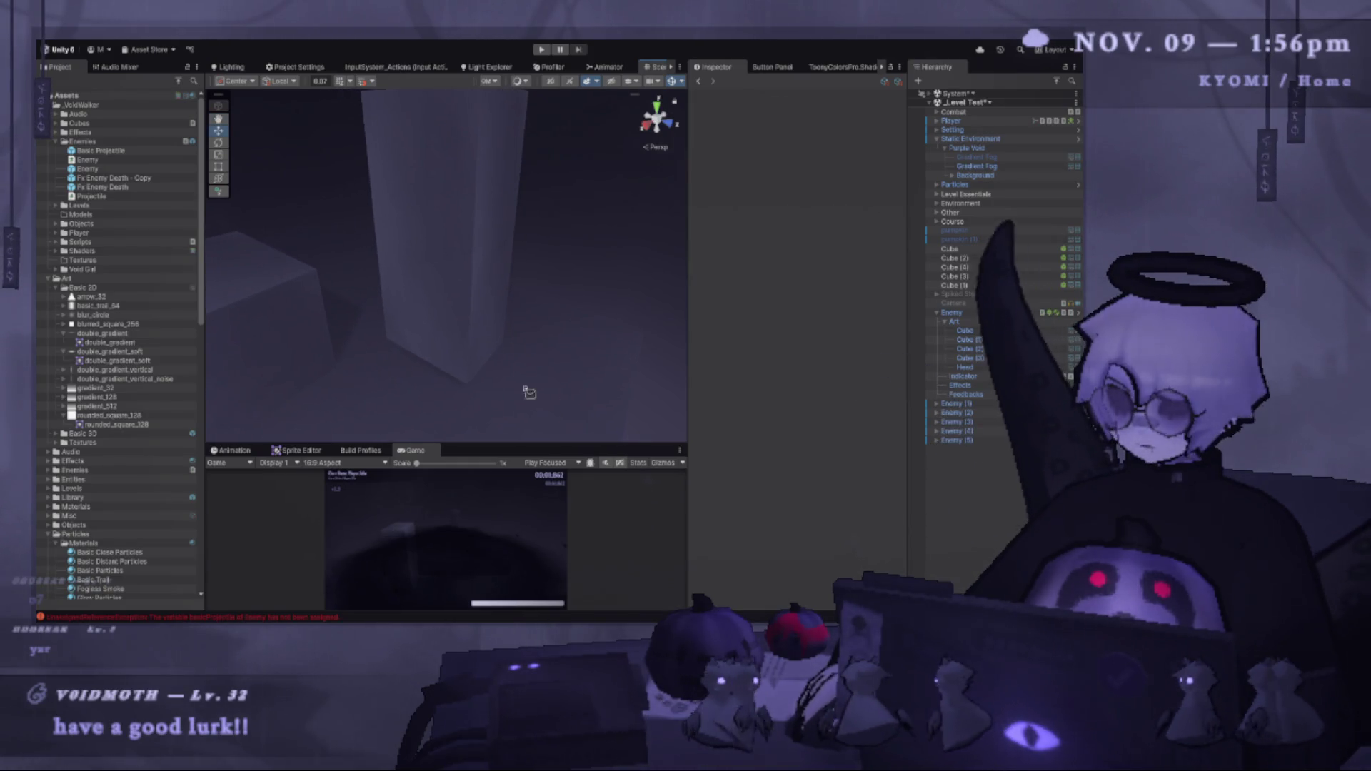
pyautogui.click(984, 313)
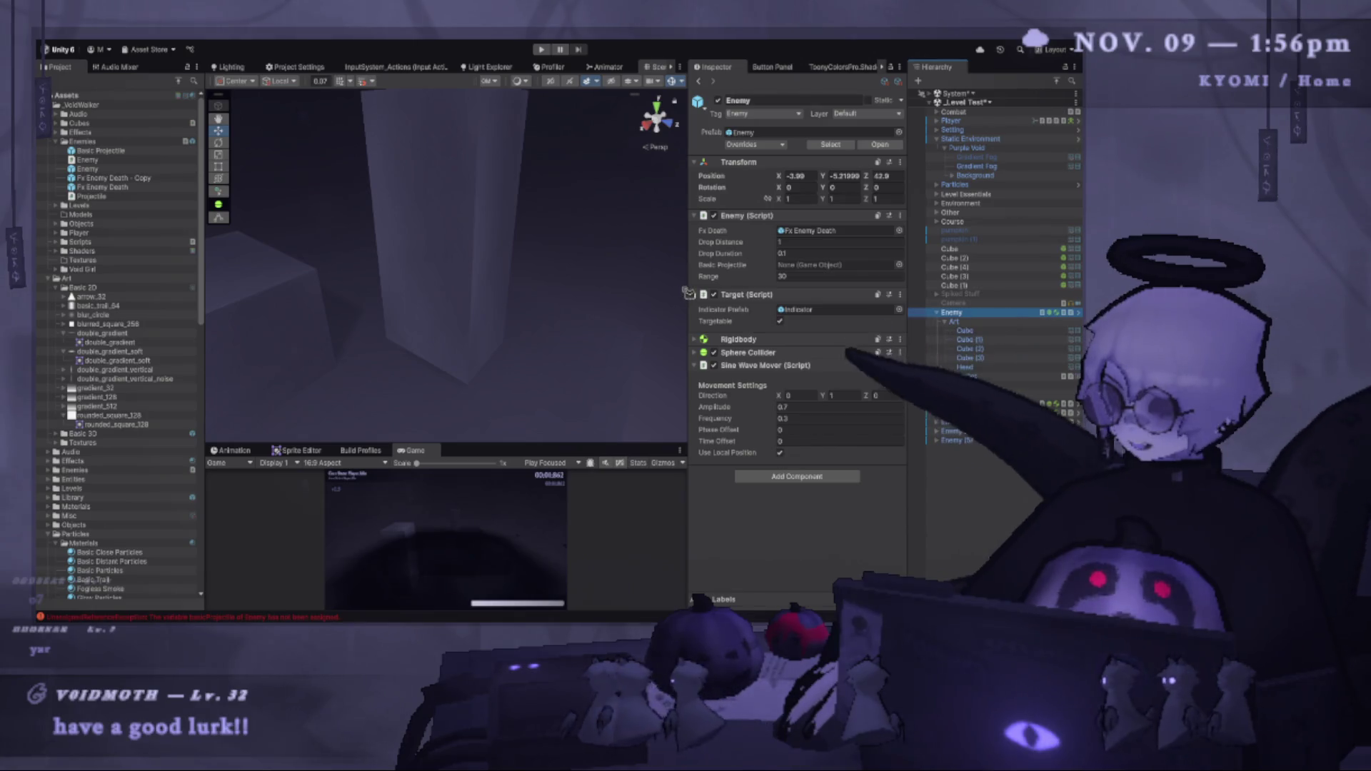
pyautogui.moveTo(687, 294); pyautogui.dragTo(564, 293)
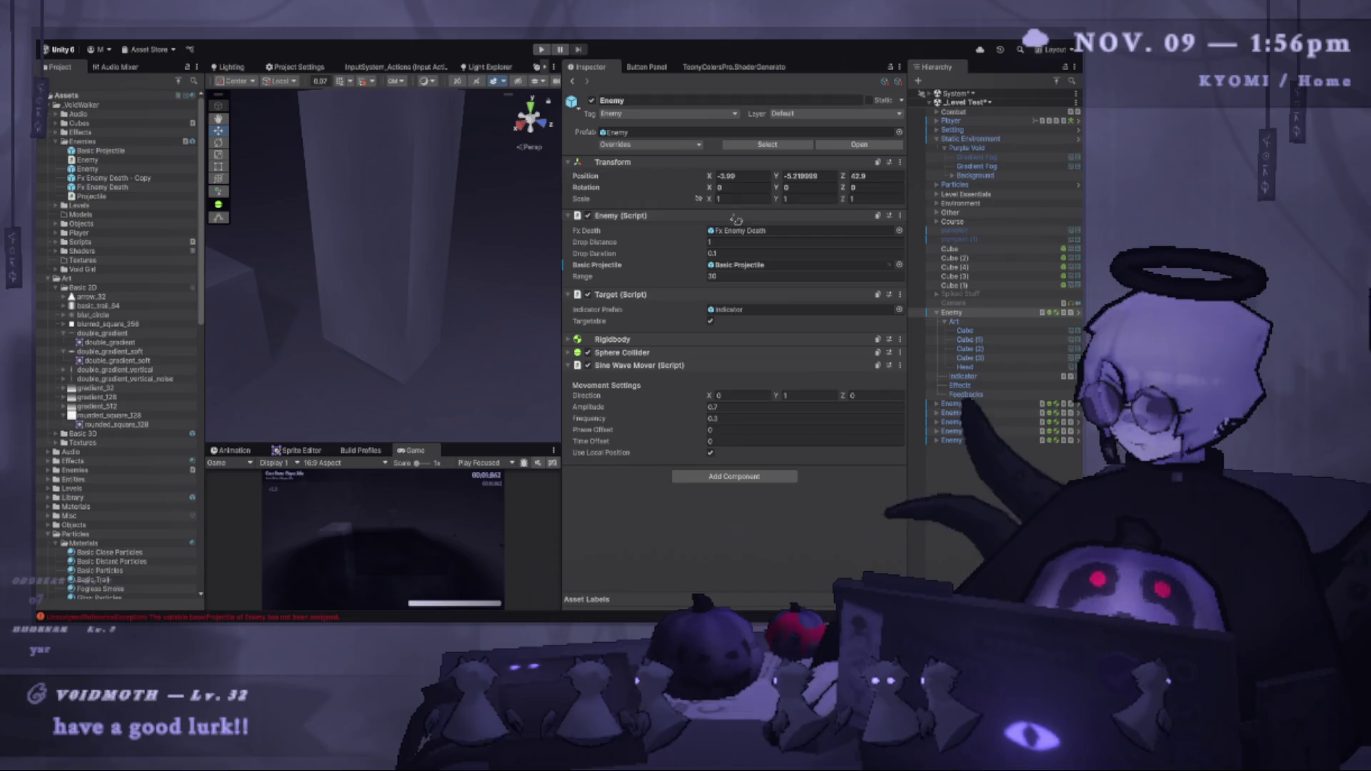
pyautogui.moveTo(562, 221); pyautogui.dragTo(770, 222)
pyautogui.click(547, 51)
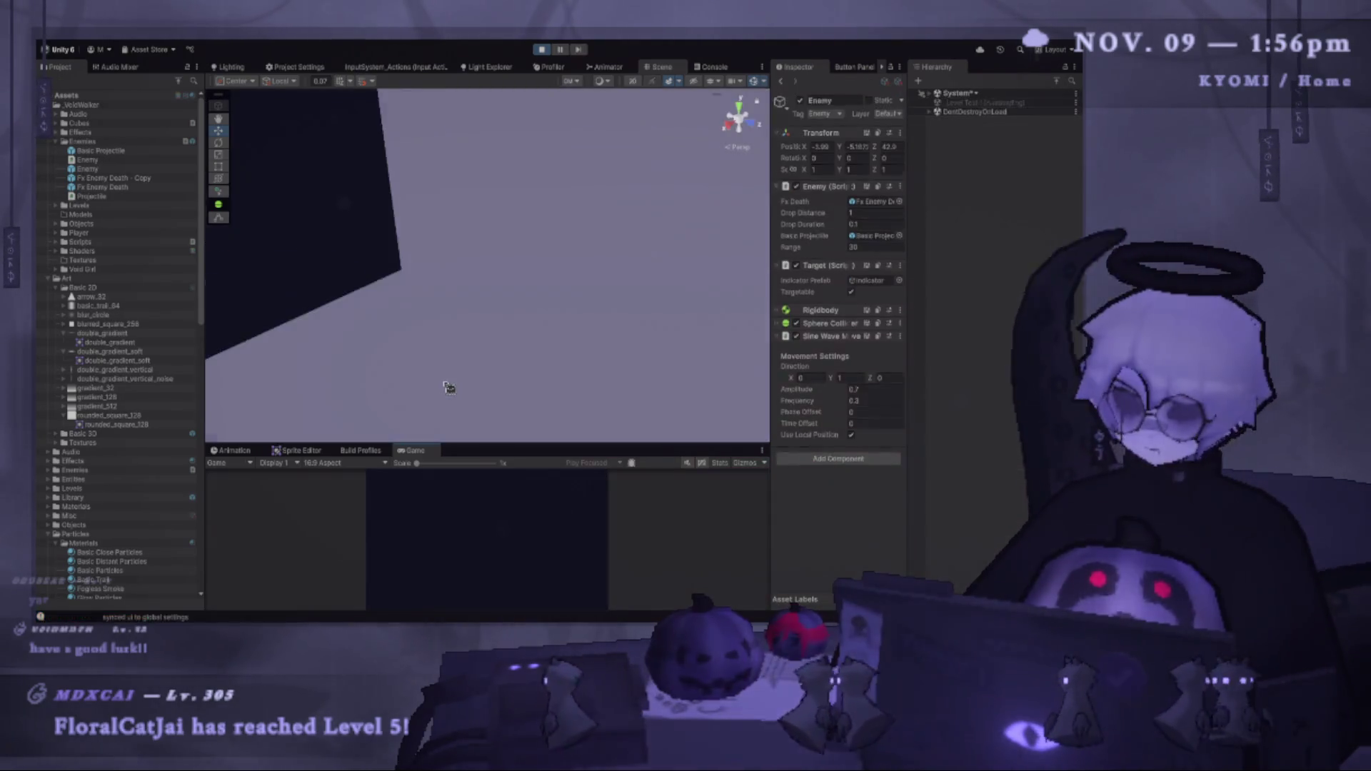
# Enlarge the Game view and run through the level, jumping and air-dashing past enemies.
pyautogui.moveTo(521, 436); pyautogui.dragTo(525, 213)
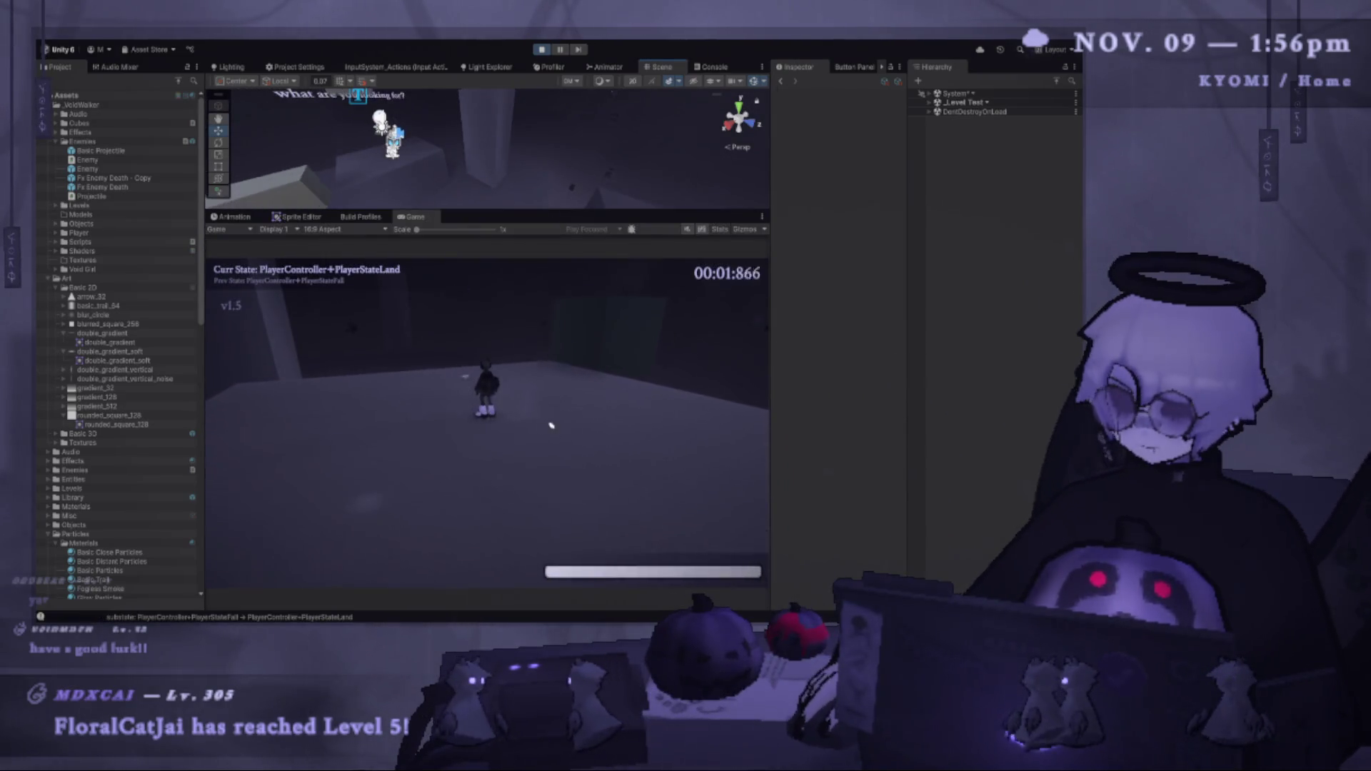
pyautogui.press('space')
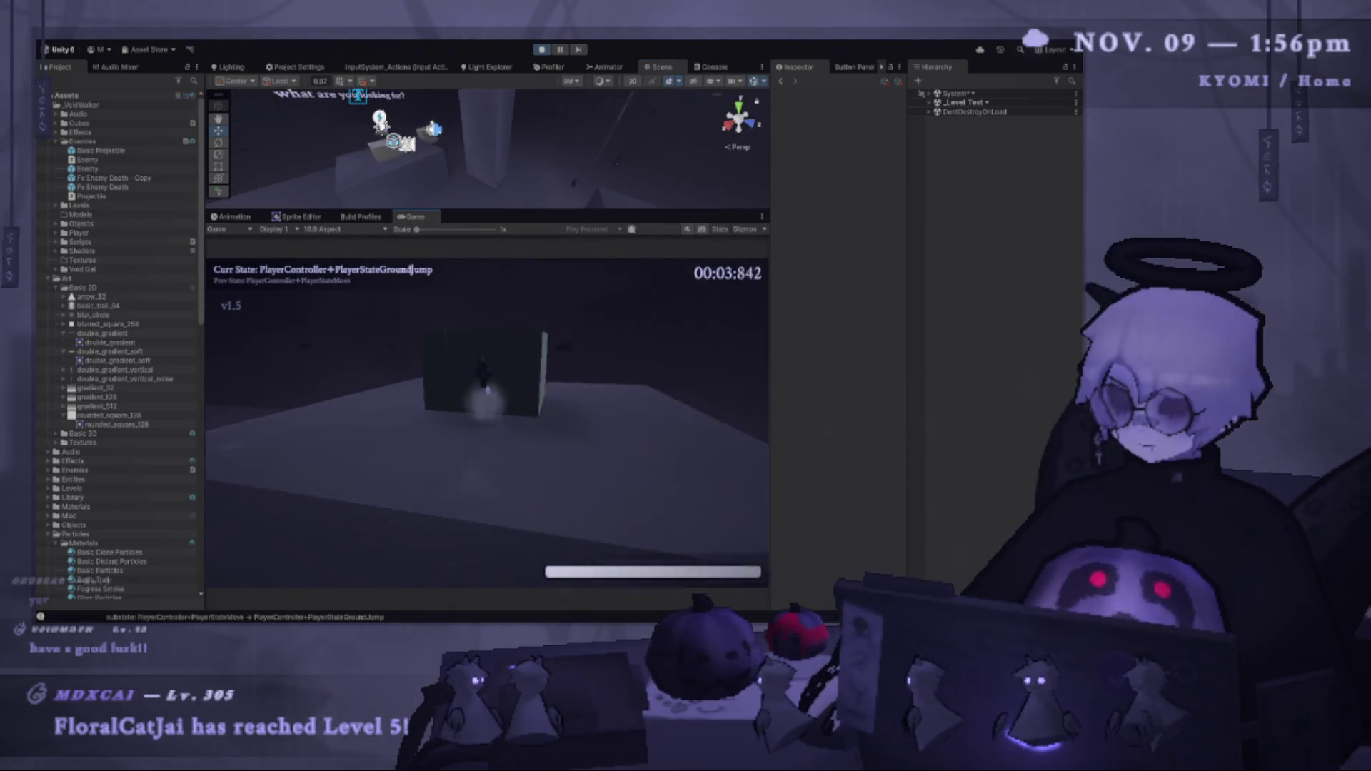
pyautogui.press('shift')
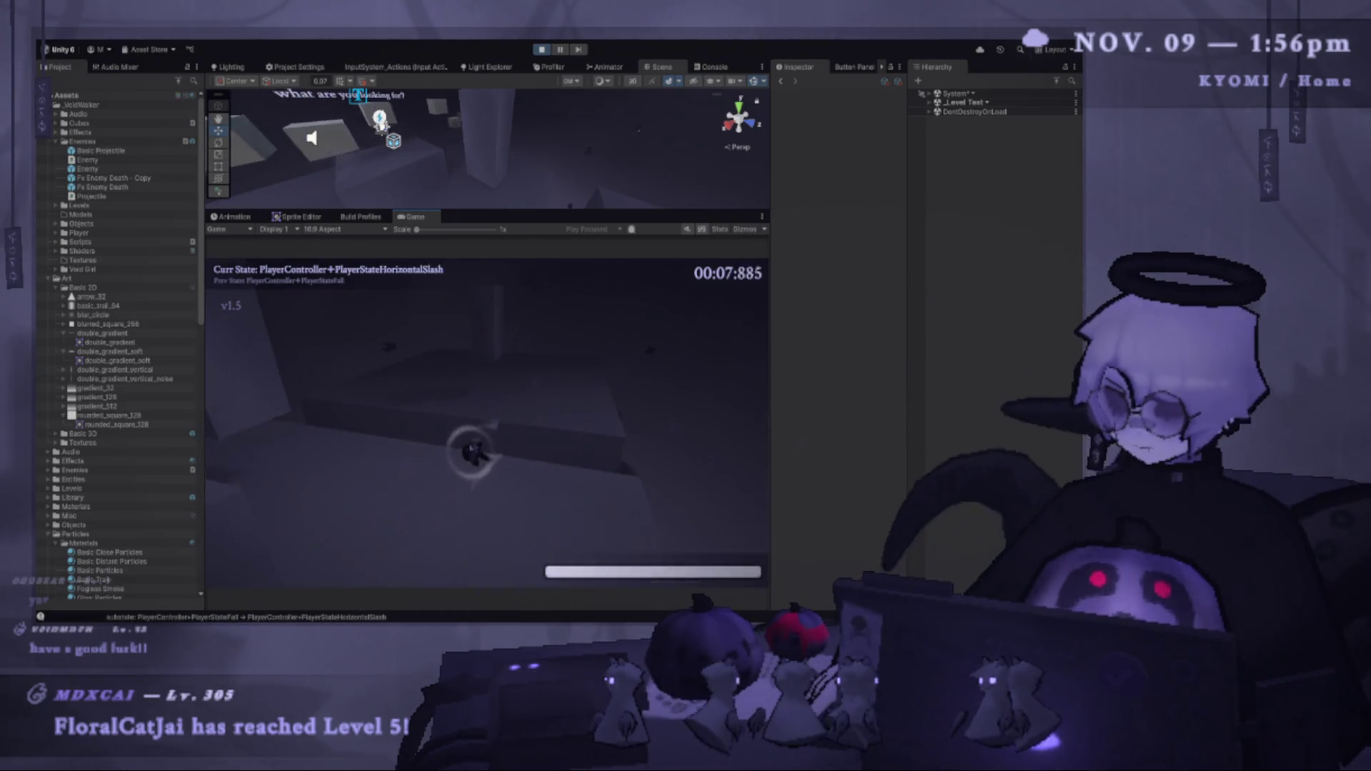
pyautogui.press('space')
pyautogui.press('shift')
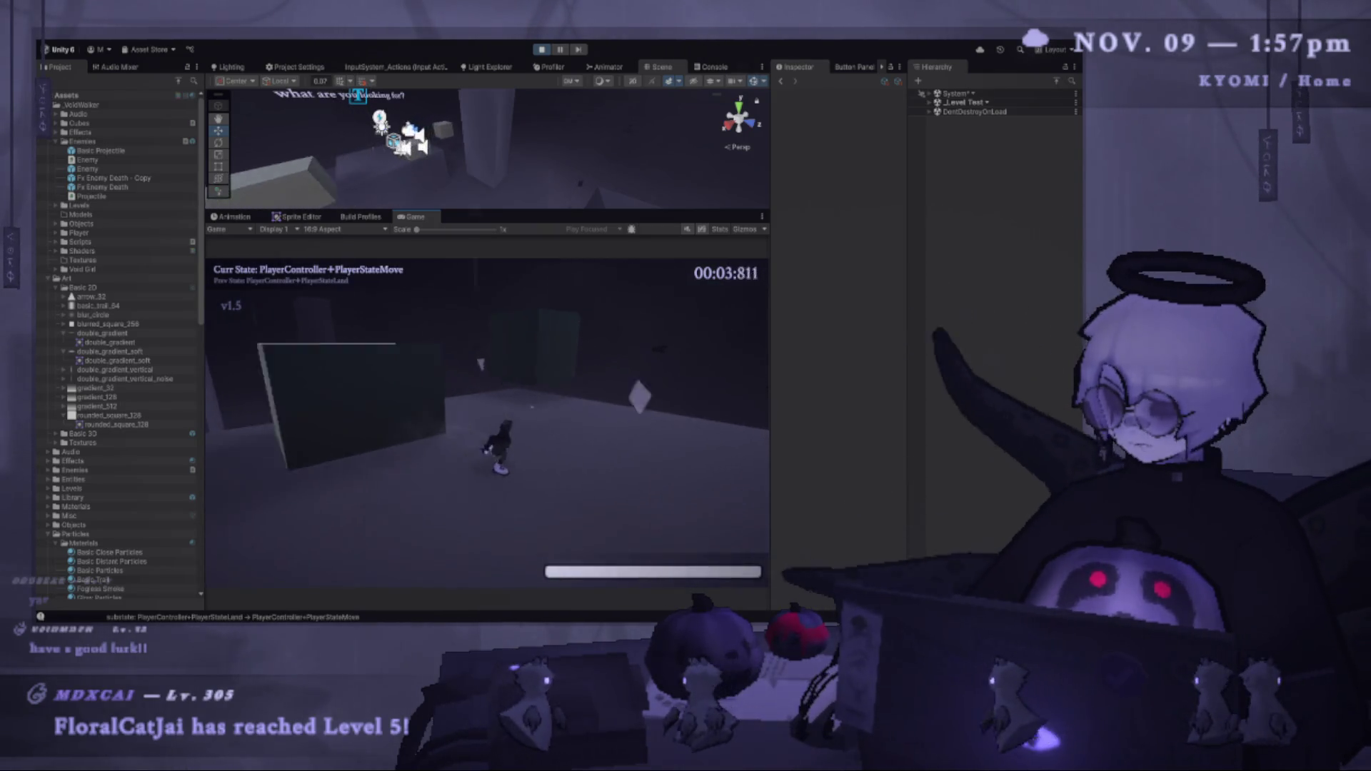
pyautogui.press('space')
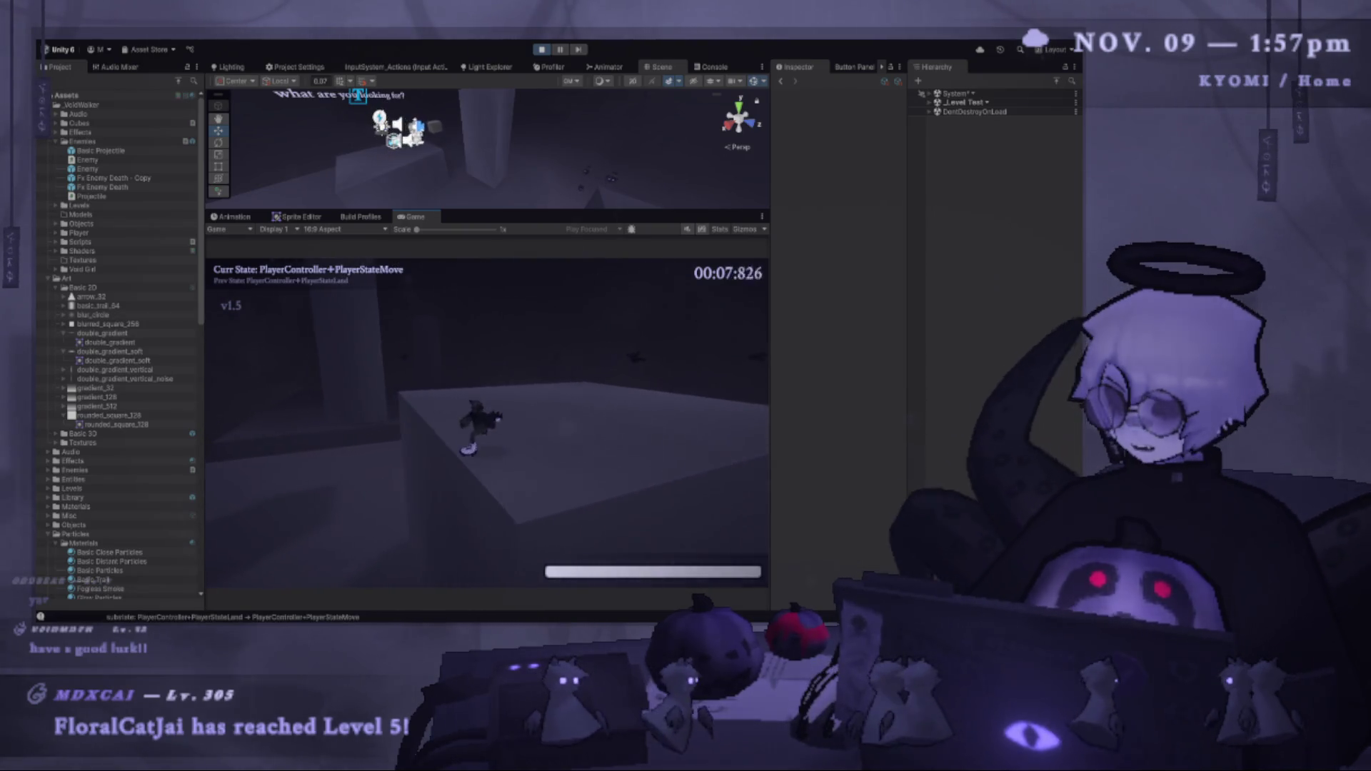
pyautogui.press('space')
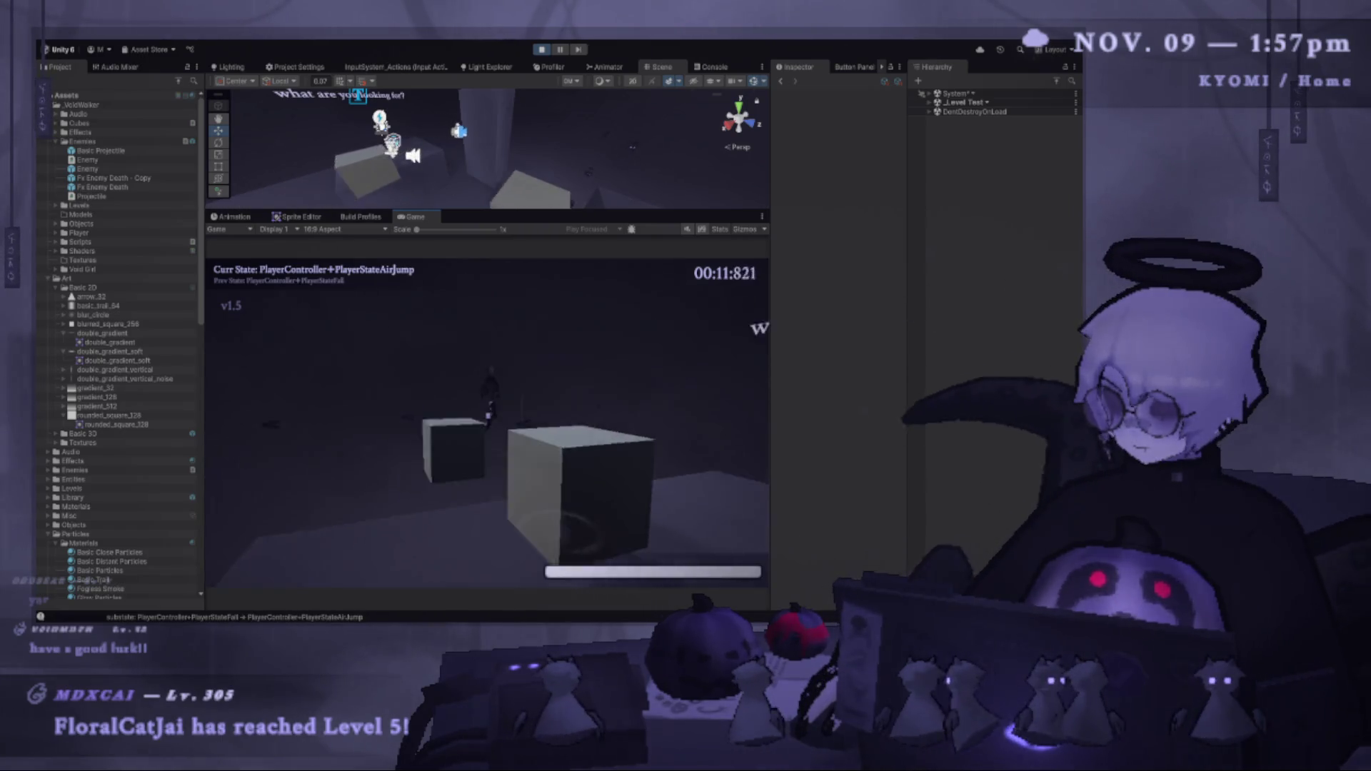
pyautogui.press('shift')
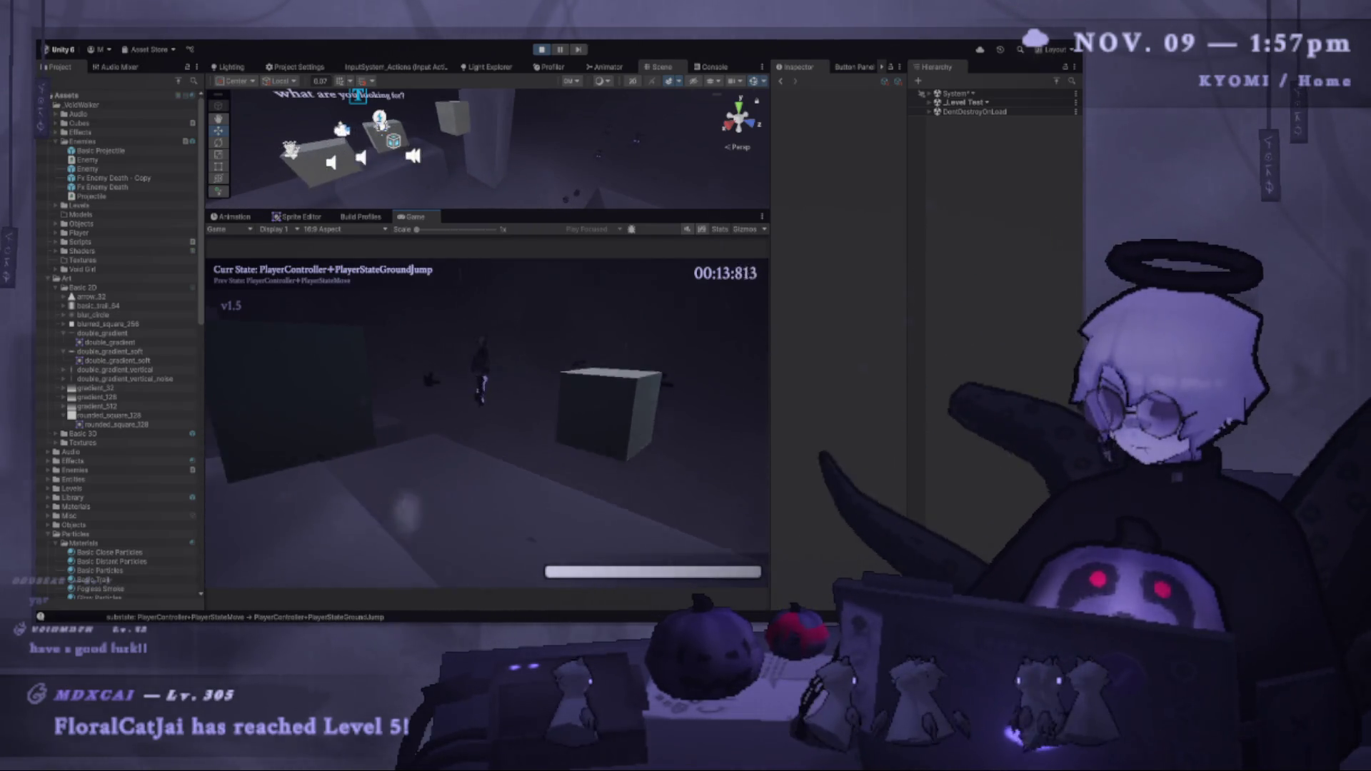
pyautogui.press('shift')
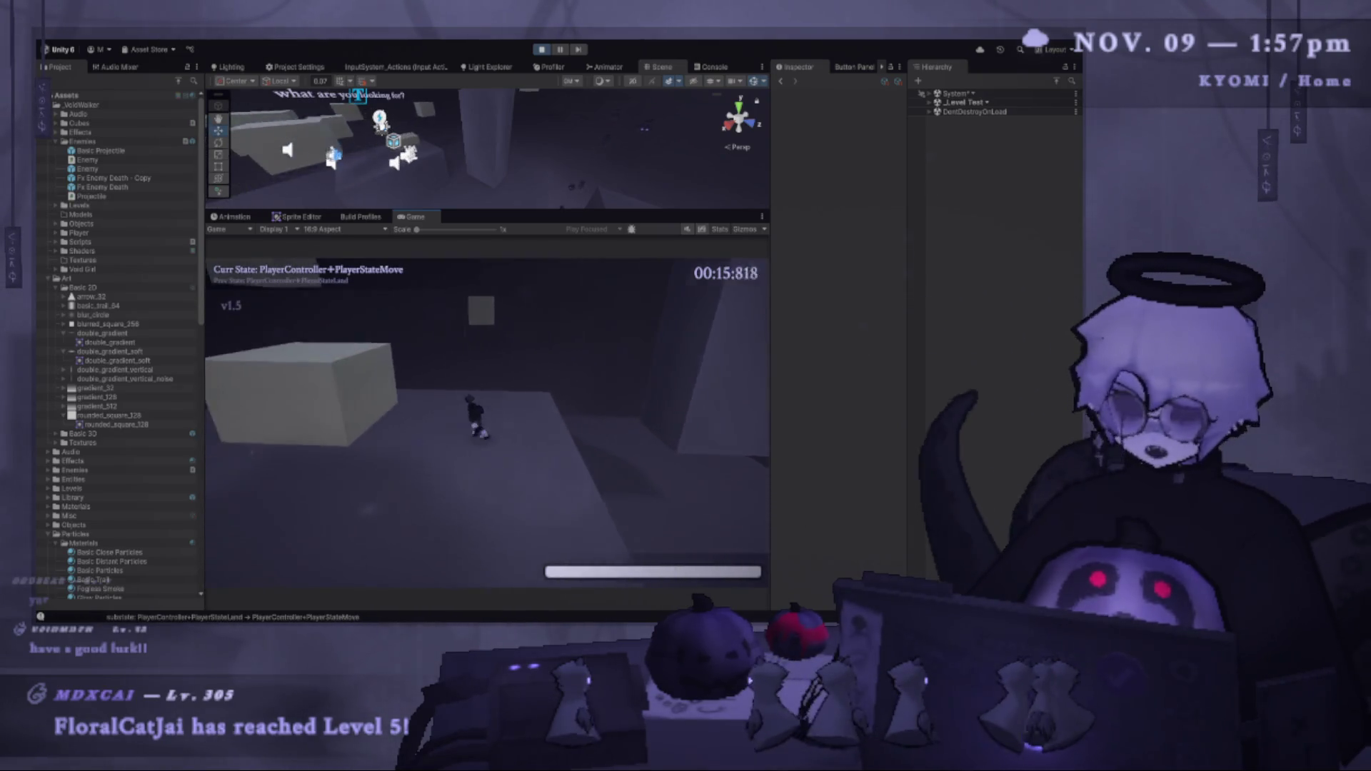
pyautogui.press('shift')
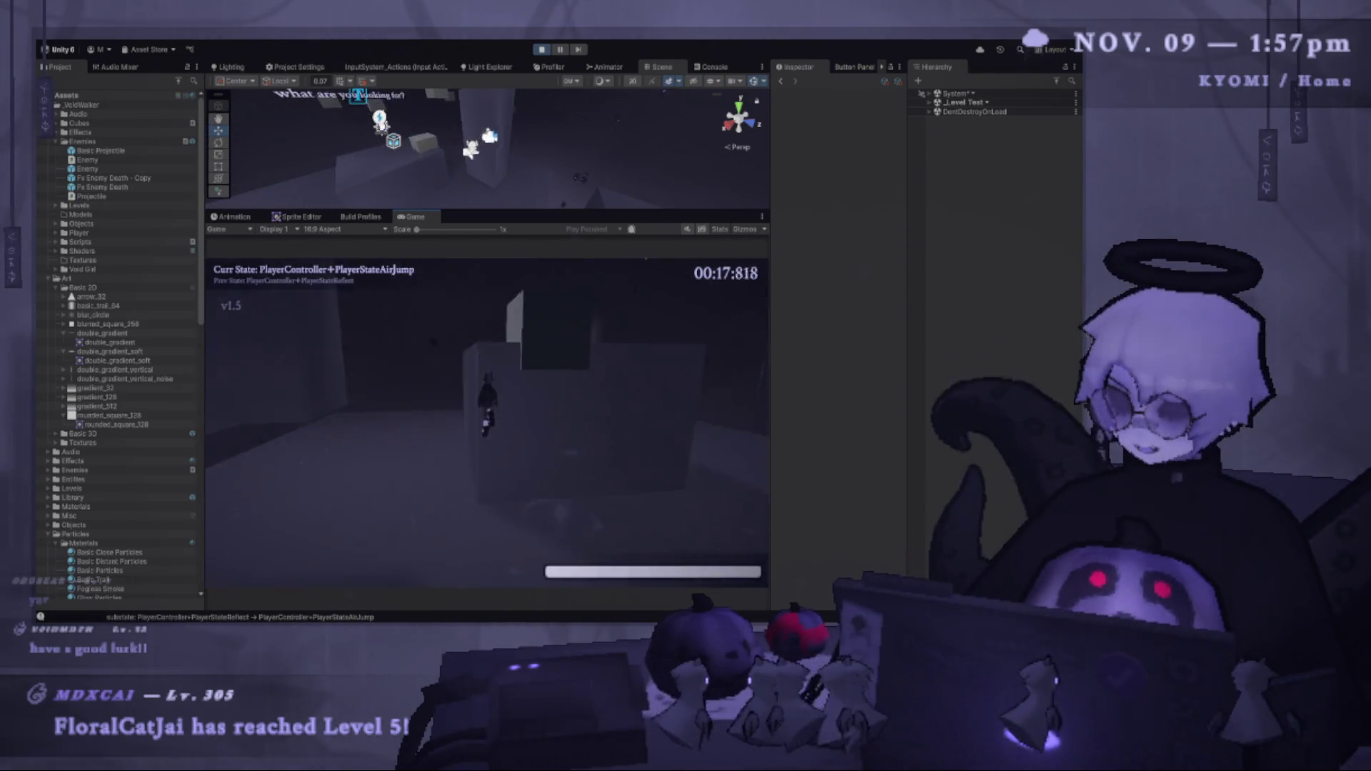
pyautogui.press('space')
pyautogui.press('shift')
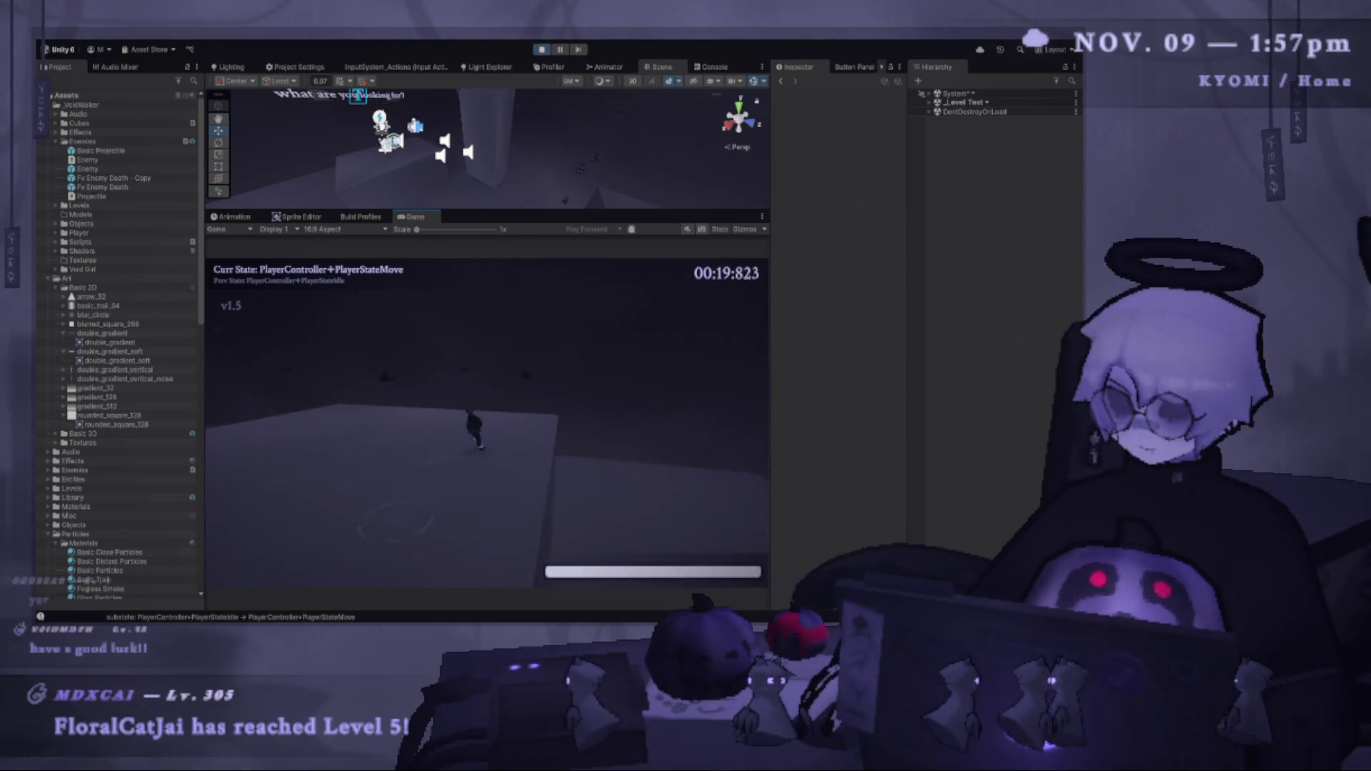
# Keep jumping and dashing across gaps after respawning, then pause the game and stop play mode.
pyautogui.press('space')
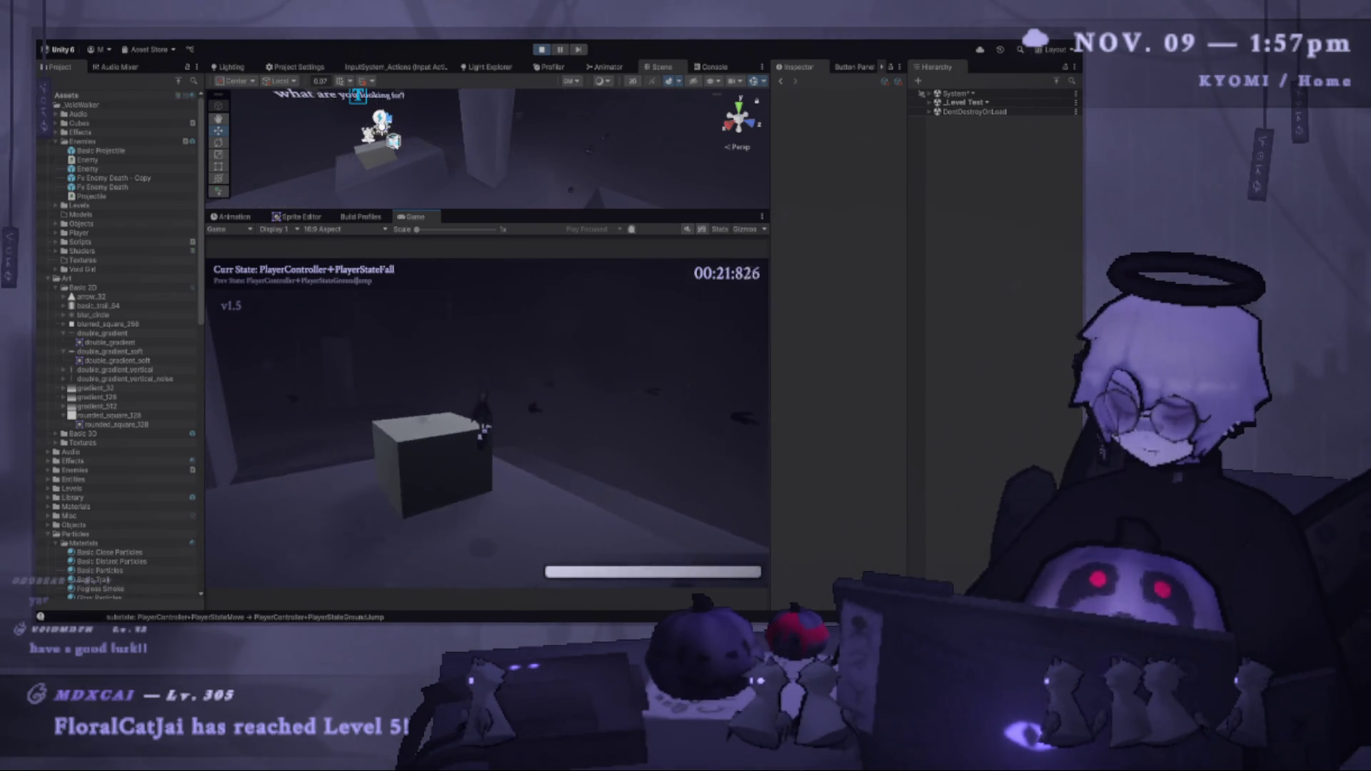
pyautogui.press('space')
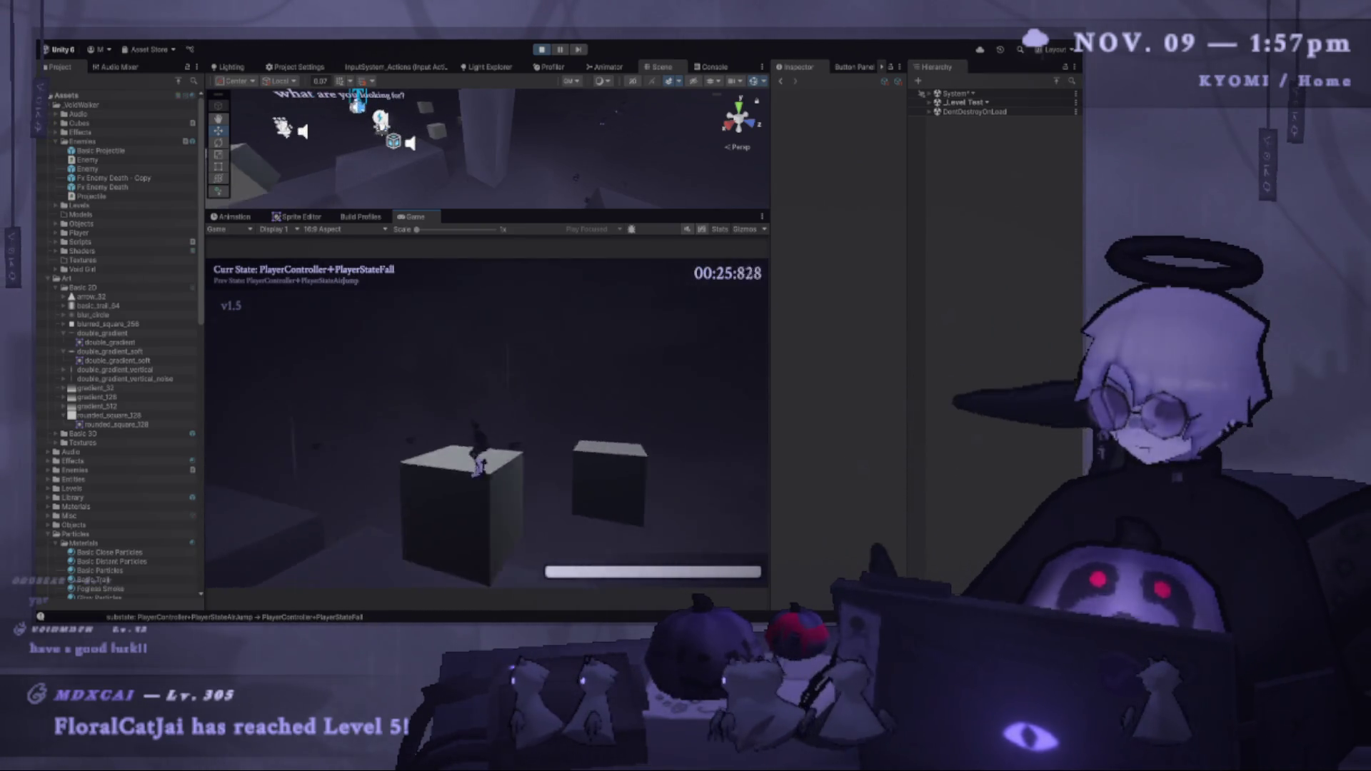
pyautogui.press('shift')
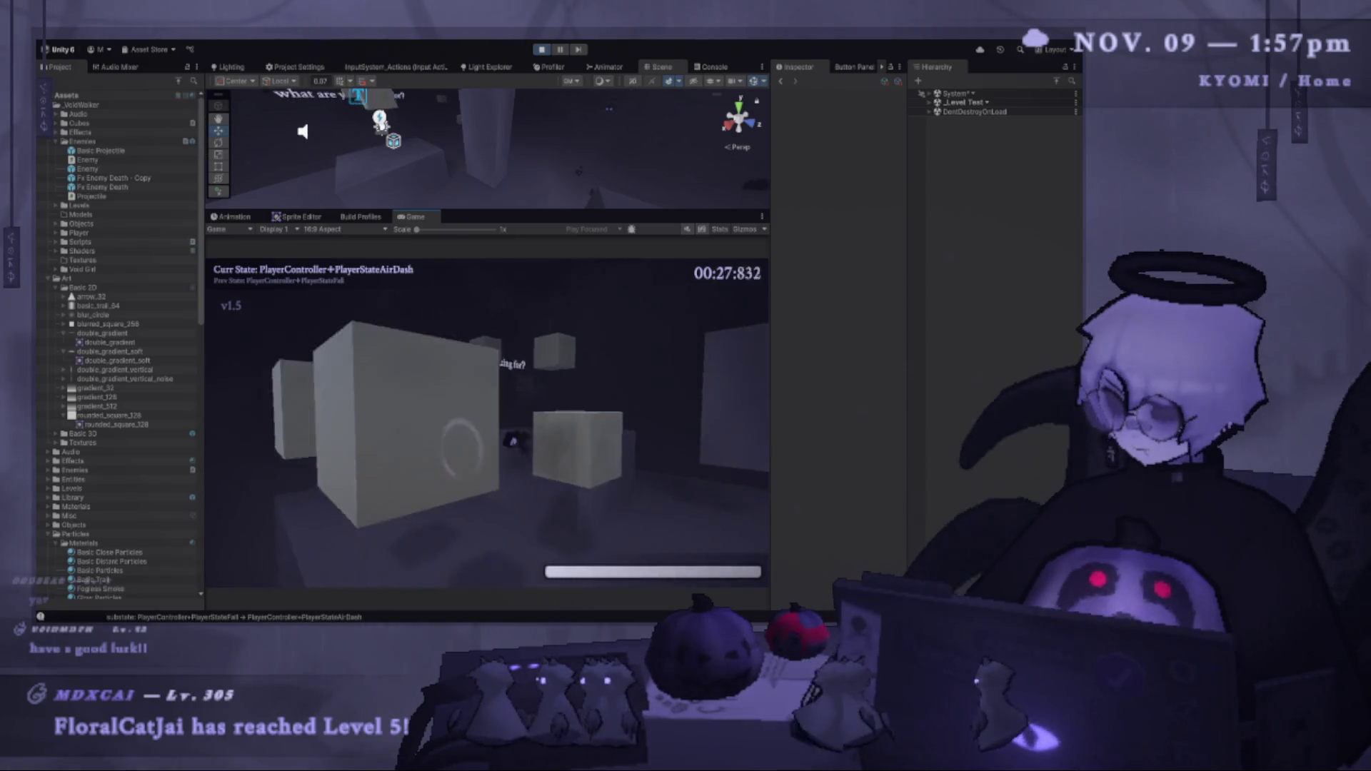
pyautogui.press('space')
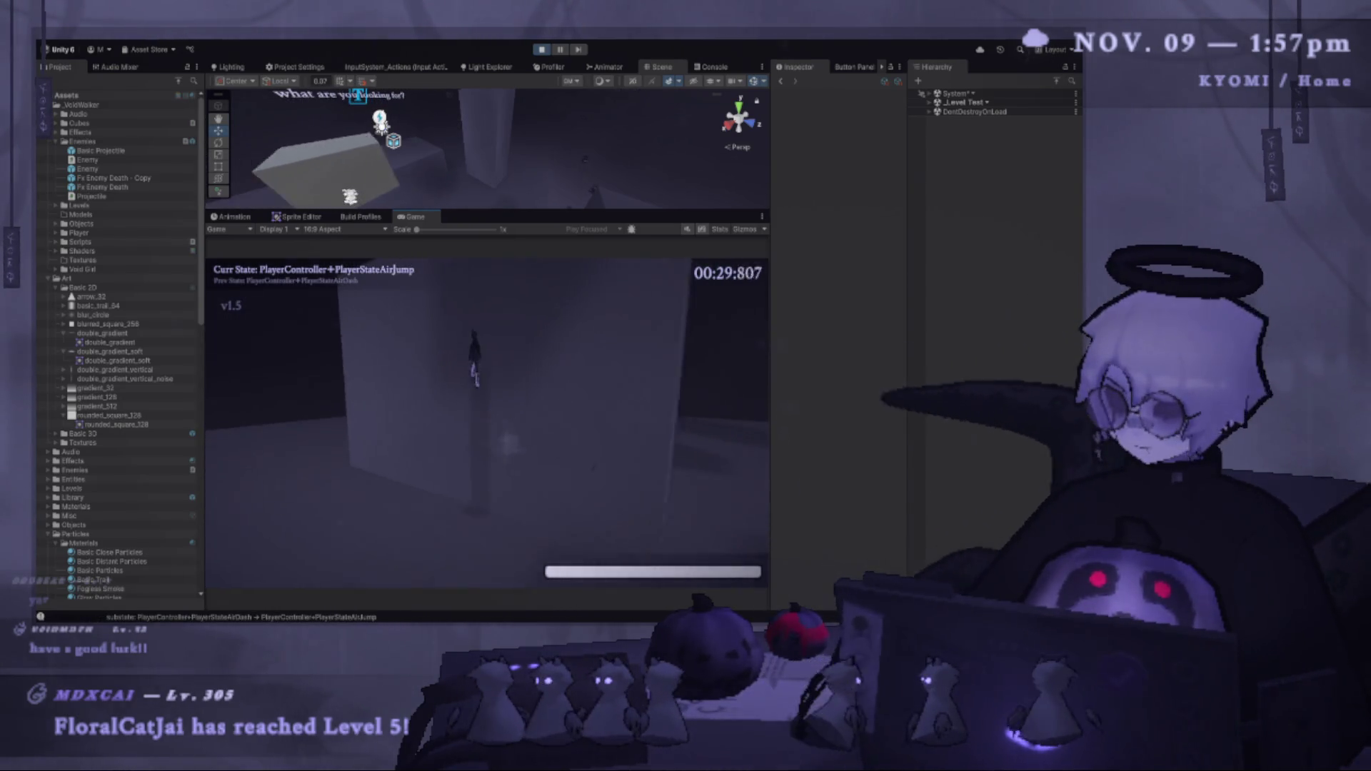
pyautogui.press('shift')
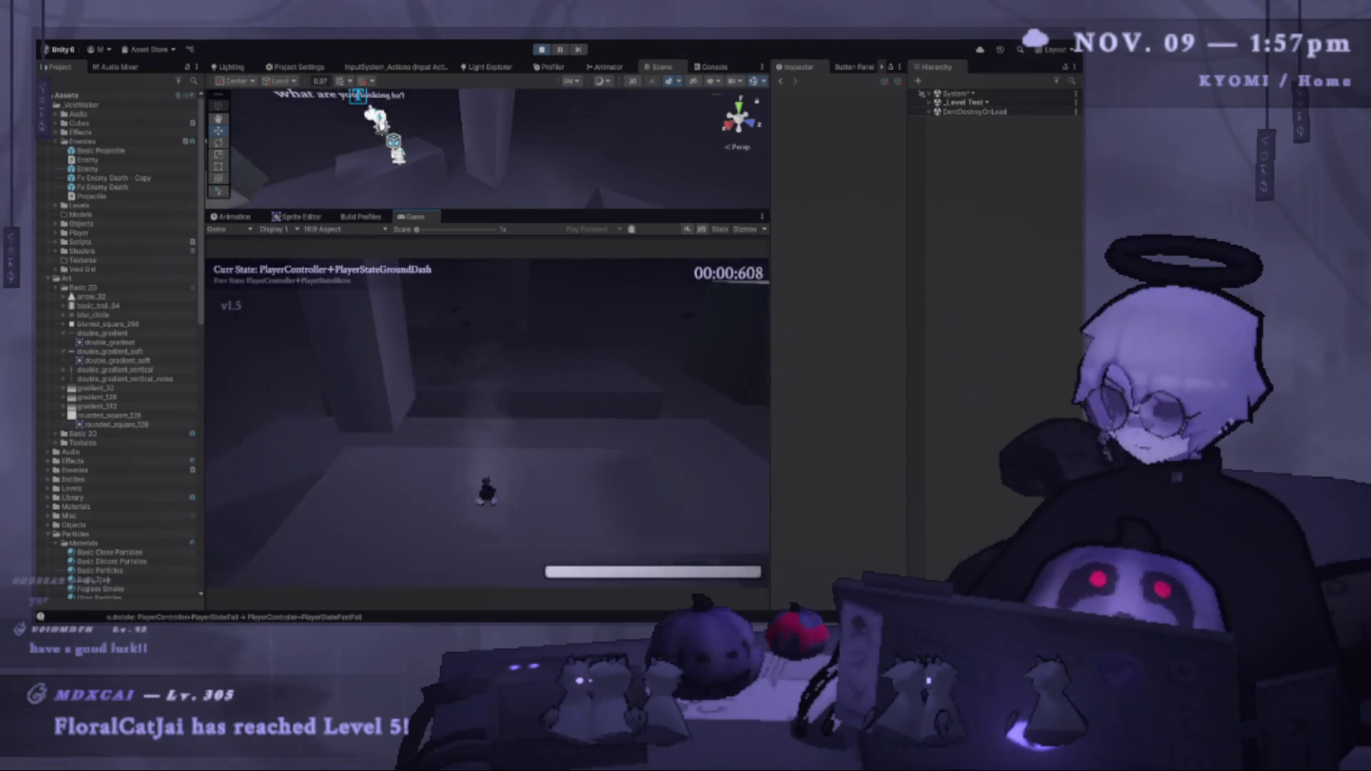
pyautogui.press('space')
pyautogui.press('shift')
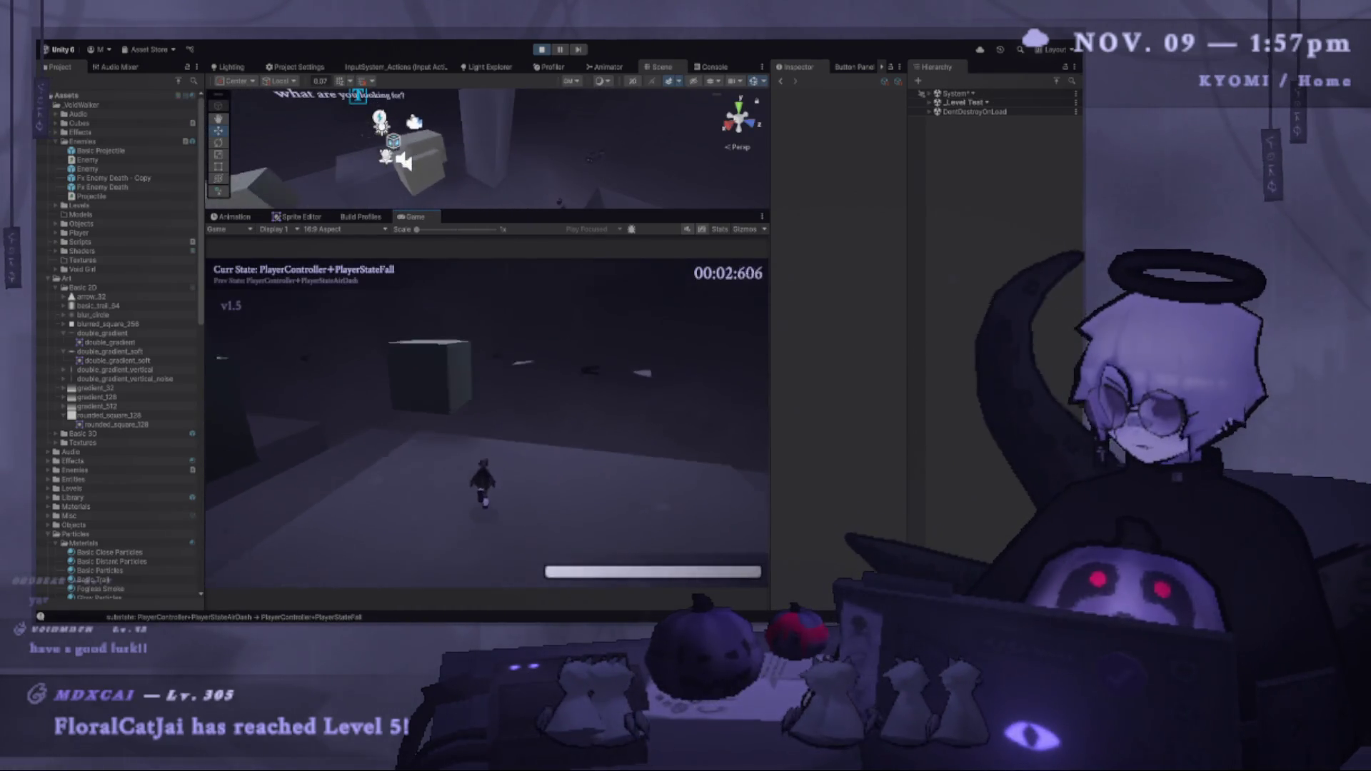
pyautogui.press('Escape')
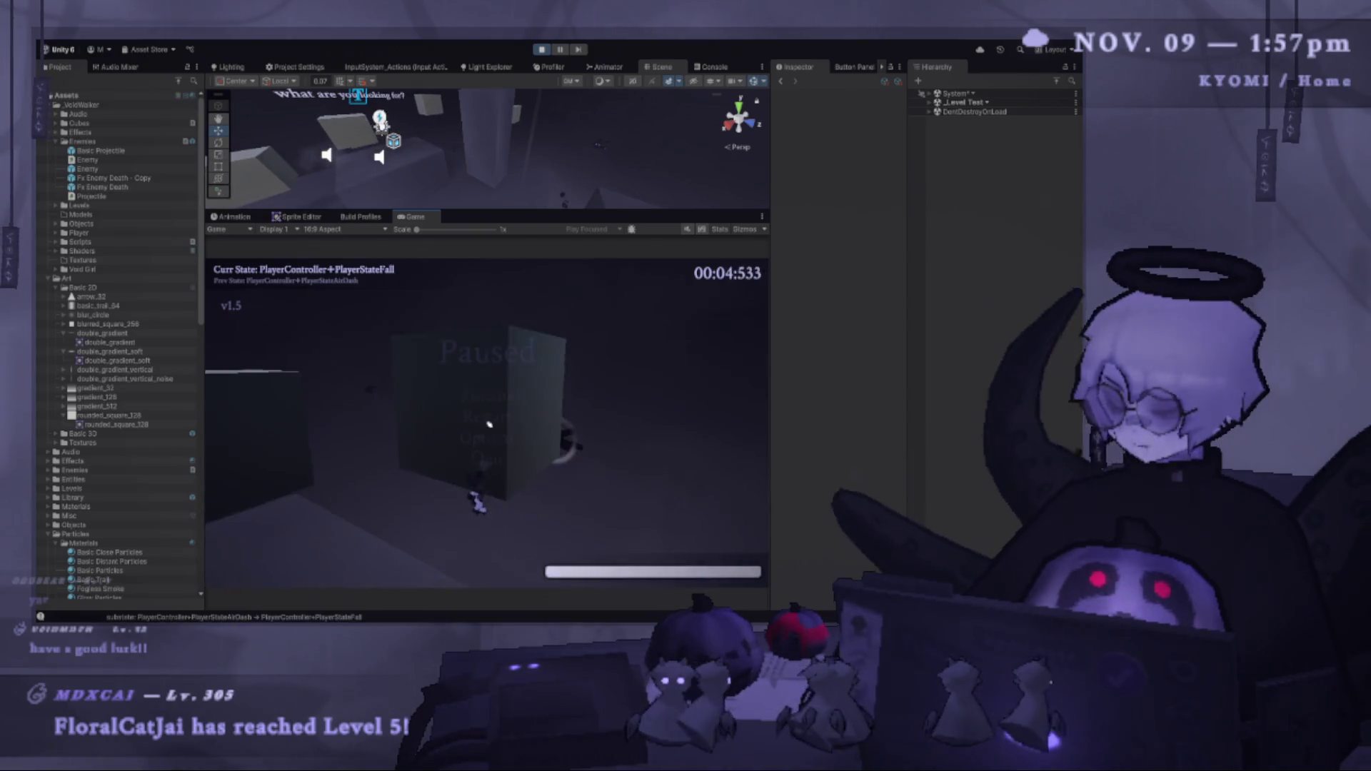
pyautogui.click(544, 51)
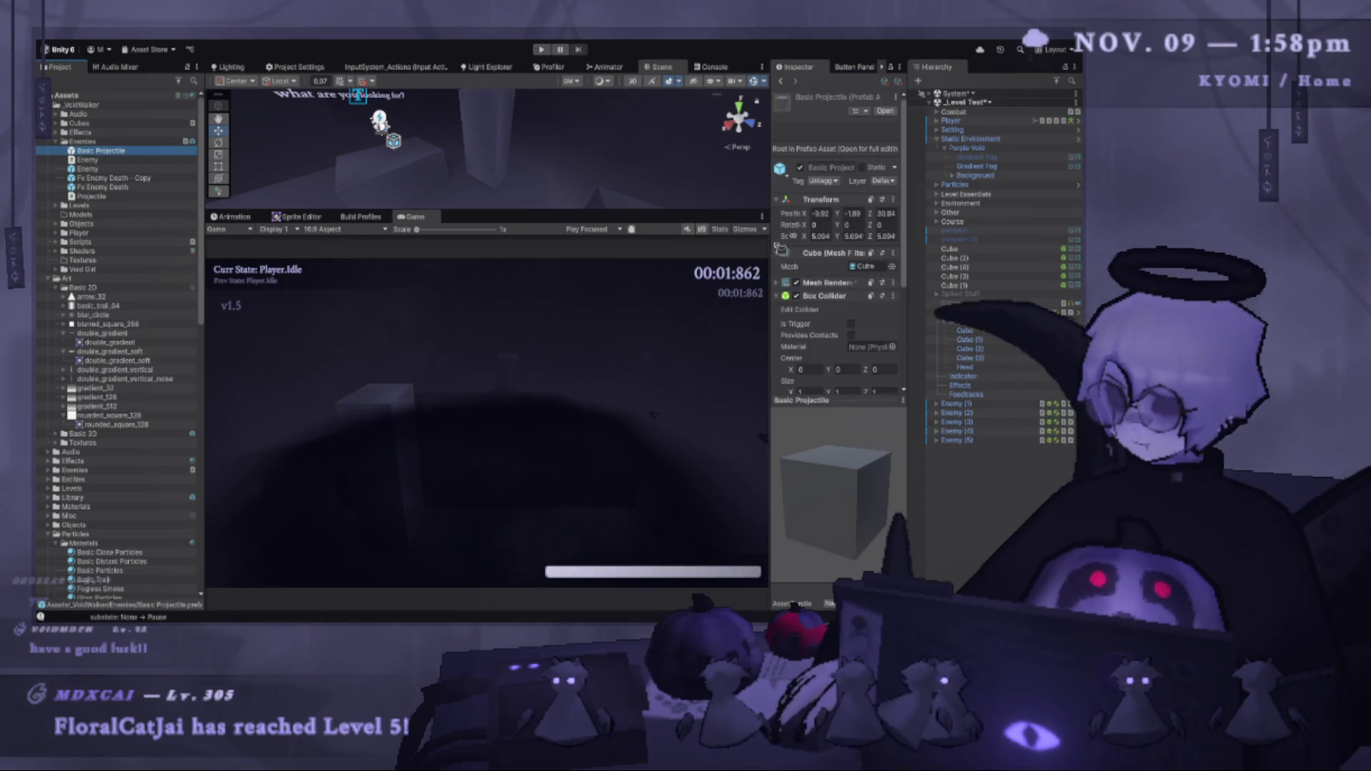
# Open the Basic Projectile prefab and set its Transform scale to 2 on X, Y and Z.
pyautogui.doubleClick(148, 153)
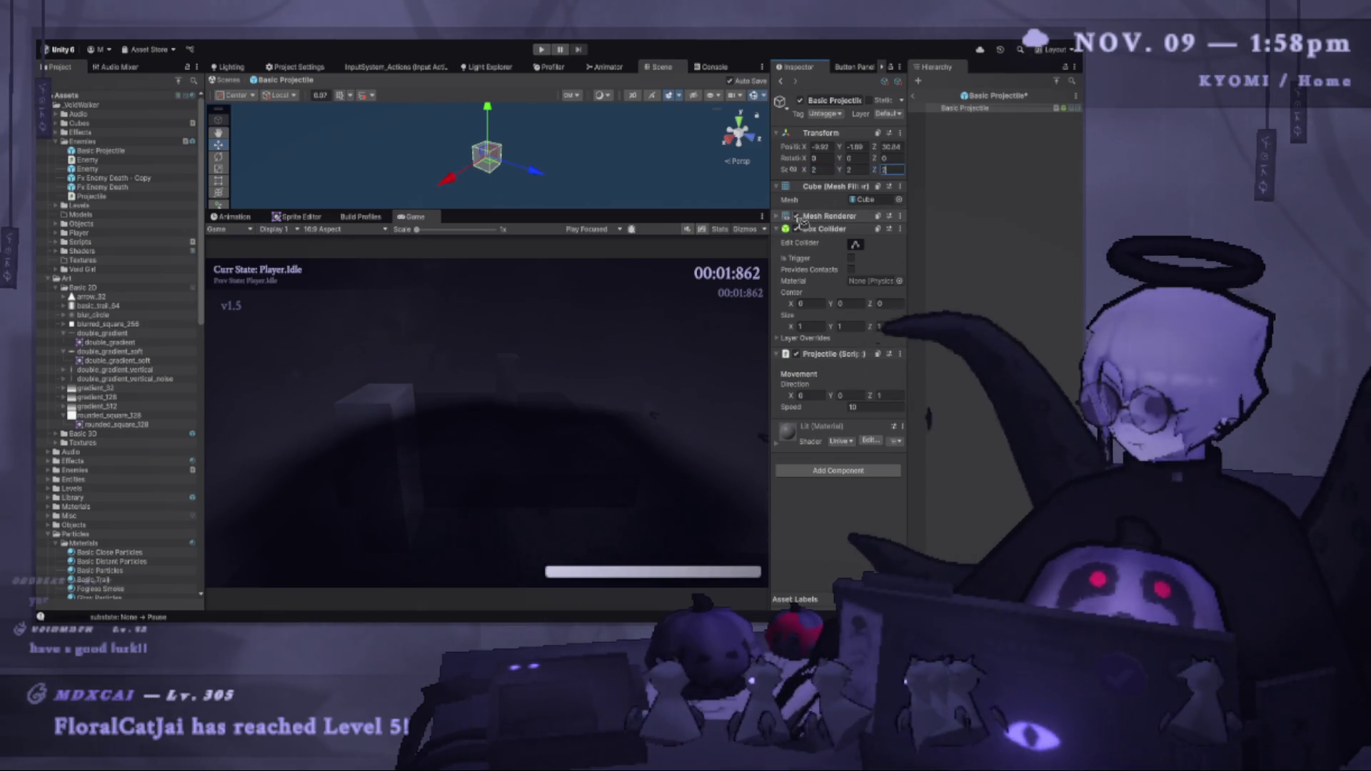
pyautogui.press('Return')
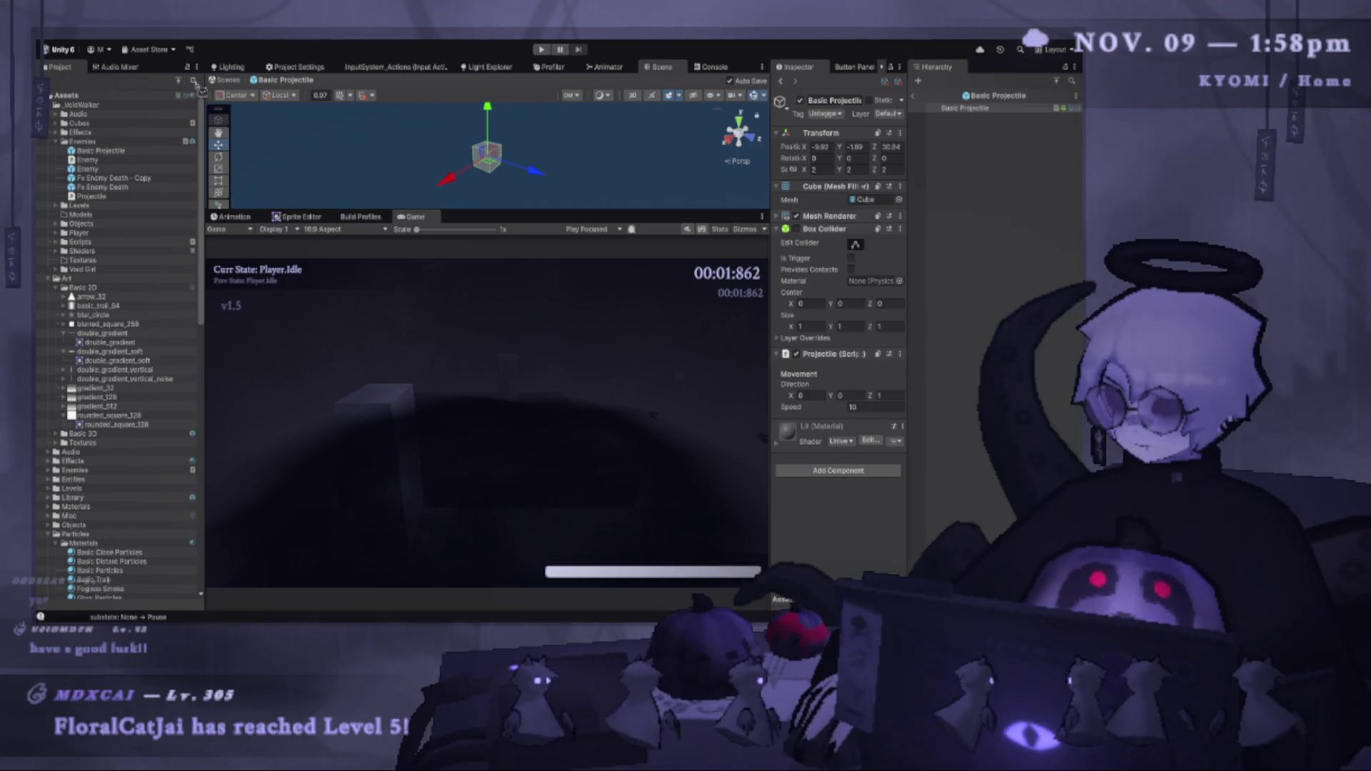
# Give Basic Projectile Glow Mat, scale 1 and a Simple Rotator at speed 60, then play.
pyautogui.write('glow')
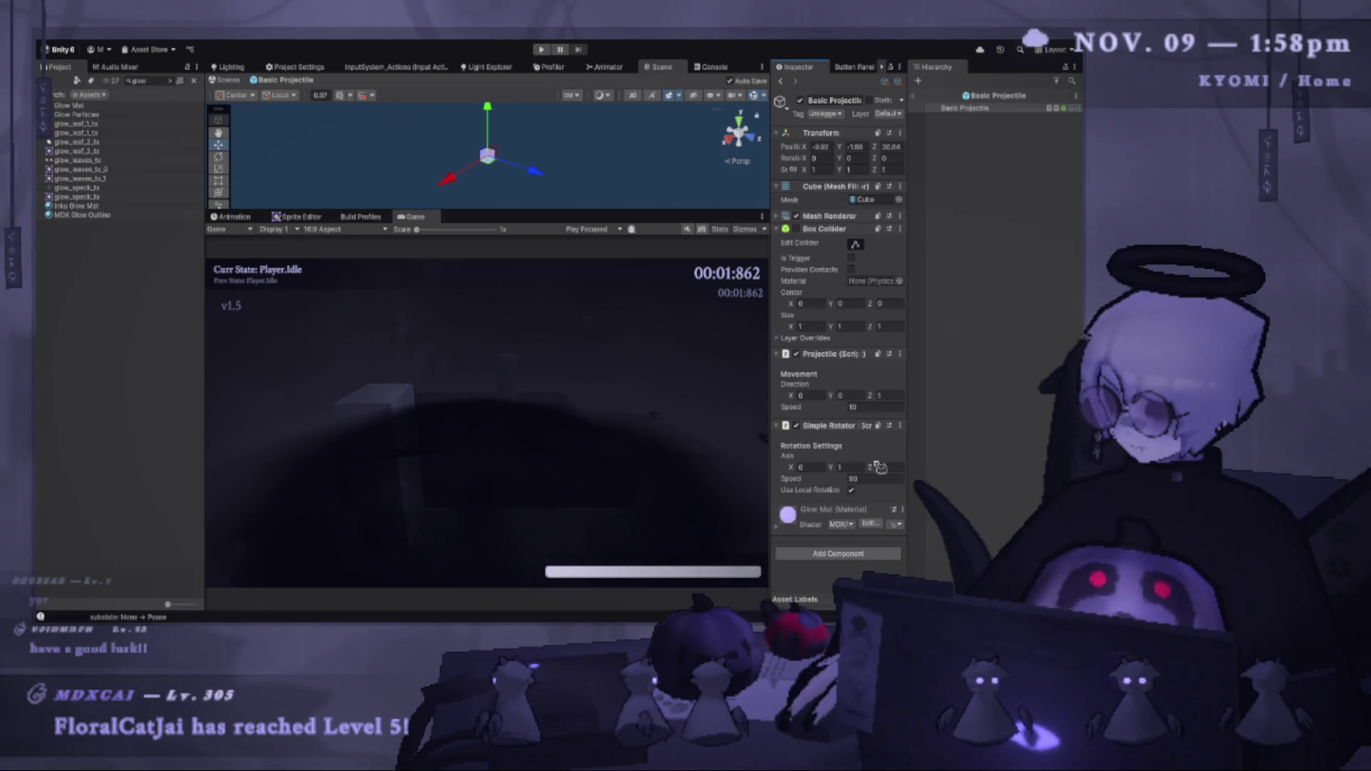
pyautogui.click(544, 50)
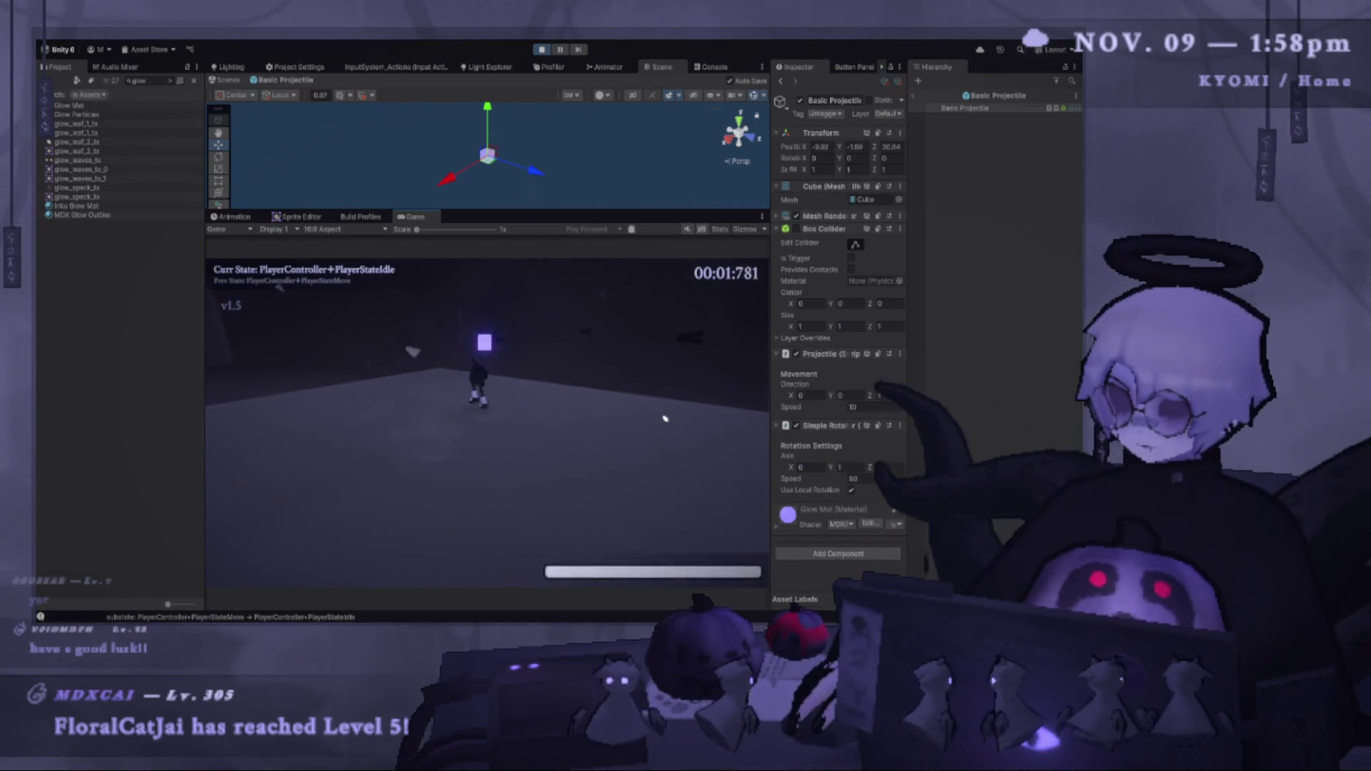
# Run, jump and air-dash through the level, slashing at nearby projectiles.
pyautogui.press('space')
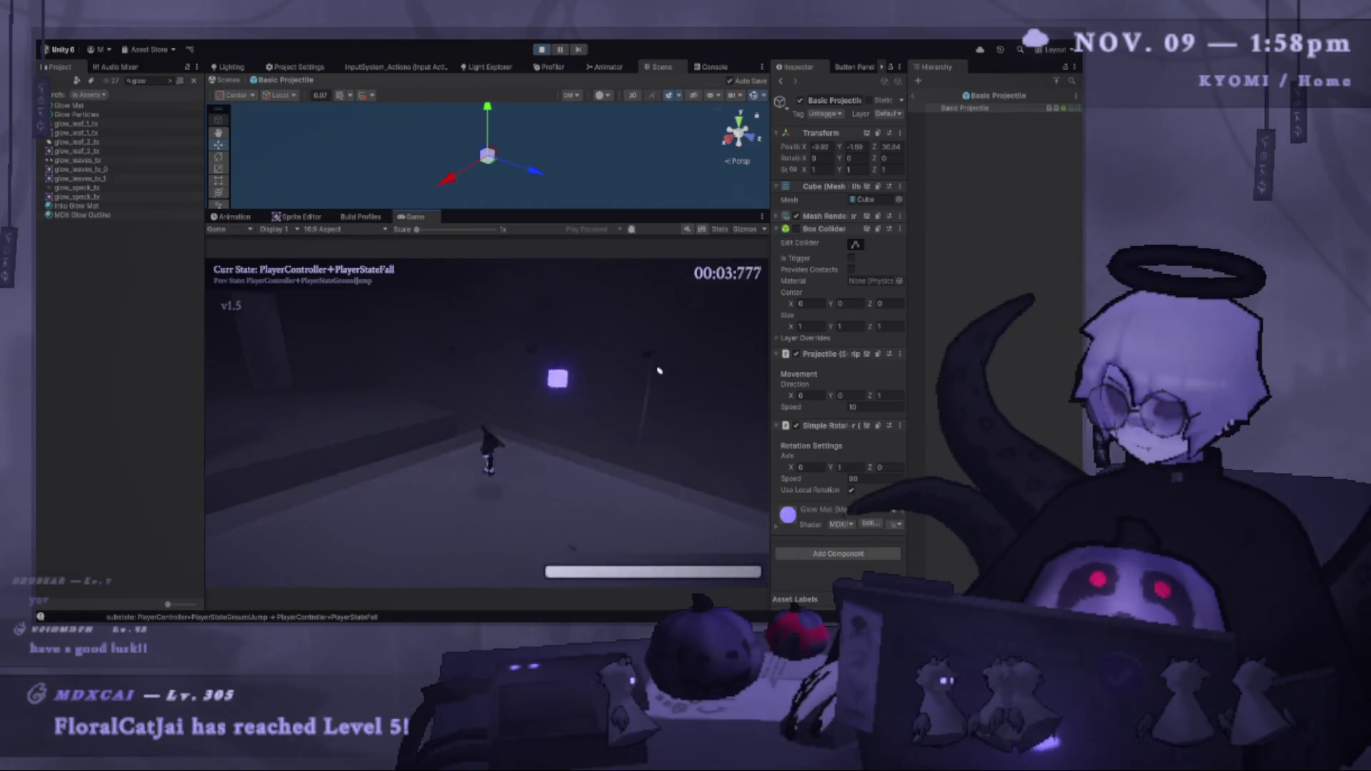
pyautogui.press('space')
pyautogui.press('w')
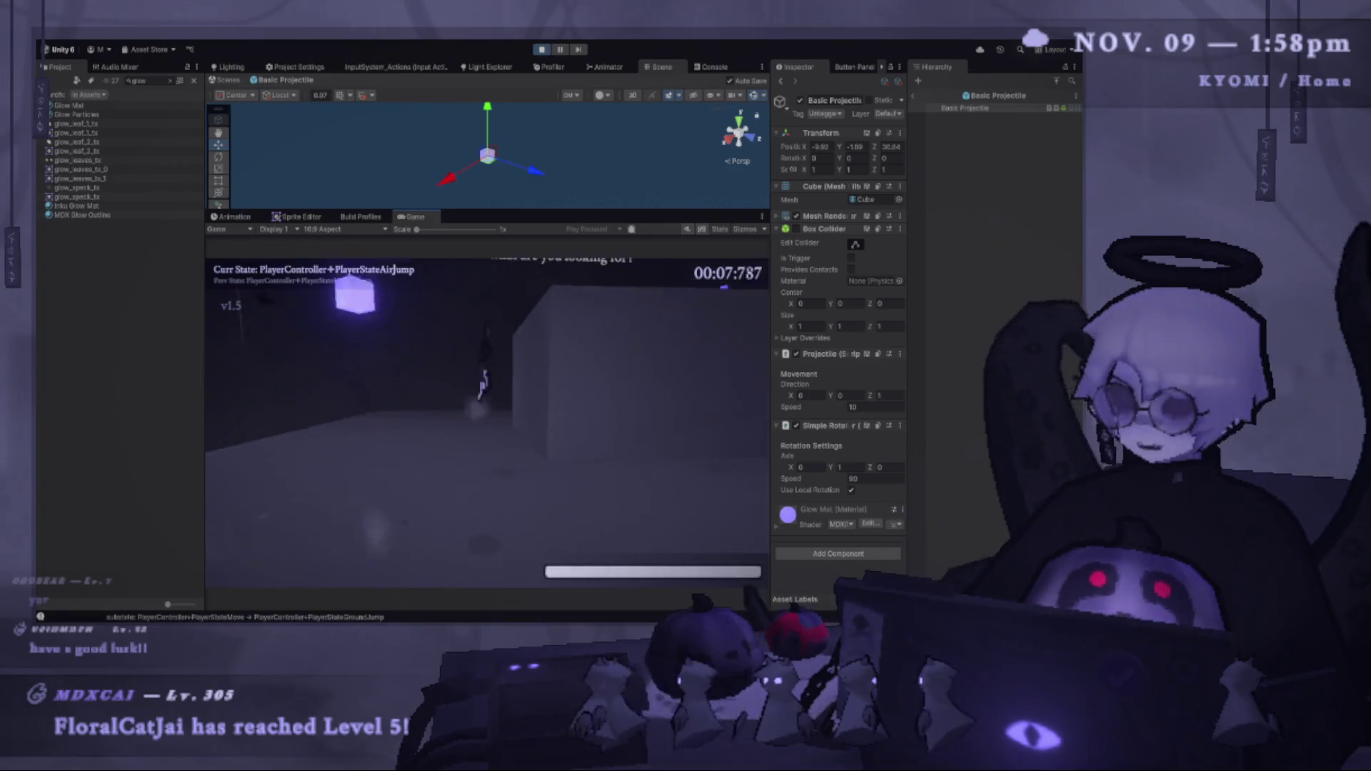
pyautogui.press('space')
pyautogui.press('shift')
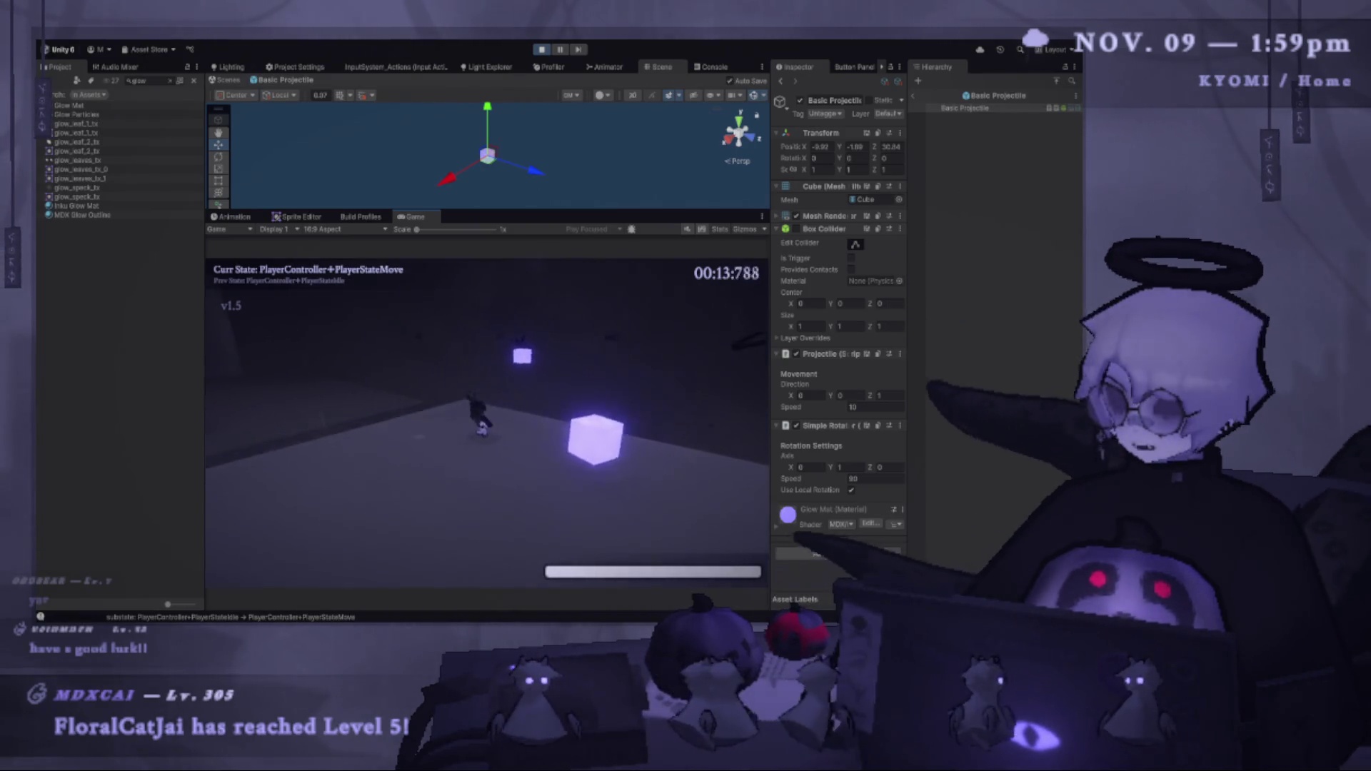
pyautogui.press('space')
pyautogui.press('space')
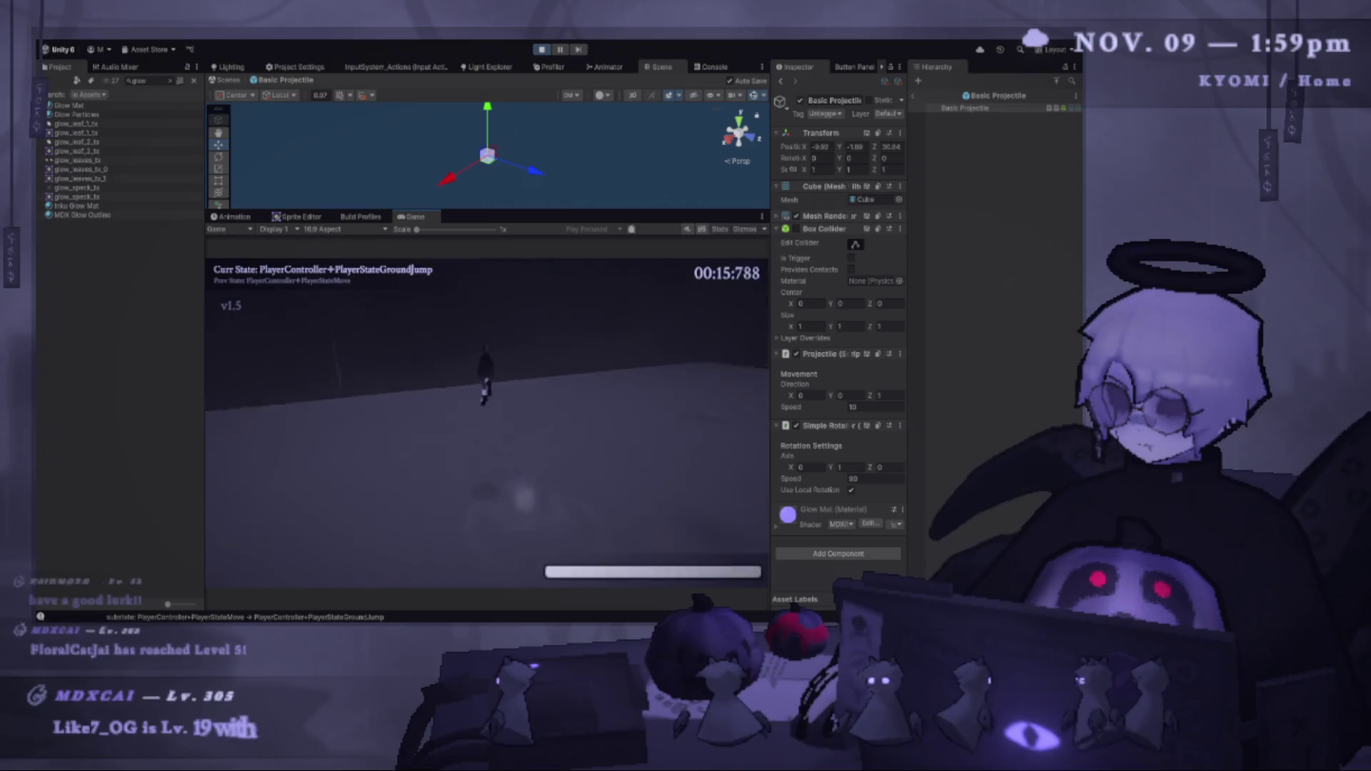
pyautogui.press('shift')
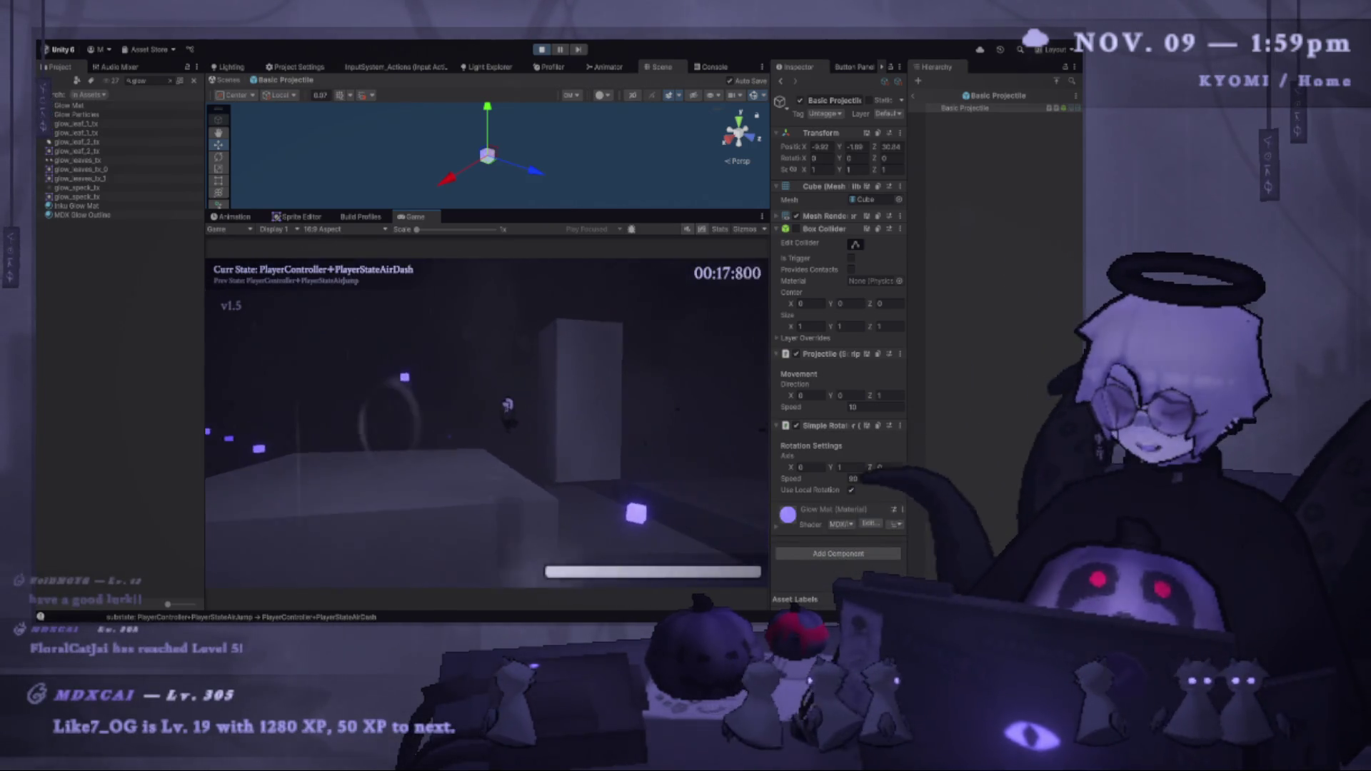
pyautogui.press('shift')
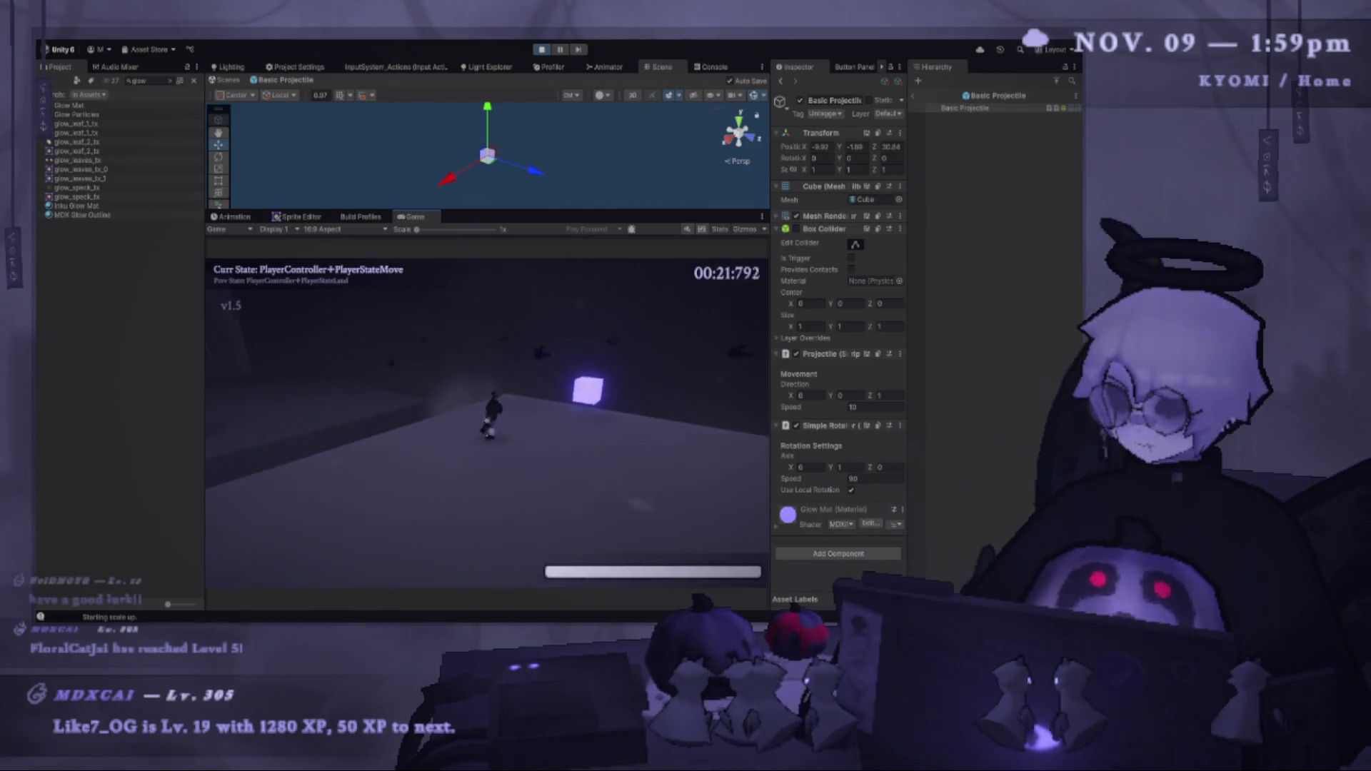
pyautogui.press('space')
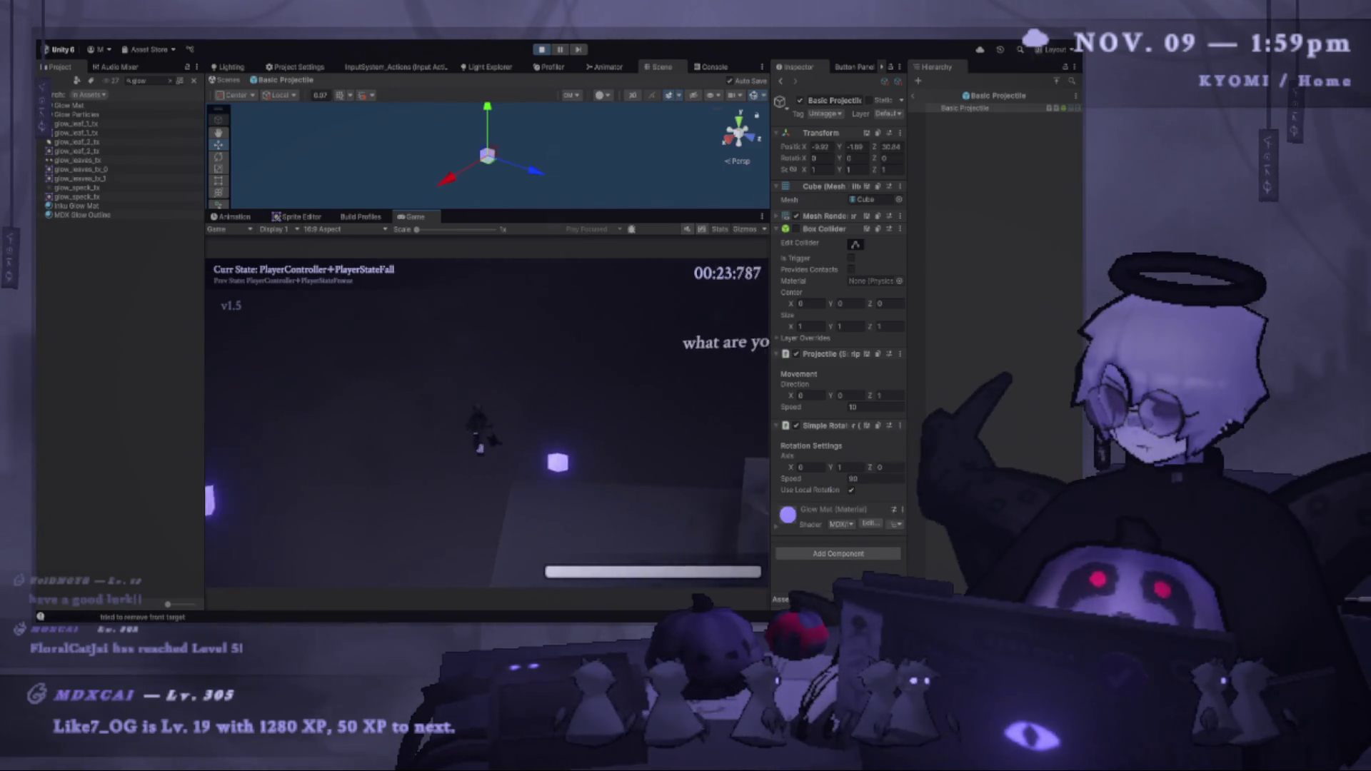
pyautogui.press('j')
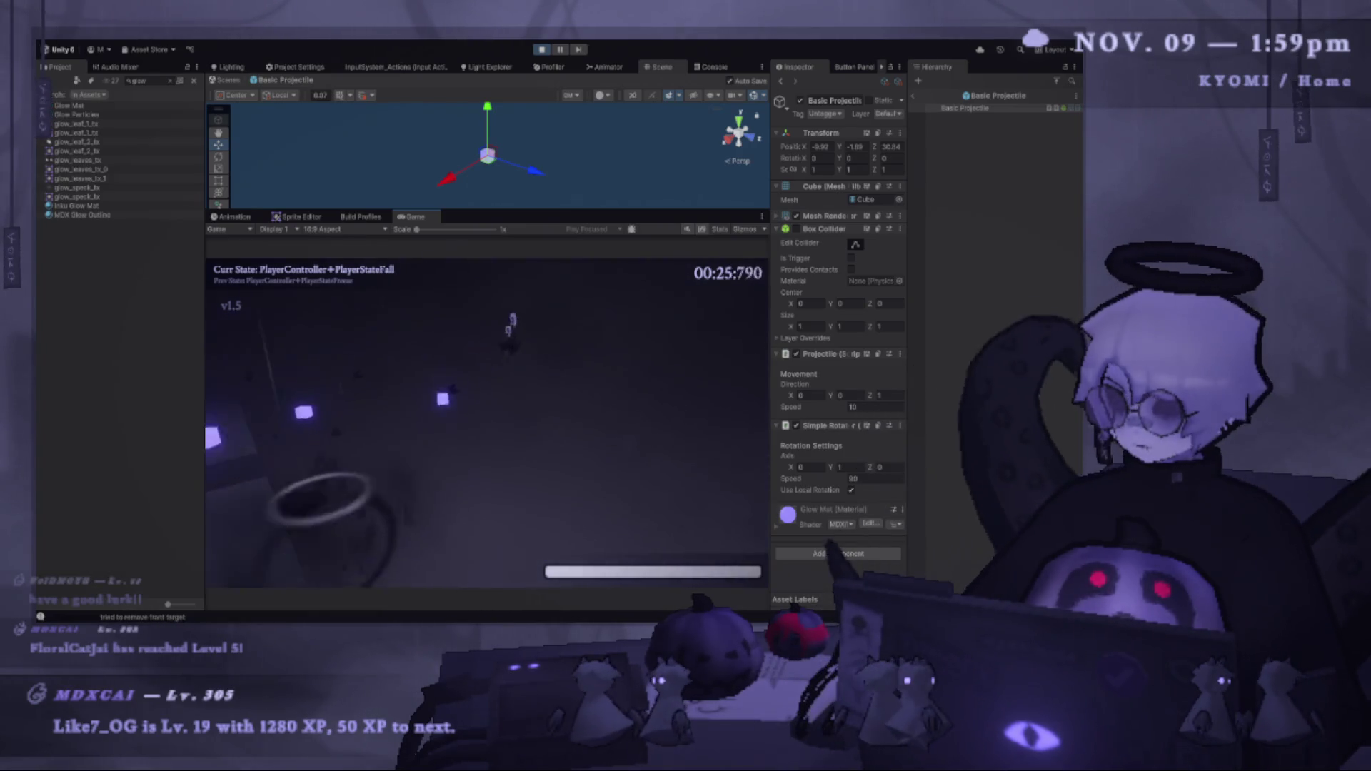
pyautogui.press('shift')
pyautogui.press('j')
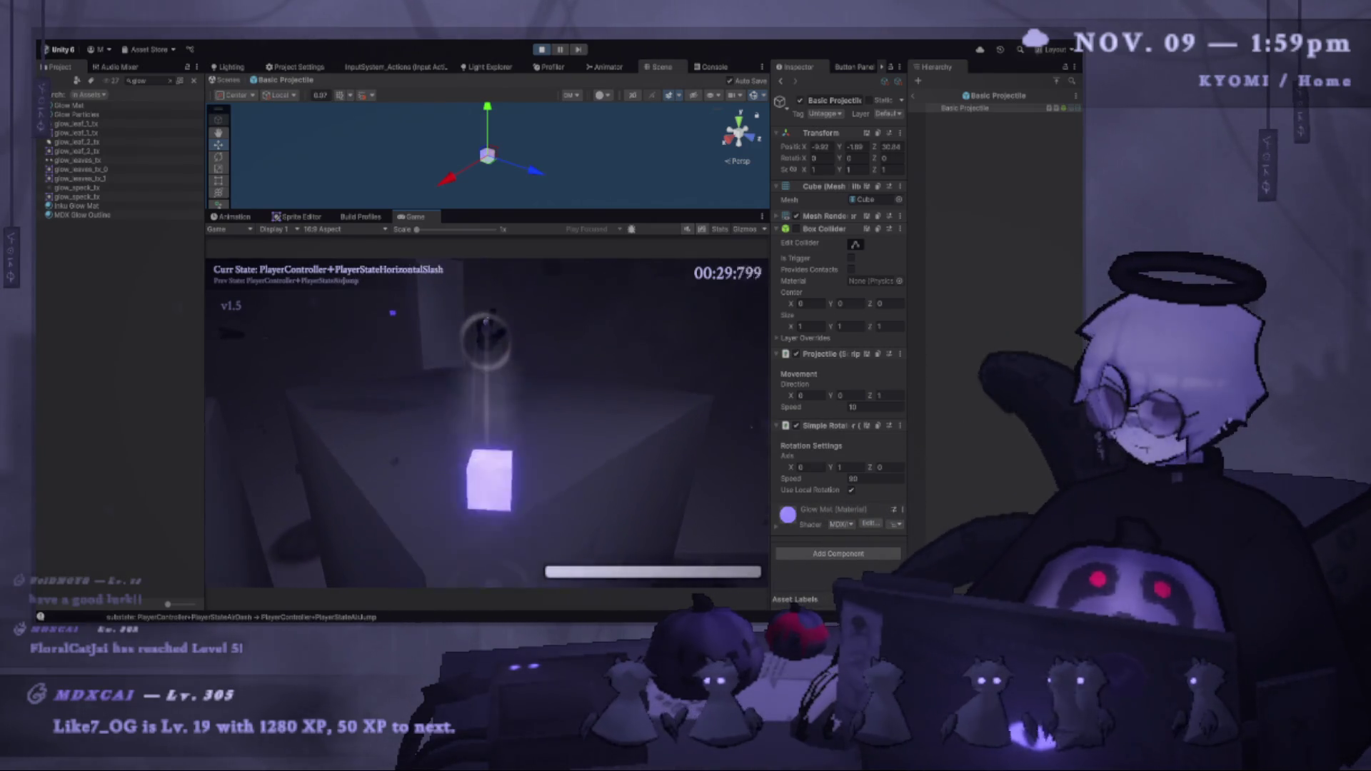
pyautogui.press('space')
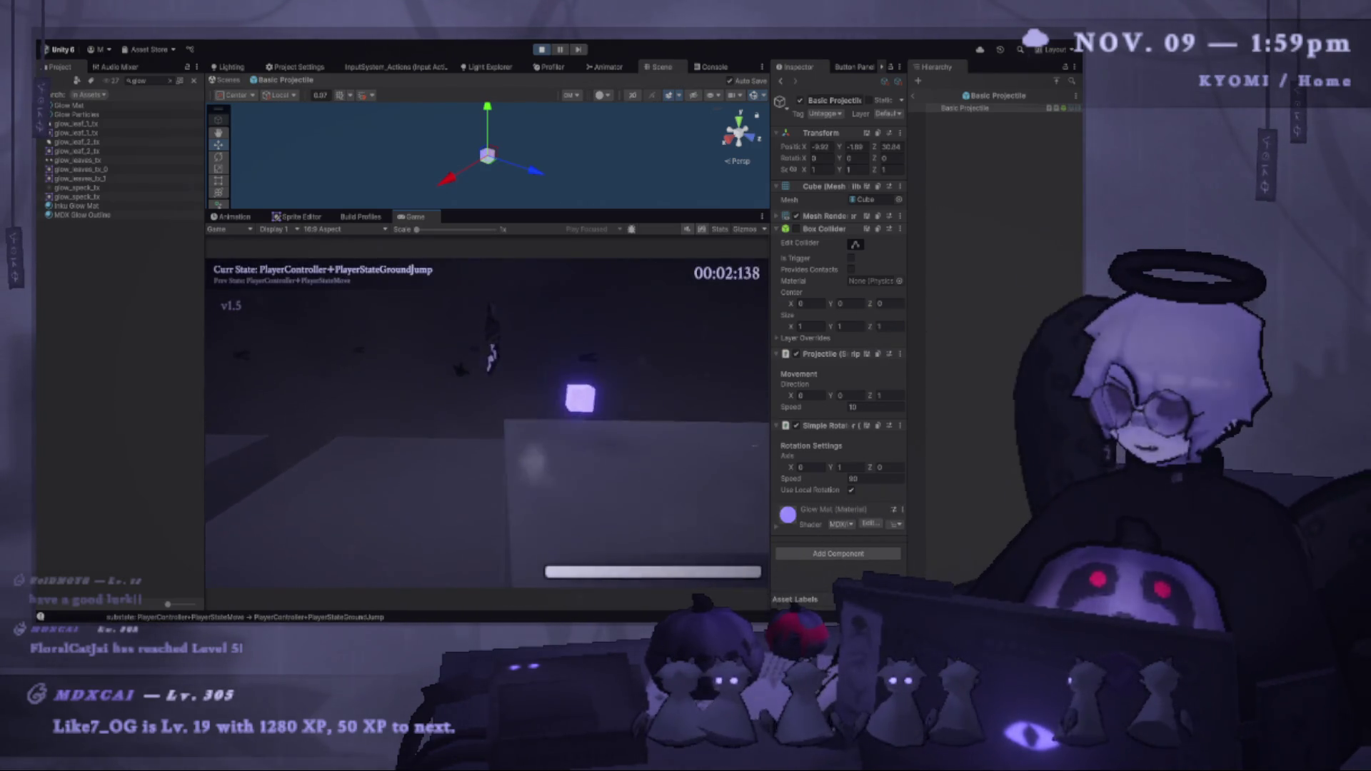
# Slash toward the glowing purple cubes while crossing new platforms, then restart the level.
pyautogui.click(487, 422)
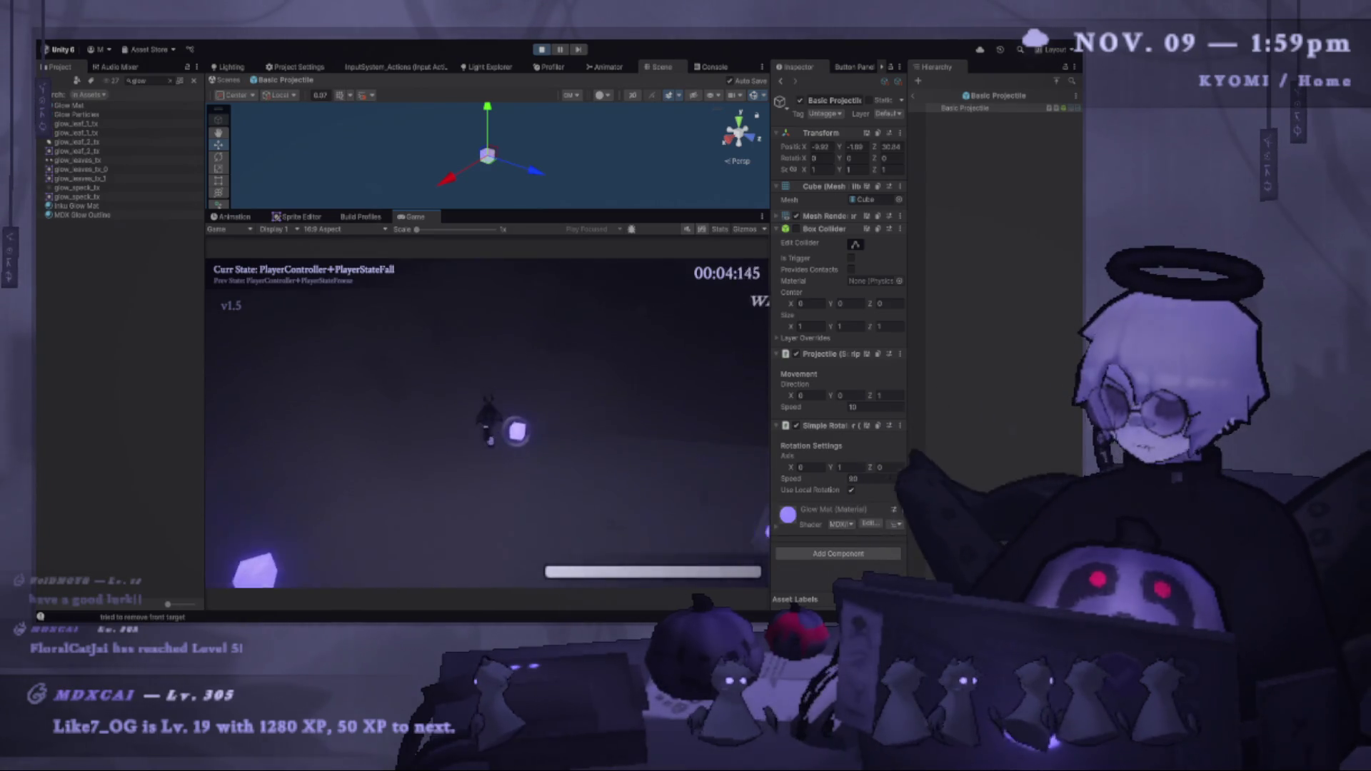
pyautogui.press('space')
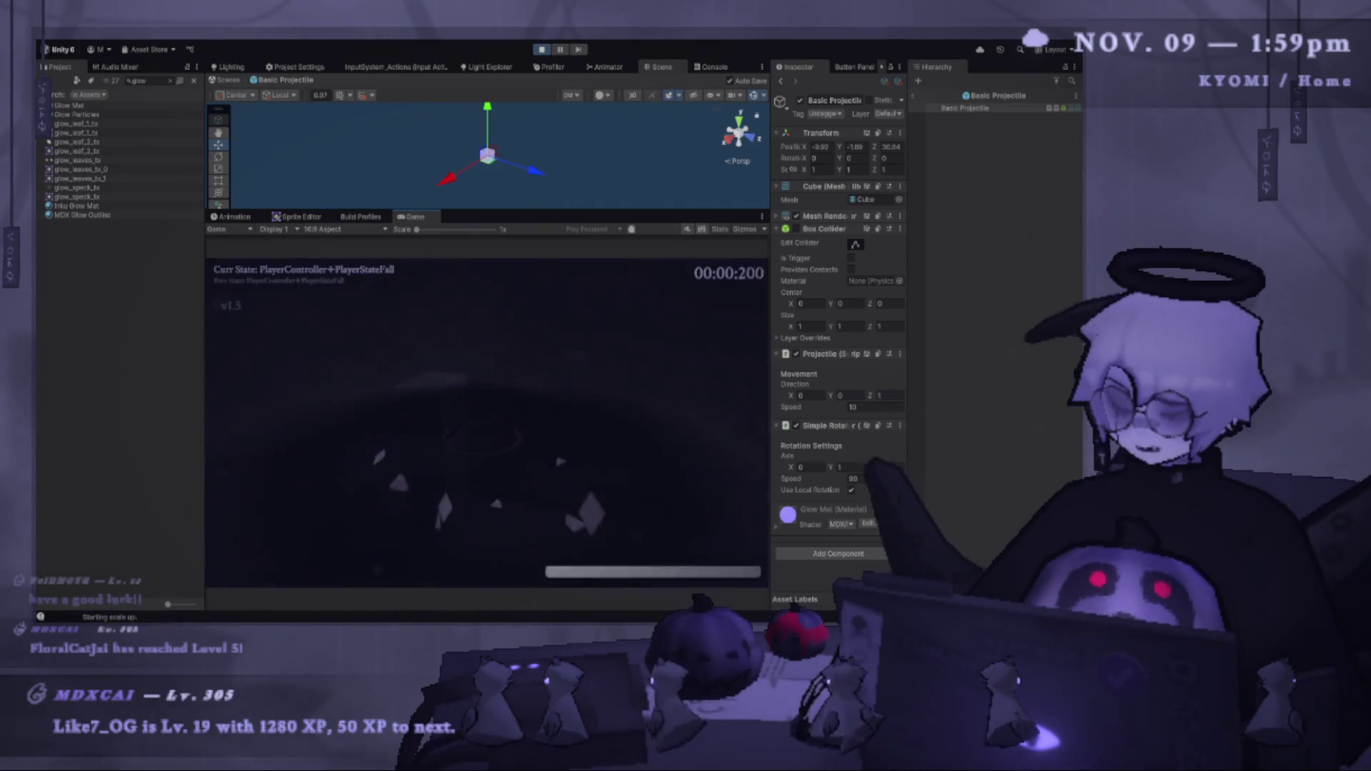
pyautogui.press('w')
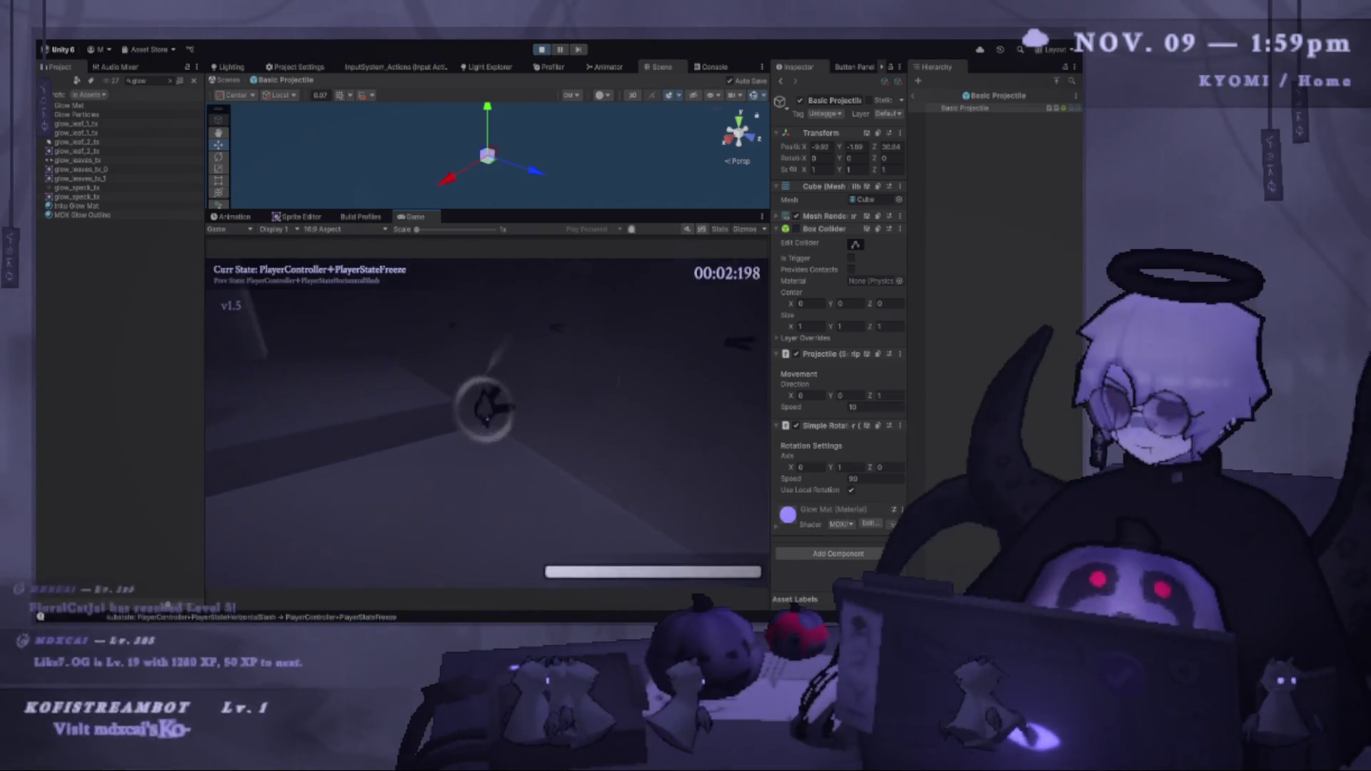
pyautogui.press('space')
pyautogui.press('shift')
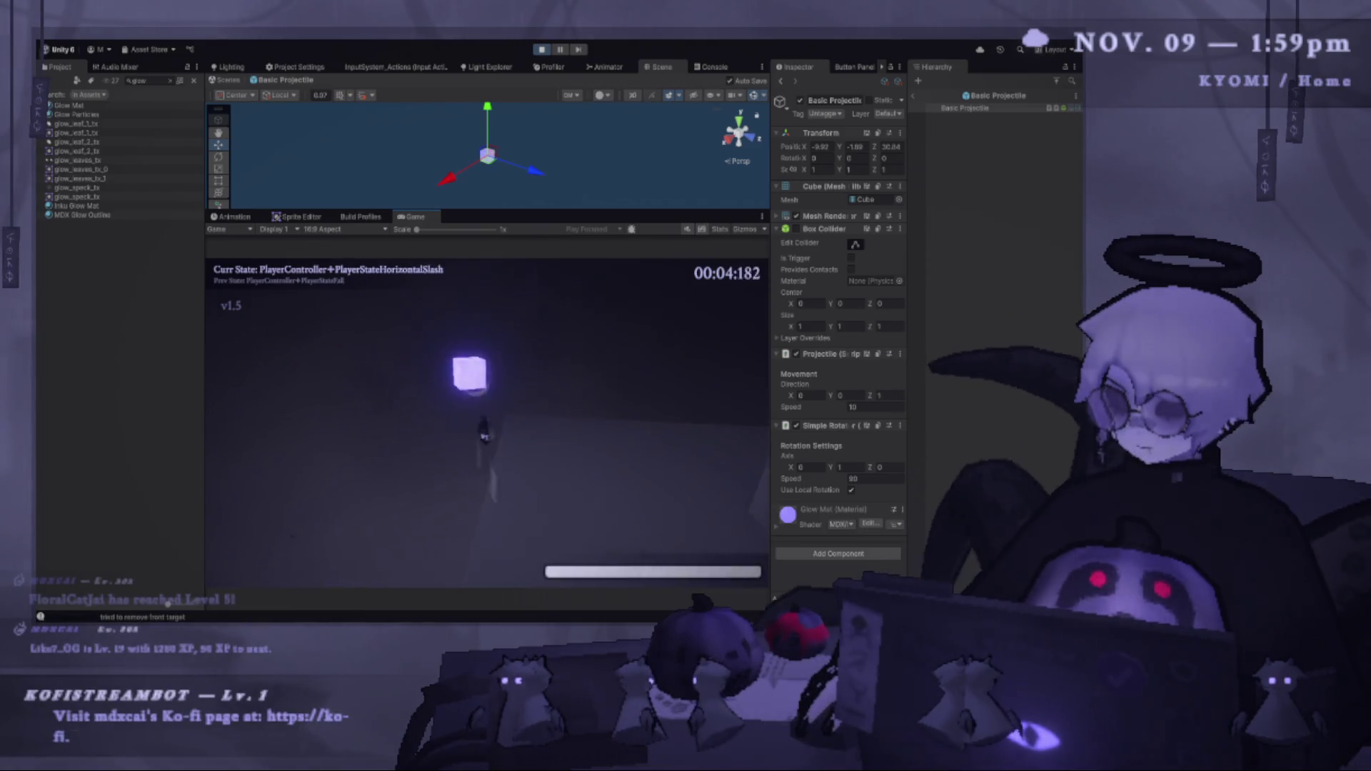
pyautogui.press('space')
pyautogui.press('shift')
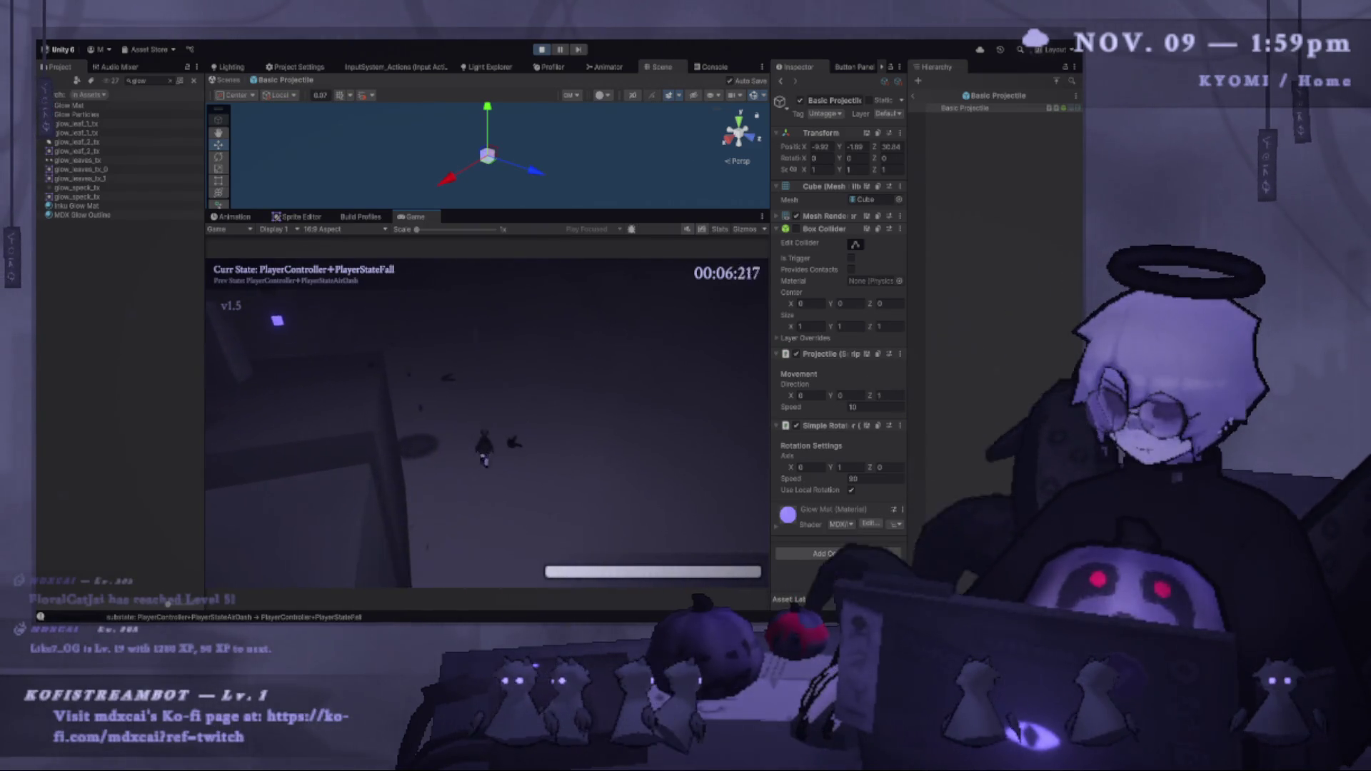
pyautogui.press('j')
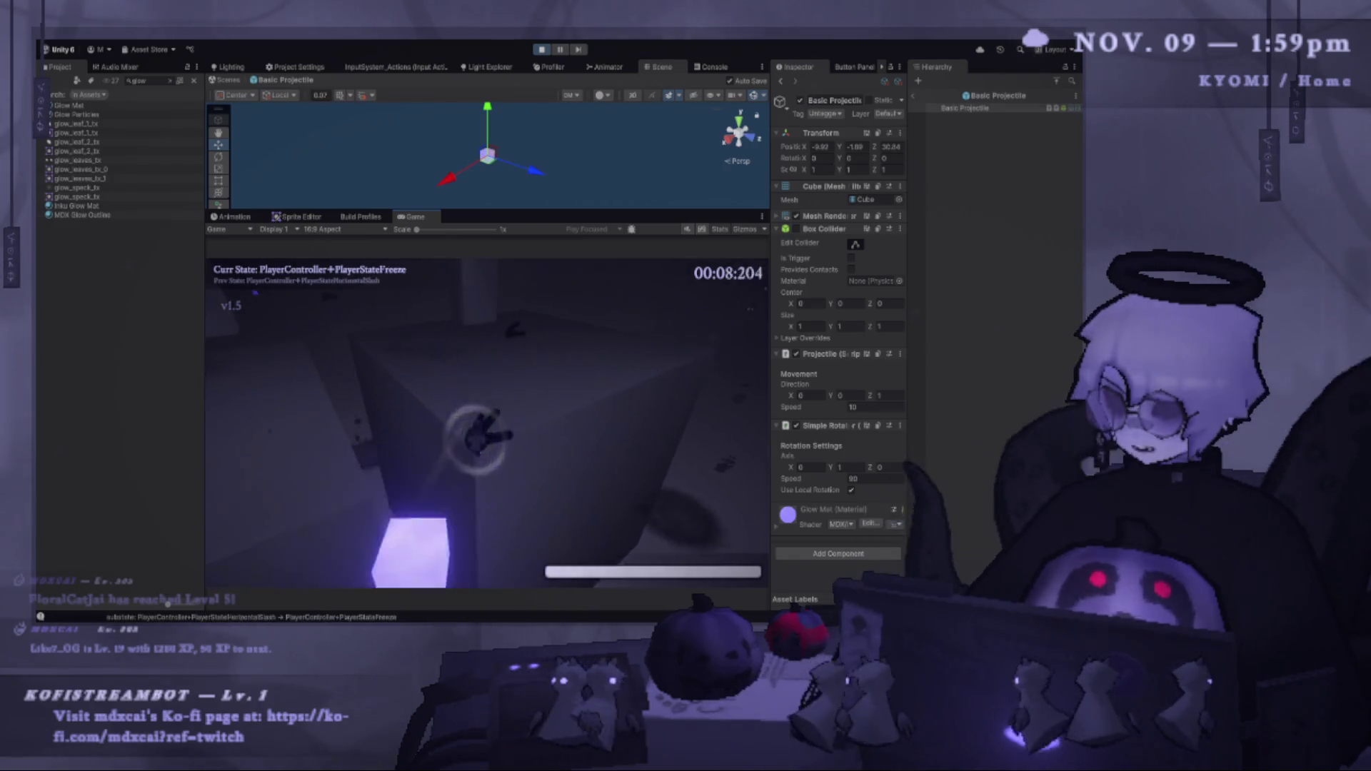
pyautogui.press('shift')
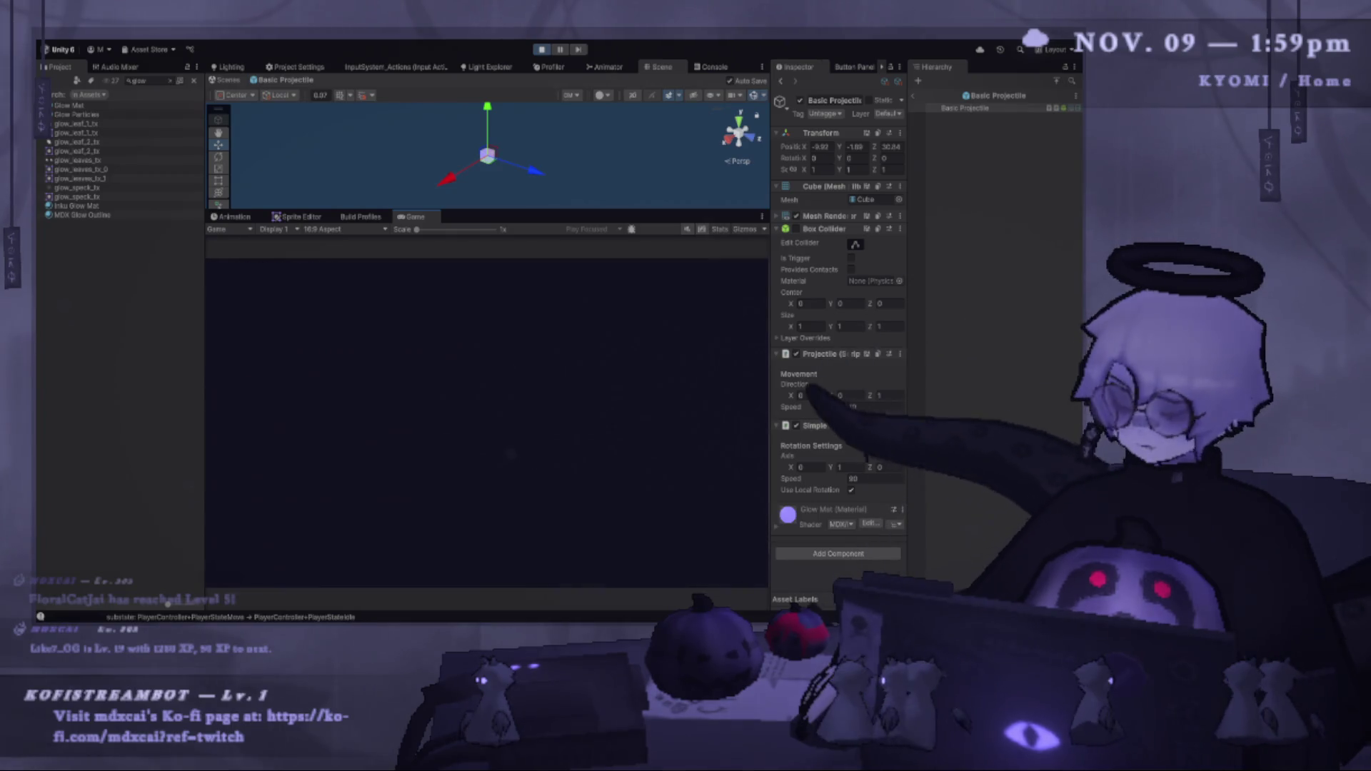
pyautogui.press('s')
pyautogui.press('j')
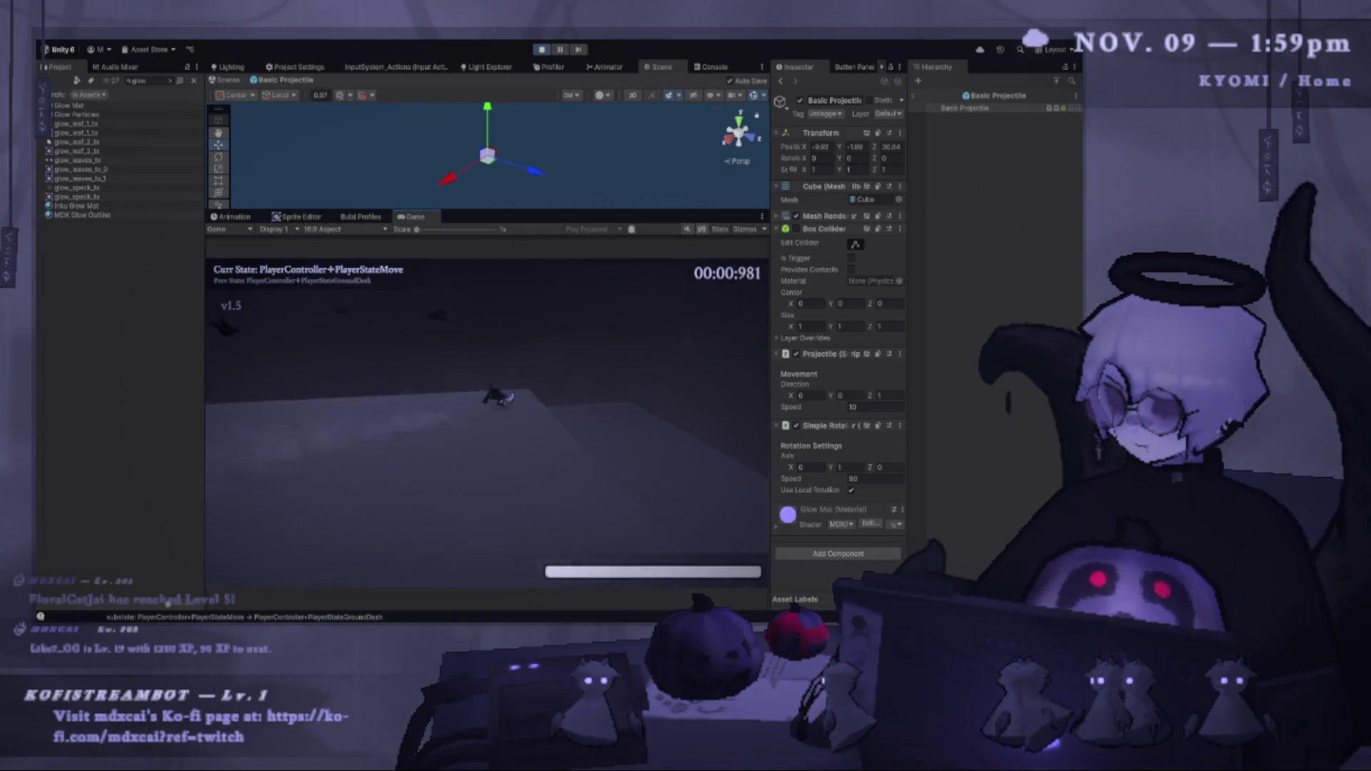
# Slash and reflect incoming projectiles, restart the level once more, then stop the game.
pyautogui.press('space')
pyautogui.press('shift')
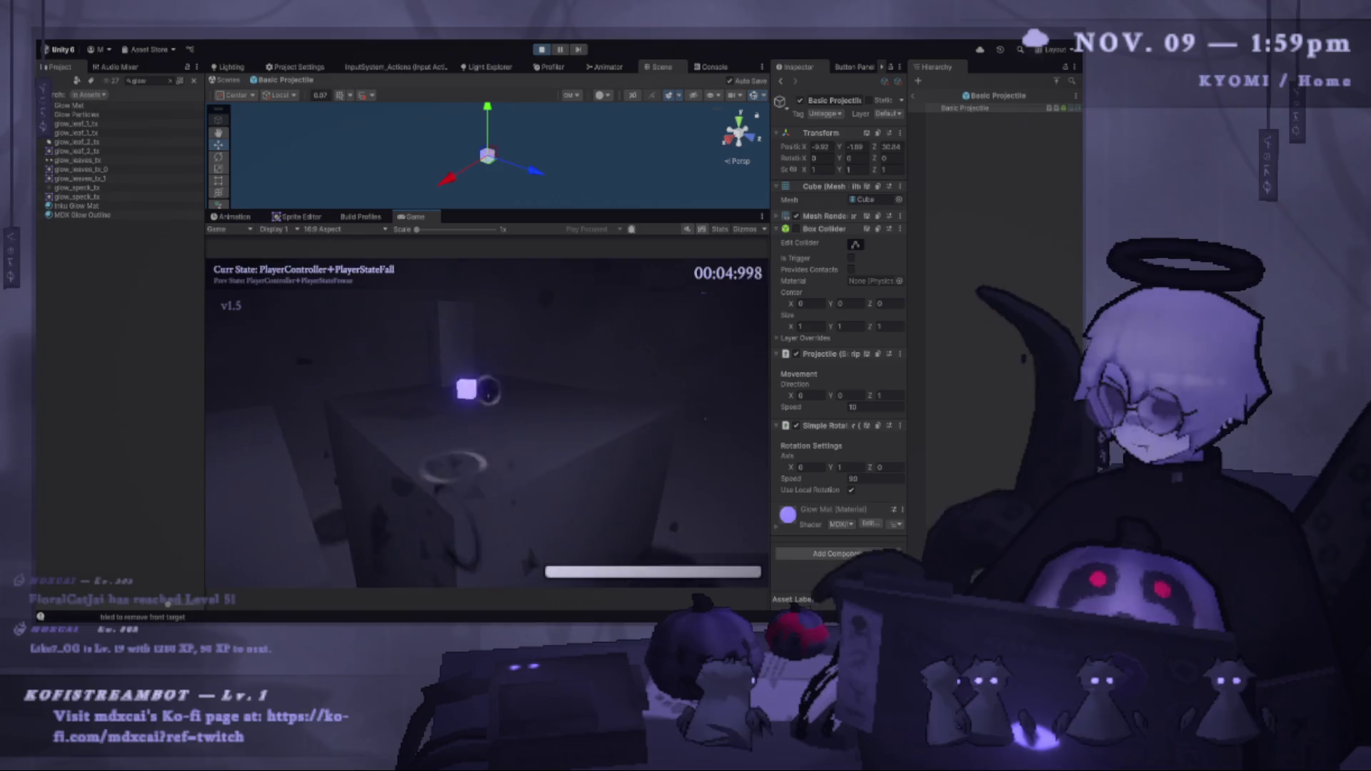
pyautogui.press('space')
pyautogui.press('j')
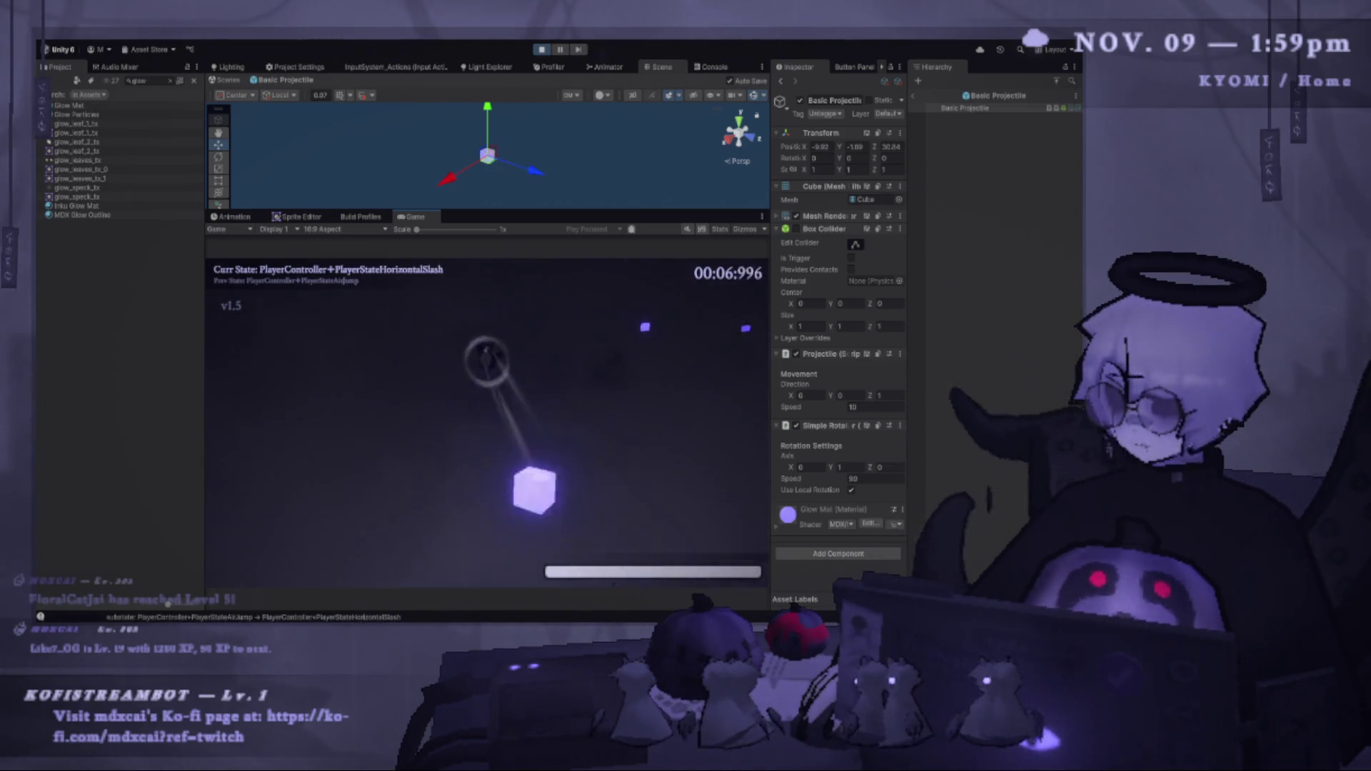
pyautogui.press('space')
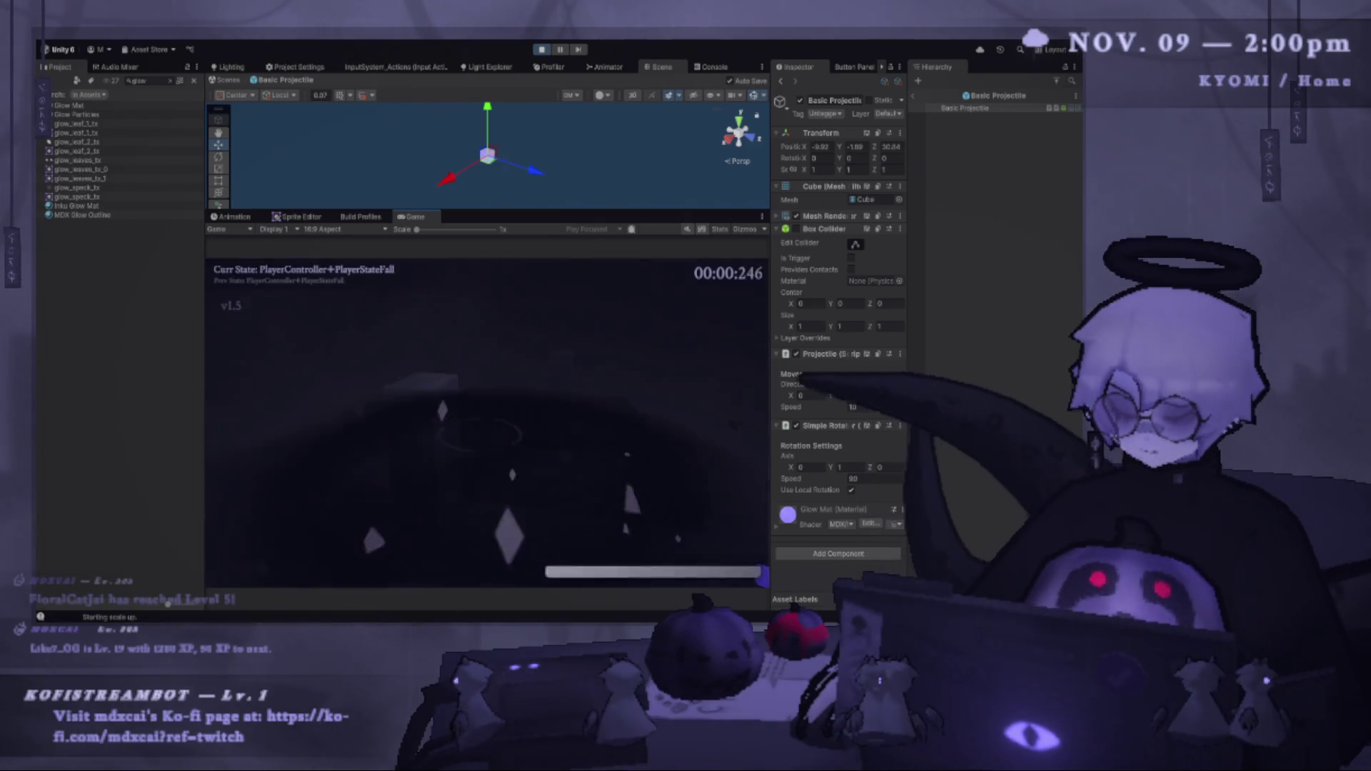
pyautogui.press('shift')
pyautogui.press('j')
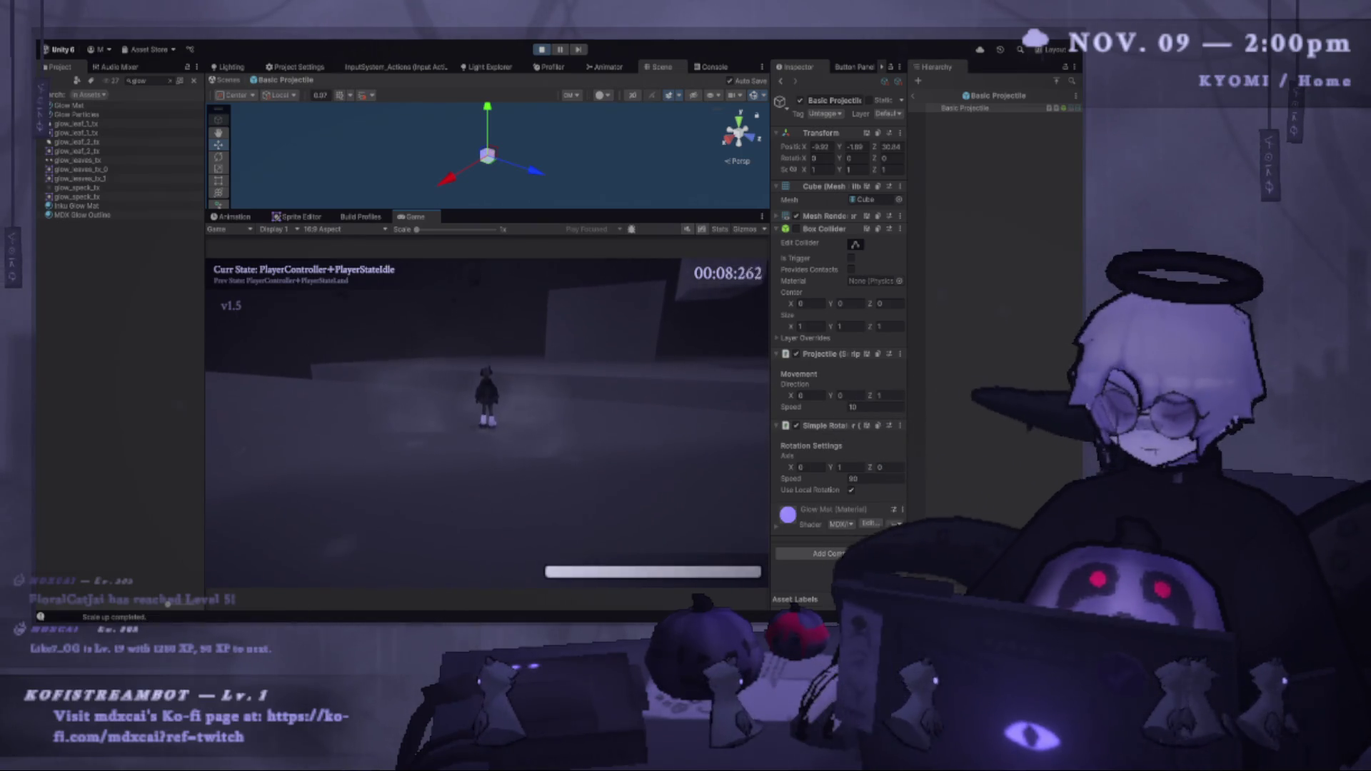
pyautogui.press('r')
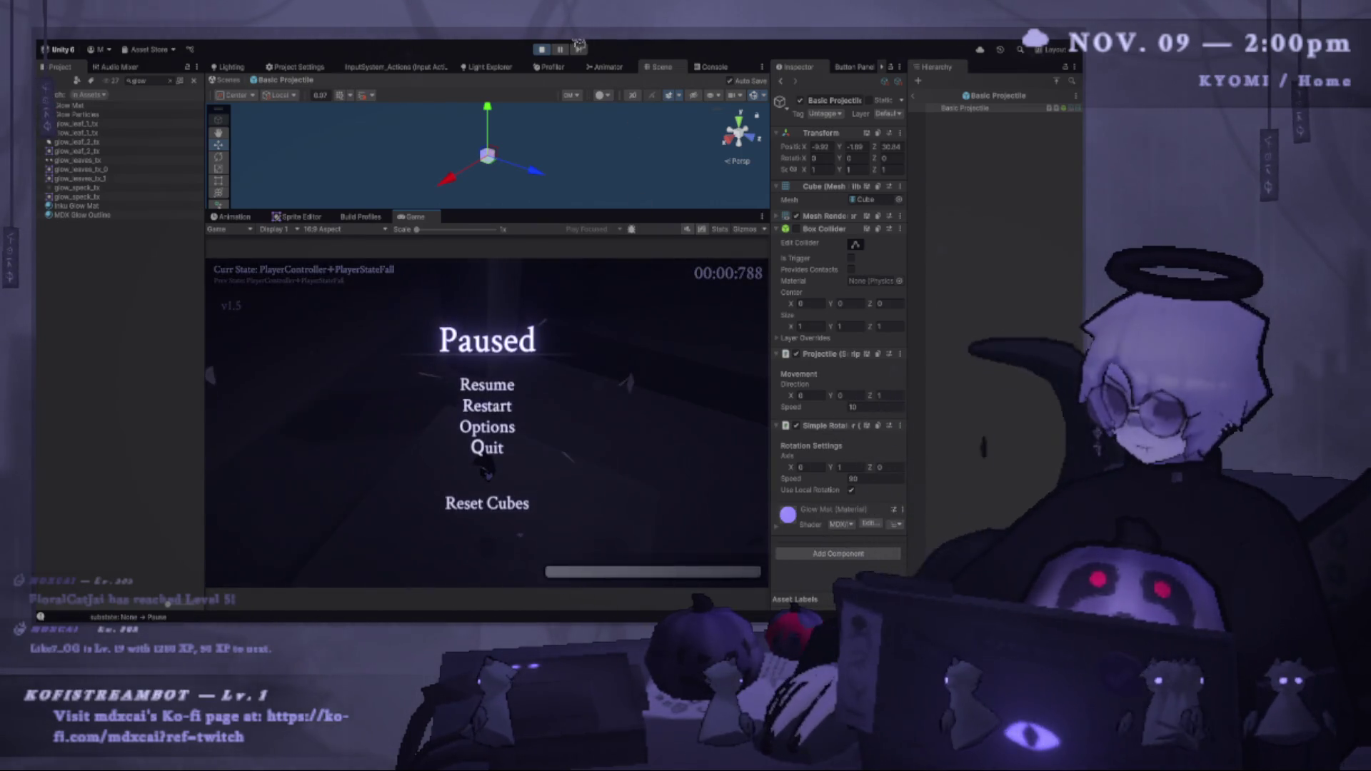
pyautogui.click(548, 51)
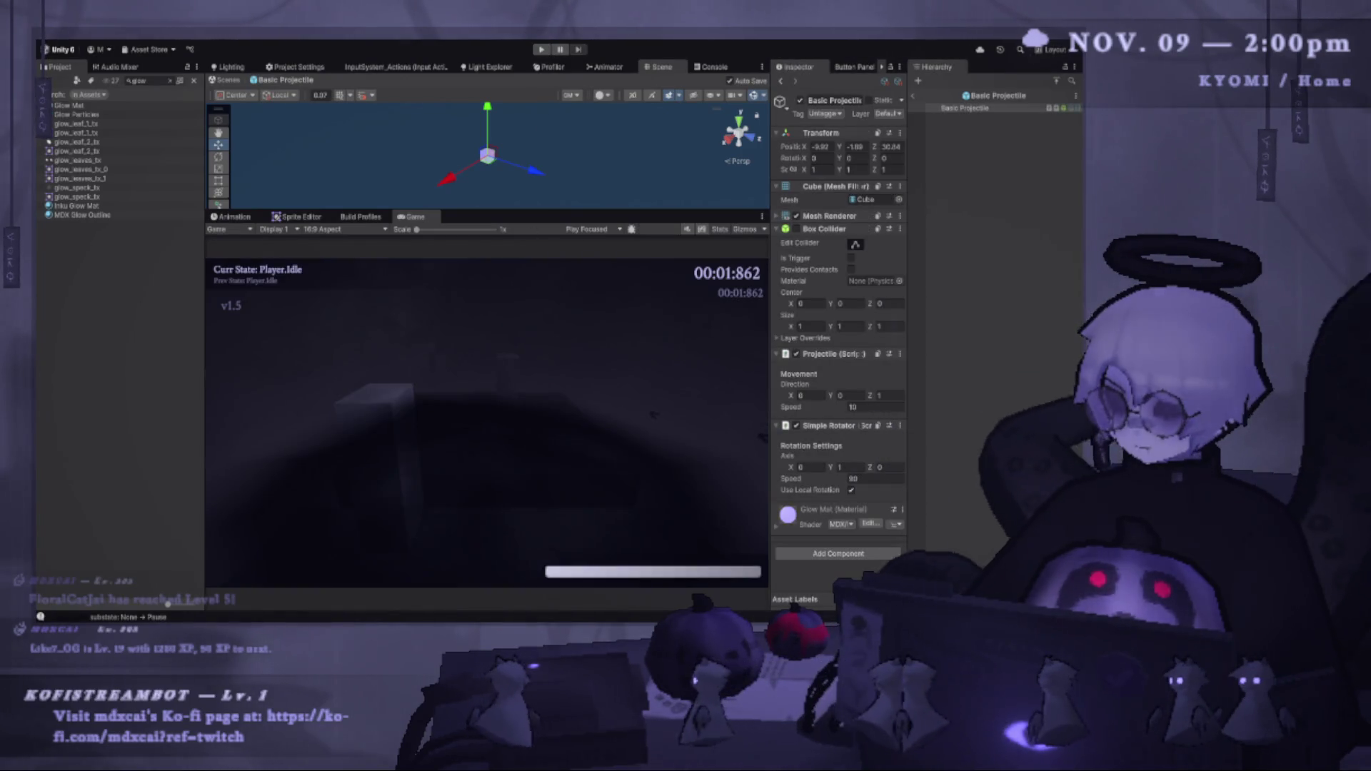